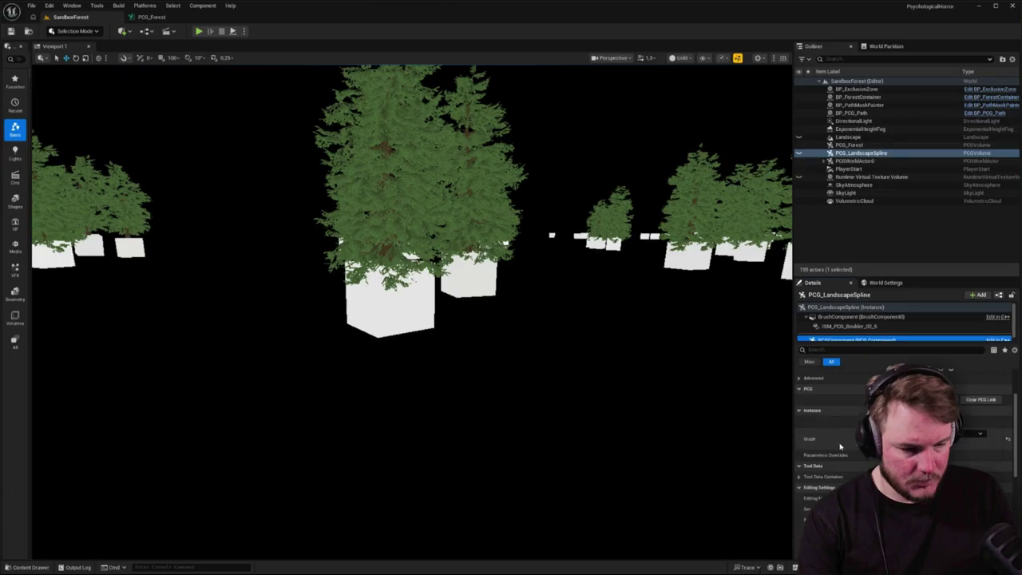
- Inspect the PCGComponent settings of the PCG_LandscapeSpline instance in Details
click(835, 307)
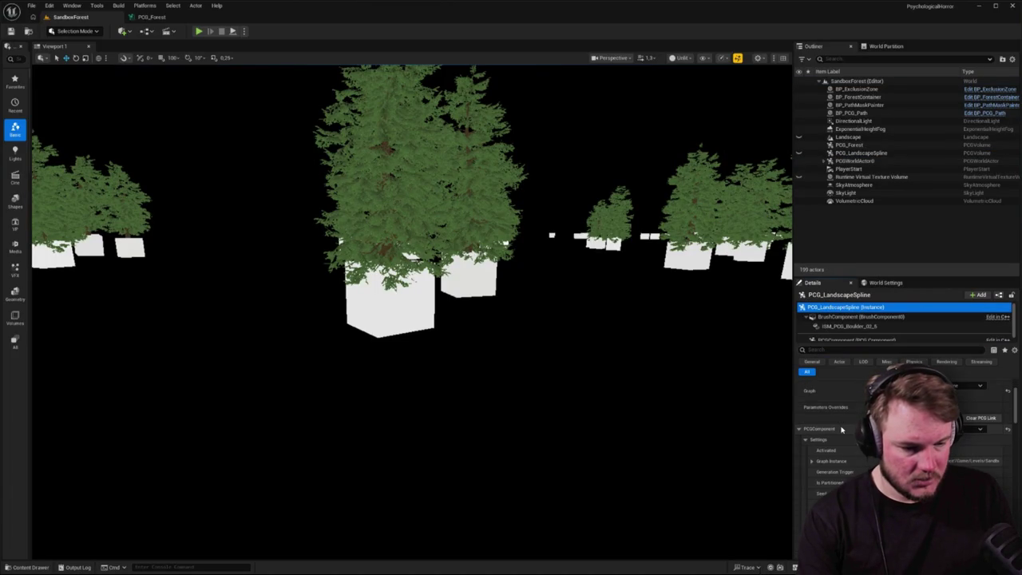
click(799, 428)
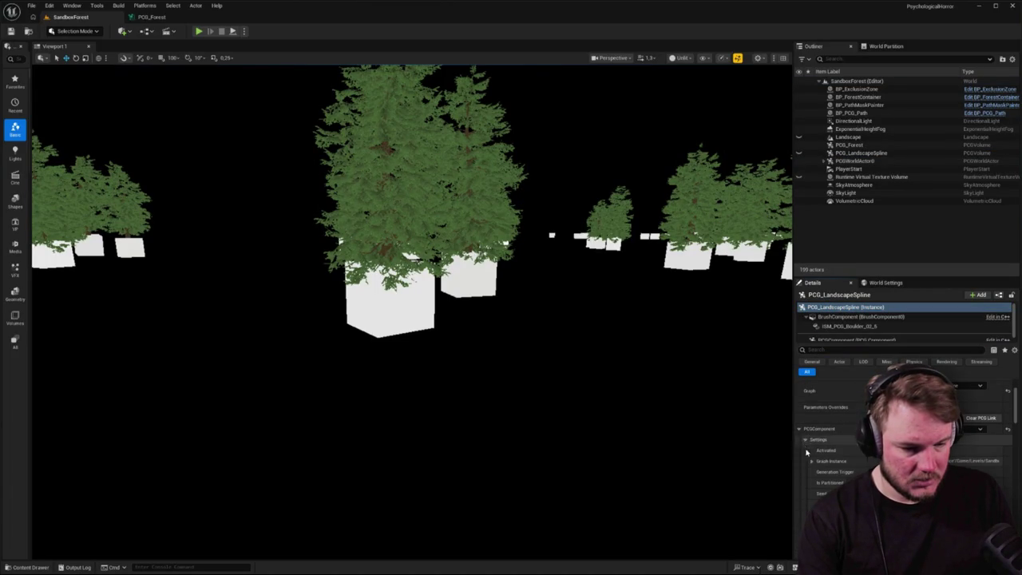
click(800, 430)
scroll(807, 460, down, 3)
scroll(807, 460, down, 5)
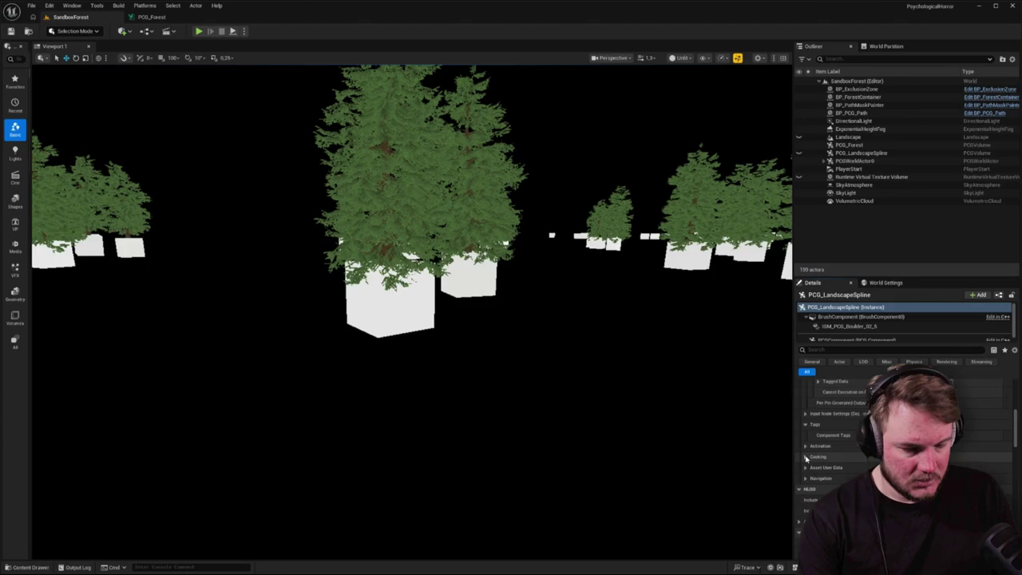
- Select the PCG_Forest volume and scroll to its pine and fir Parameters Overrides
click(479, 256)
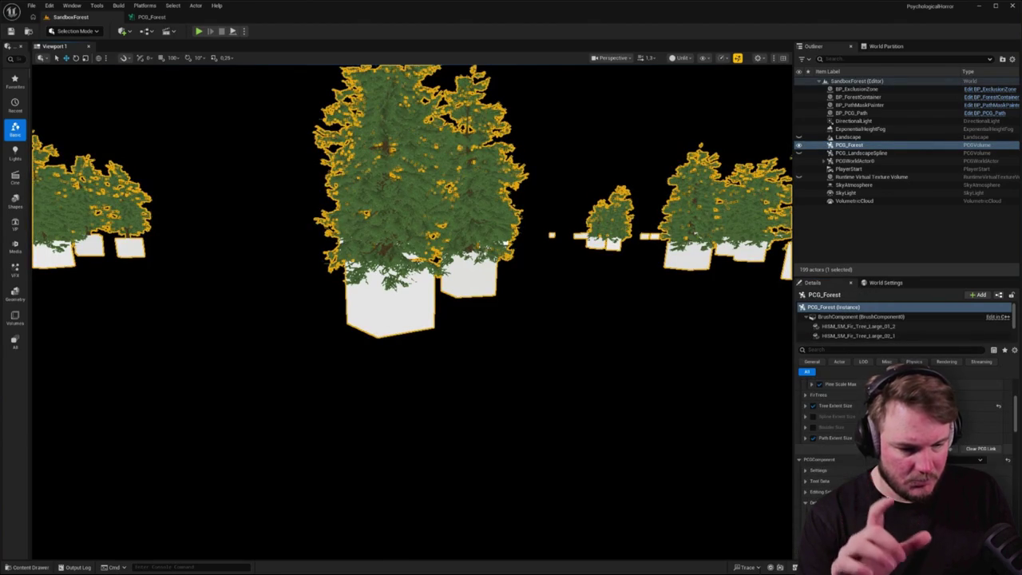
scroll(878, 447, up, 3)
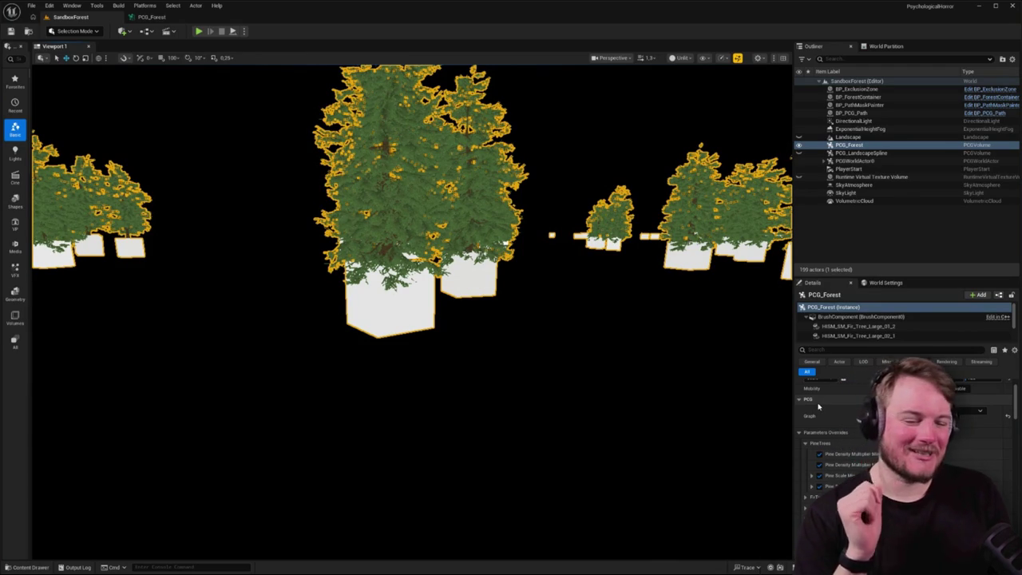
scroll(902, 447, down, 2)
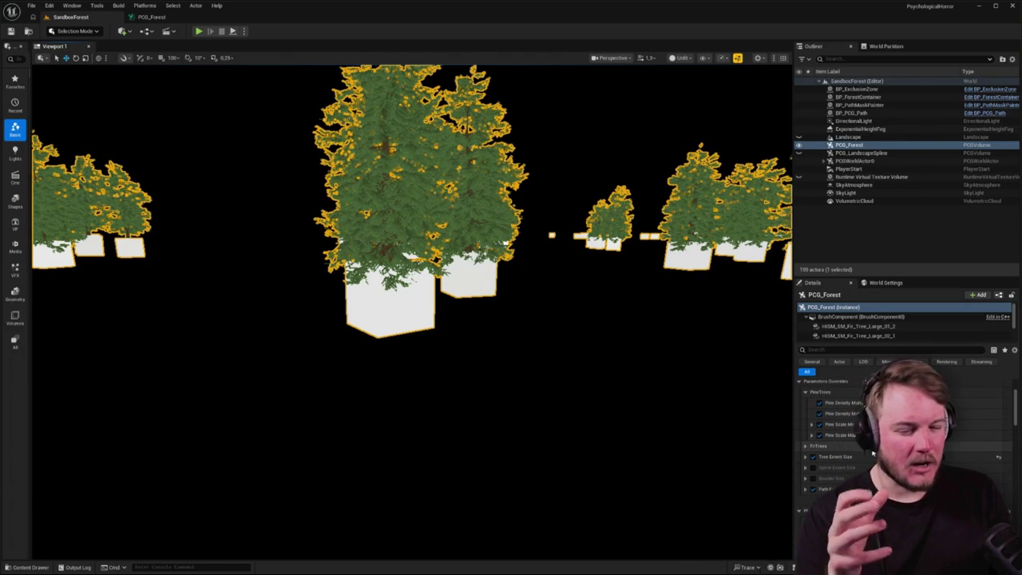
mouse_move(576, 345)
mouse_down()
mouse_move(569, 391)
mouse_move(604, 358)
mouse_up()
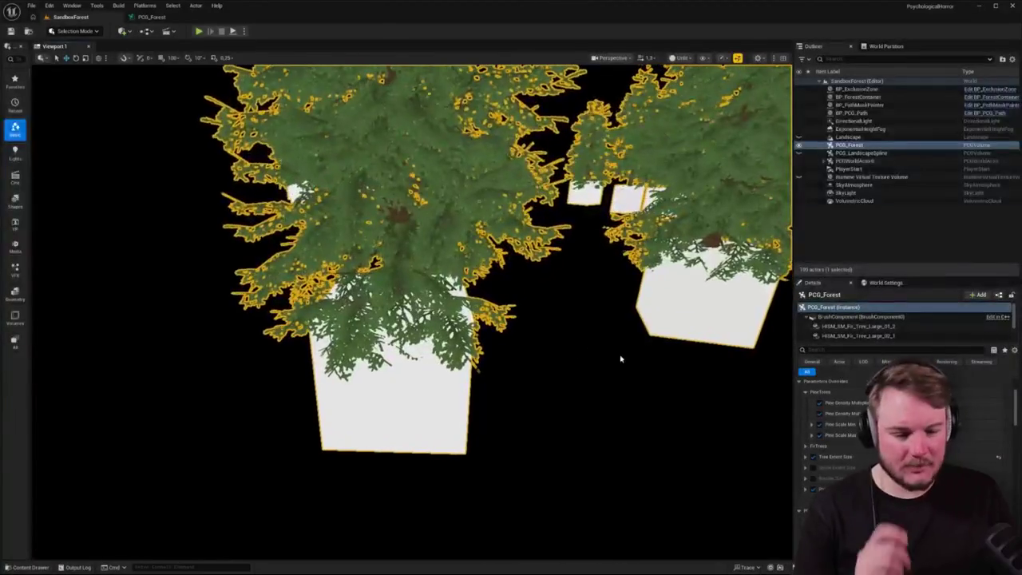
scroll(817, 479, up, 1)
- Enable PCG_Forest's FirTrees extent size override, then pull back to view the regenerated volumes
click(817, 483)
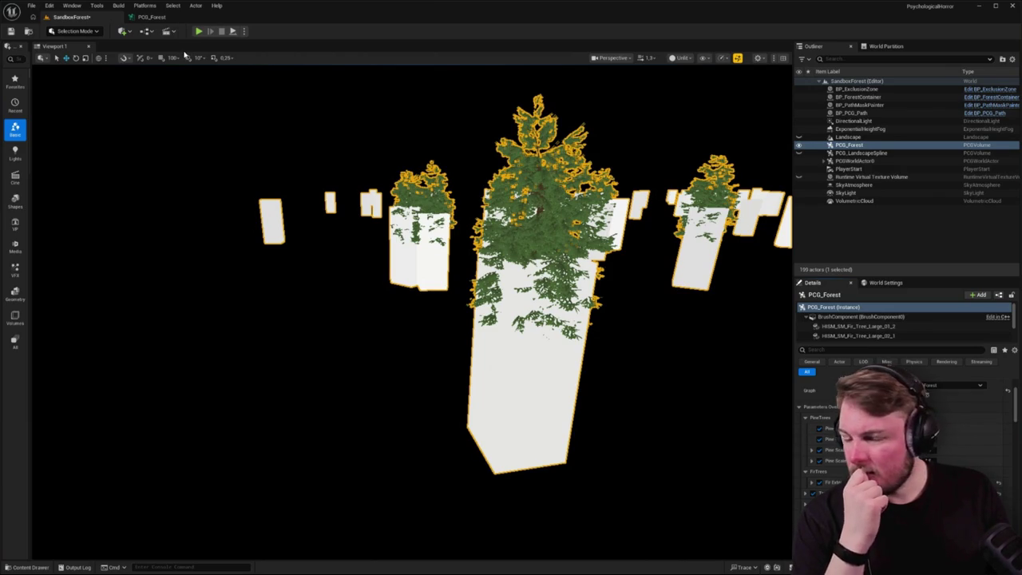
mouse_move(399, 319)
mouse_down()
mouse_move(400, 351)
mouse_move(375, 359)
mouse_move(375, 375)
mouse_move(311, 371)
mouse_up()
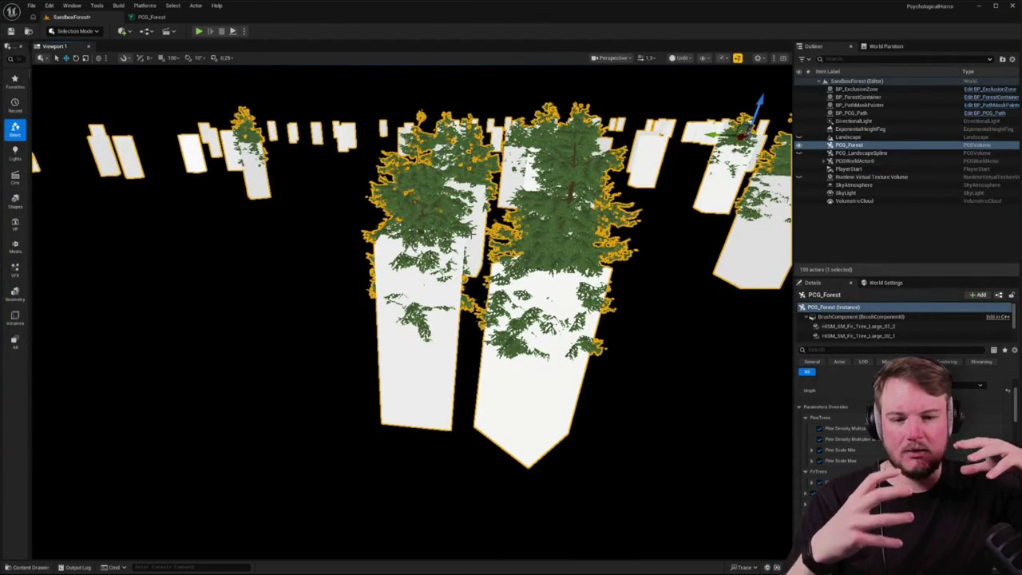
mouse_move(312, 371)
mouse_down()
mouse_move(312, 423)
mouse_move(343, 423)
mouse_up()
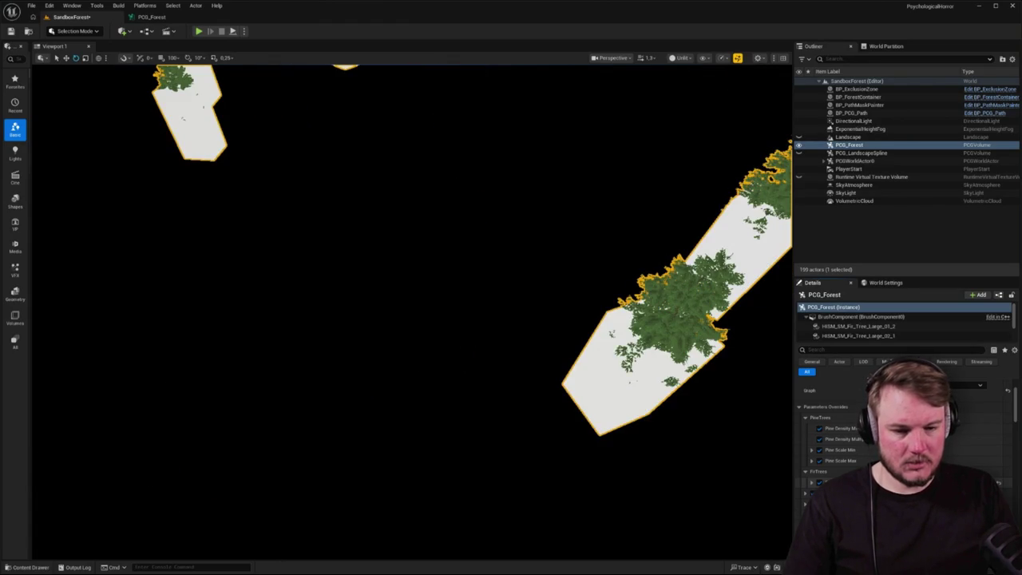
click(498, 424)
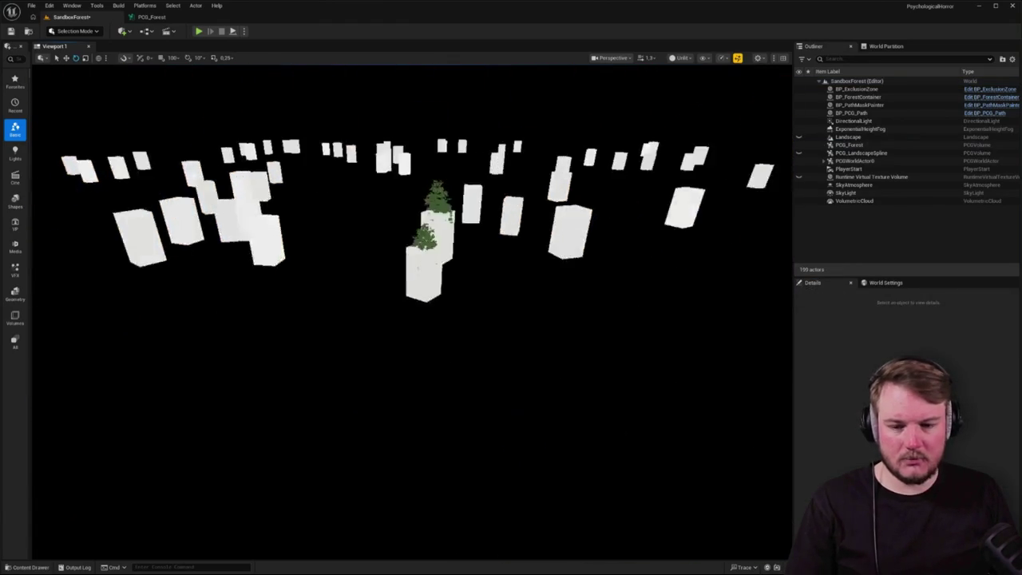
- Fly around the mostly bare white blocks and select the PCG_Forest volume
mouse_move(475, 405)
mouse_down()
mouse_move(476, 431)
mouse_move(475, 406)
mouse_up()
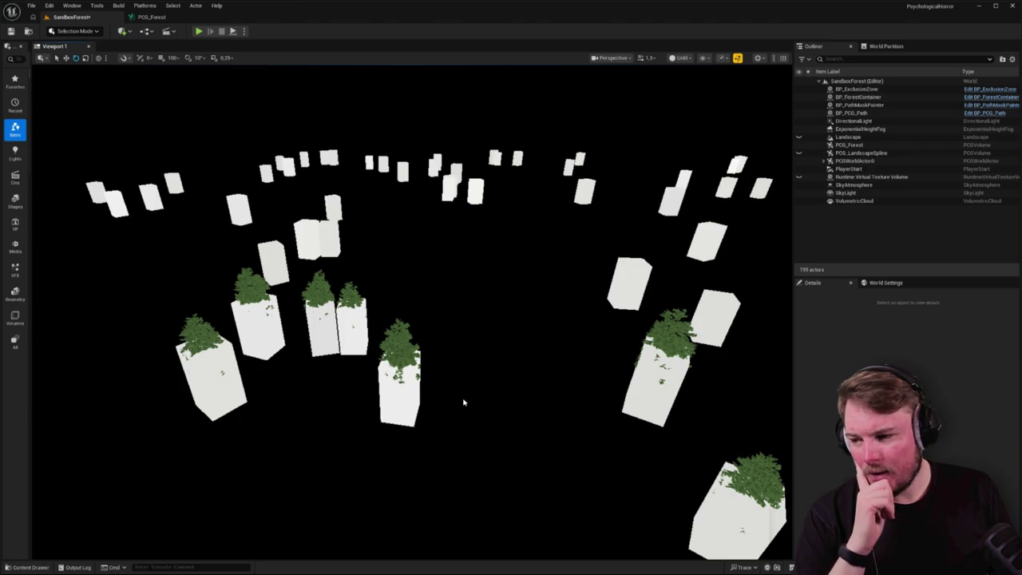
mouse_move(468, 404)
mouse_down()
mouse_move(435, 369)
mouse_move(468, 402)
mouse_up()
click(407, 386)
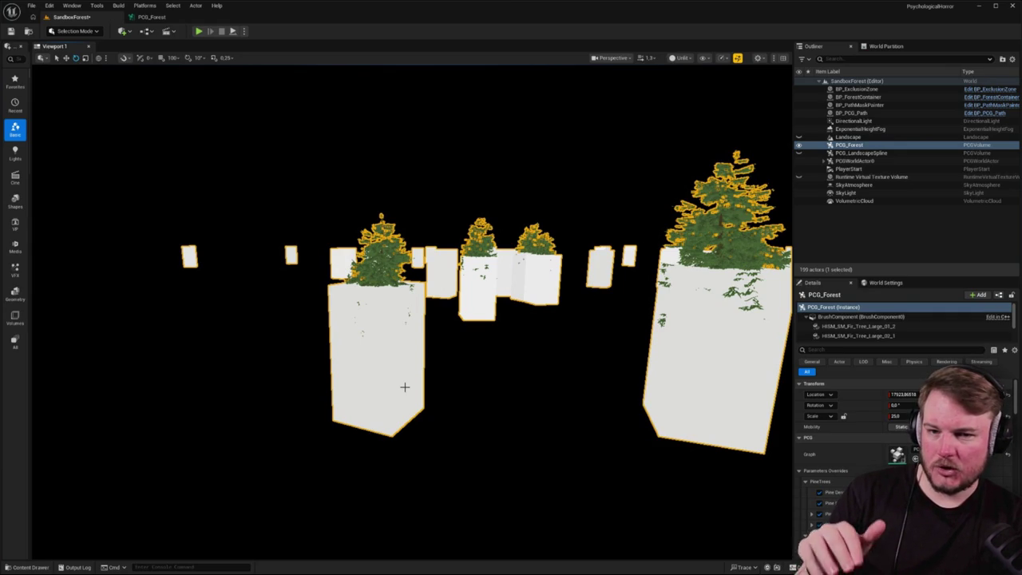
- Open the PCG_Forest graph and select Extents Modifier to list its 718 output points
click(144, 16)
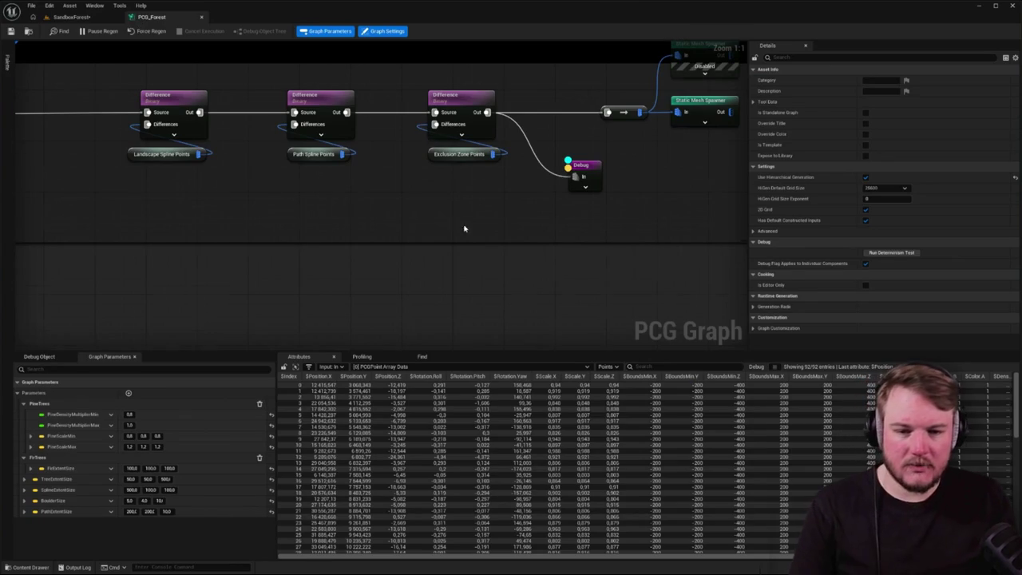
scroll(319, 207, down, 4)
scroll(504, 216, up, 2)
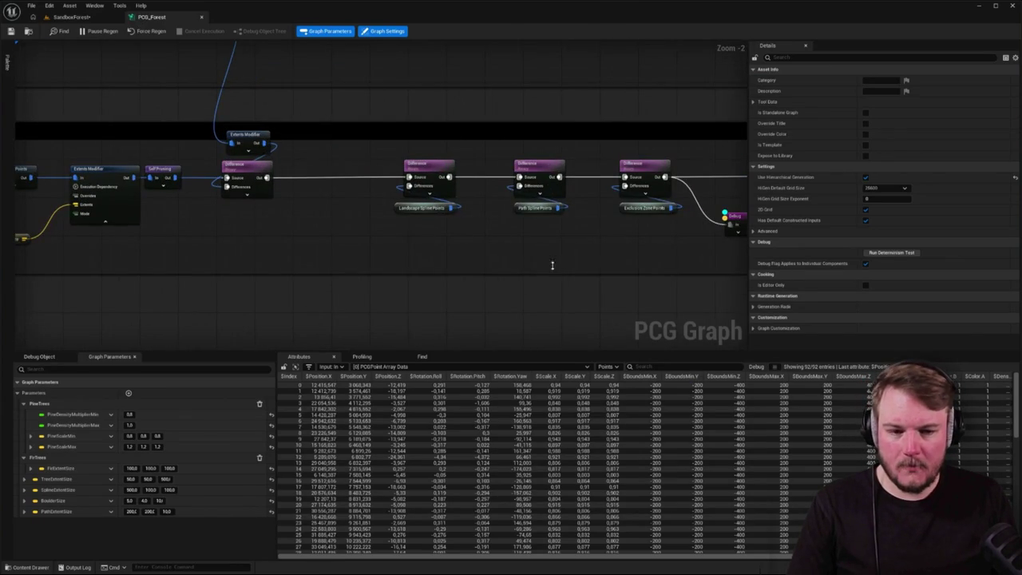
click(122, 177)
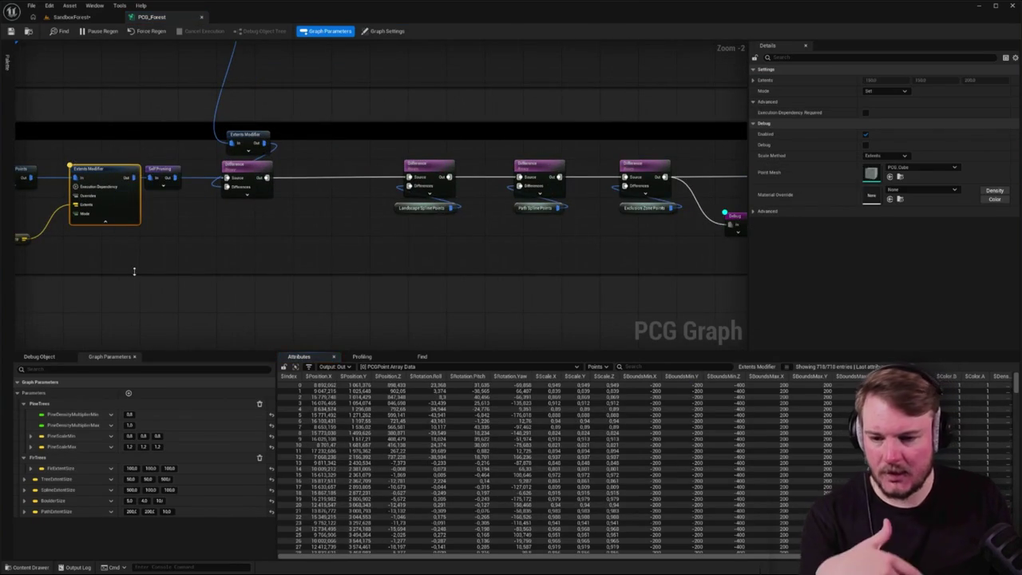
- Pan the graph across to the Trees comment section
drag(132, 269, 268, 282)
scroll(591, 393, down, 1)
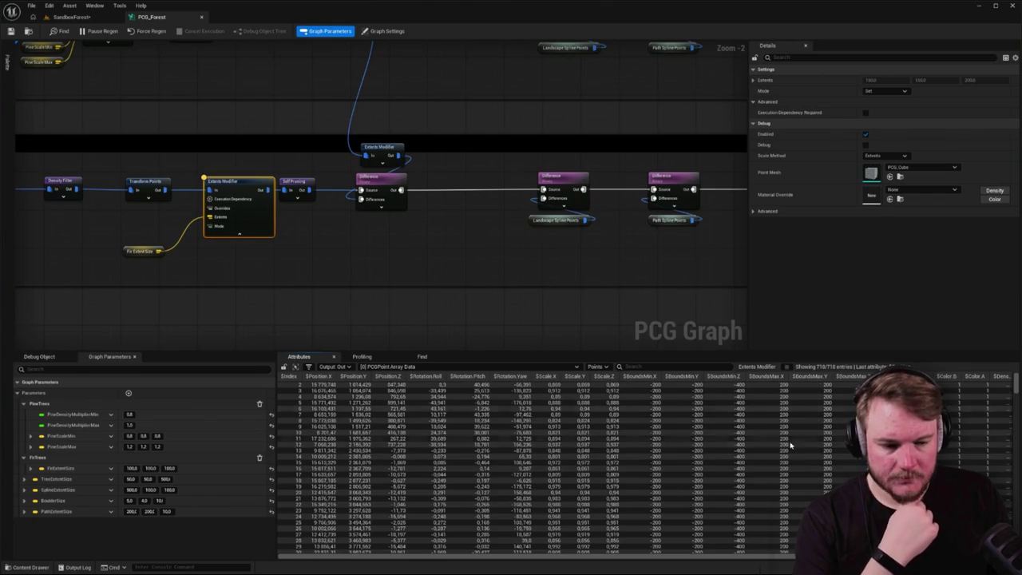
drag(509, 559, 559, 559)
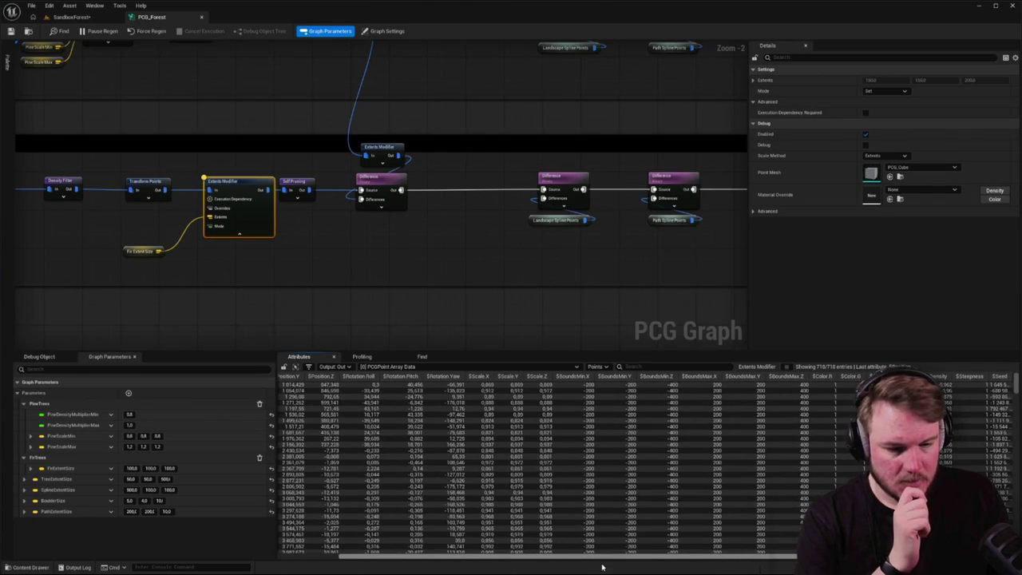
scroll(589, 557, left, 3)
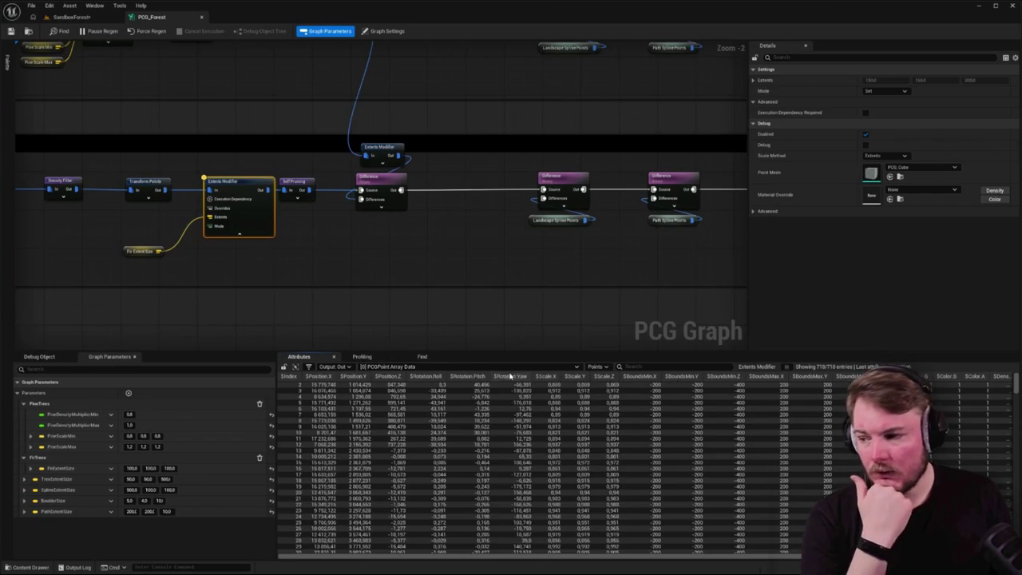
mouse_move(355, 323)
mouse_down()
mouse_move(376, 295)
mouse_move(572, 235)
mouse_up()
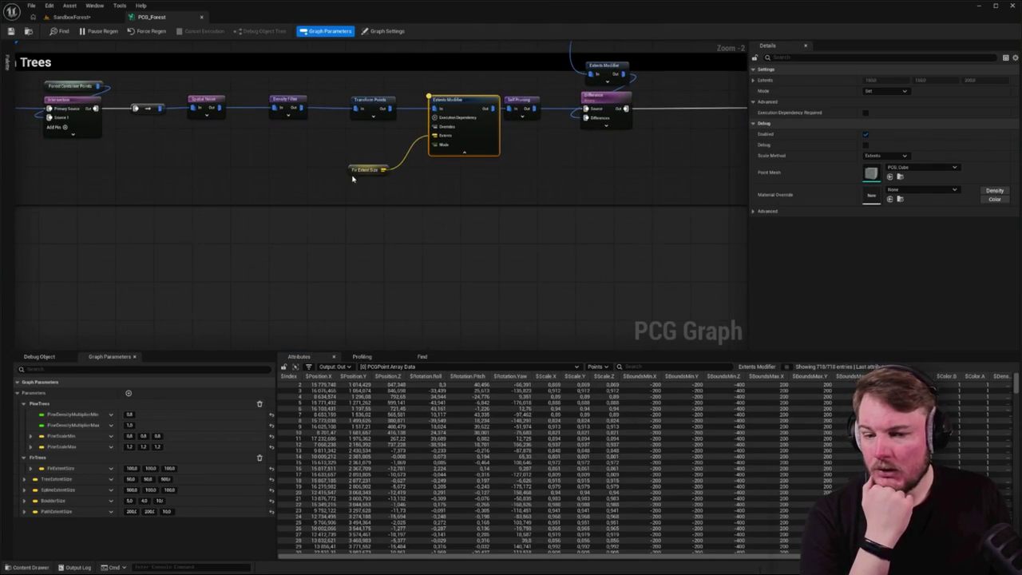
- Move the Fir Extent Size node and remove a mistakenly added Break Transform Attribute node
mouse_move(353, 171)
mouse_down()
mouse_move(340, 166)
mouse_move(264, 267)
mouse_move(254, 242)
mouse_up()
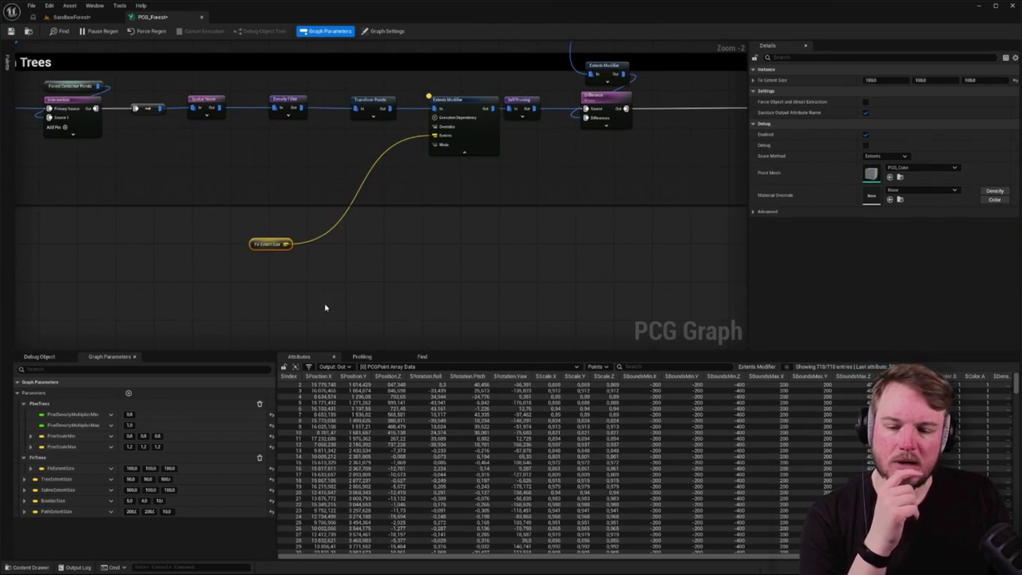
scroll(327, 306, up, 2)
drag(333, 311, 308, 237)
drag(250, 168, 342, 204)
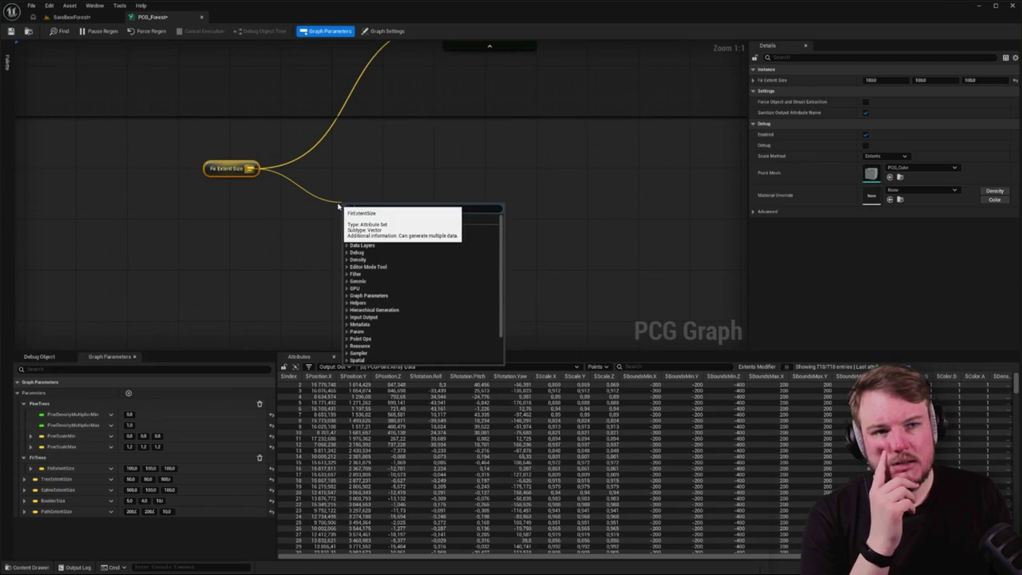
text(bounds)
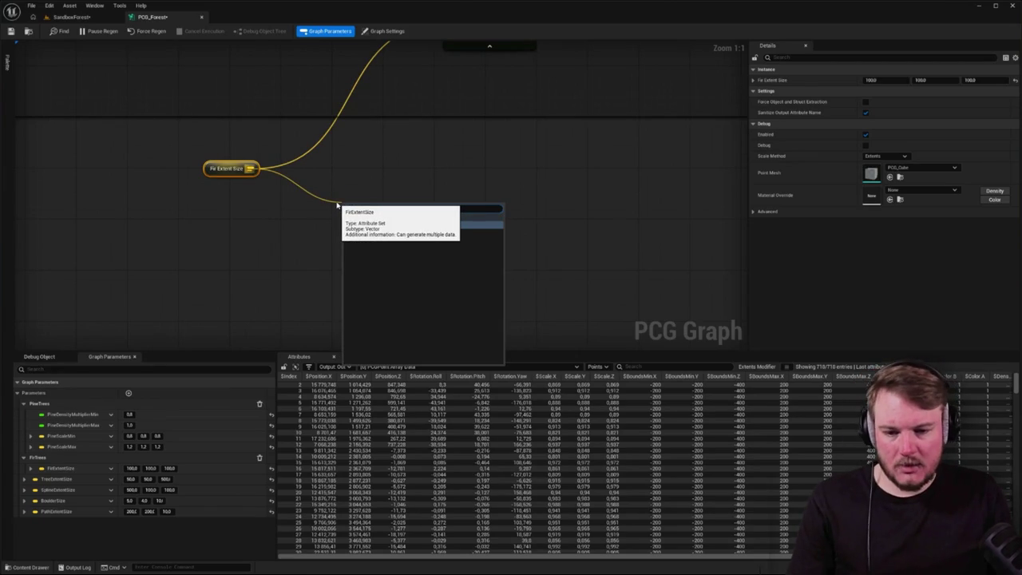
click(405, 224)
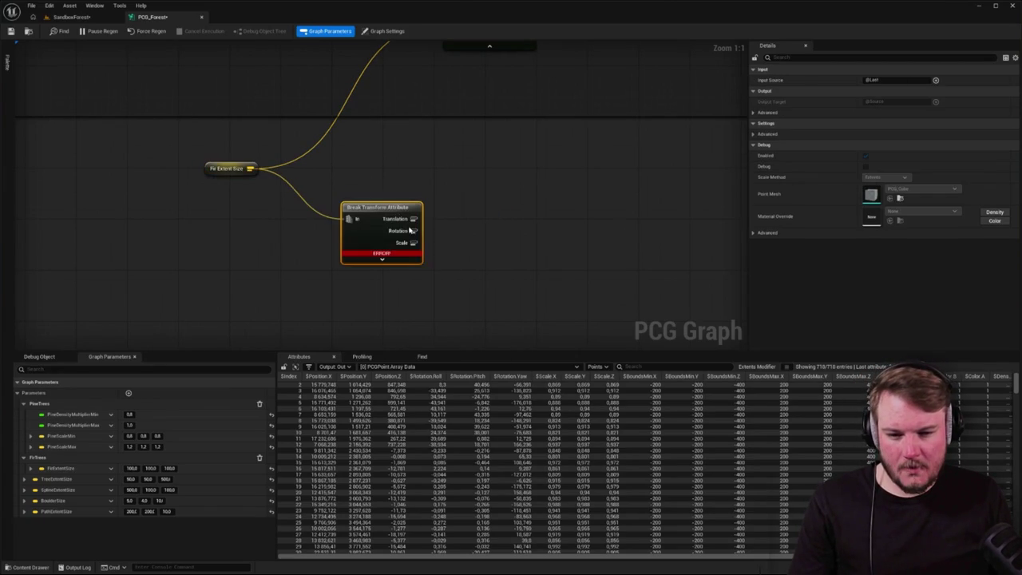
key(Delete)
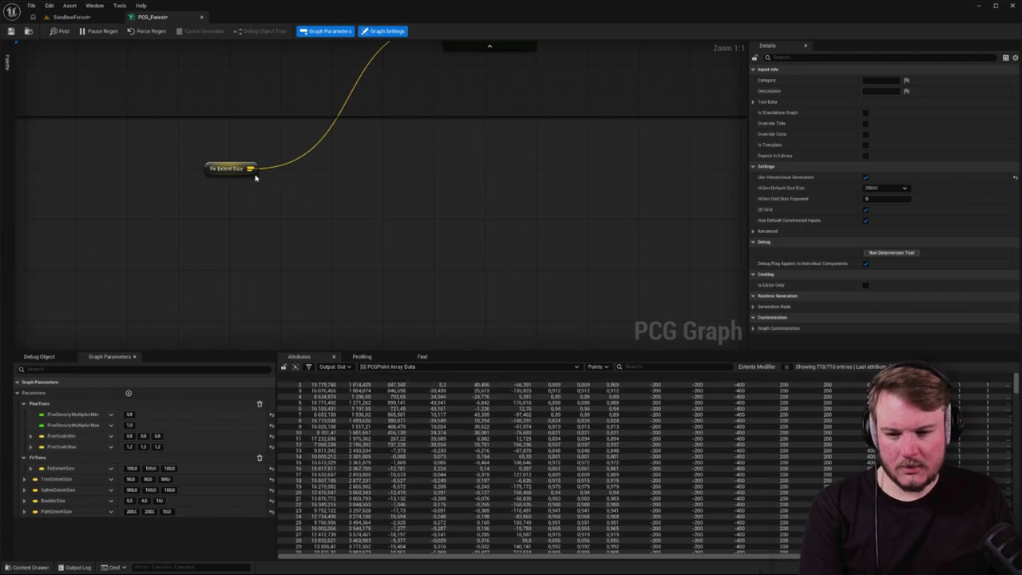
- Wire Fir Extent Size's output into a new Break Vector Attribute node found via 'brea'
drag(250, 168, 359, 211)
text(brea)
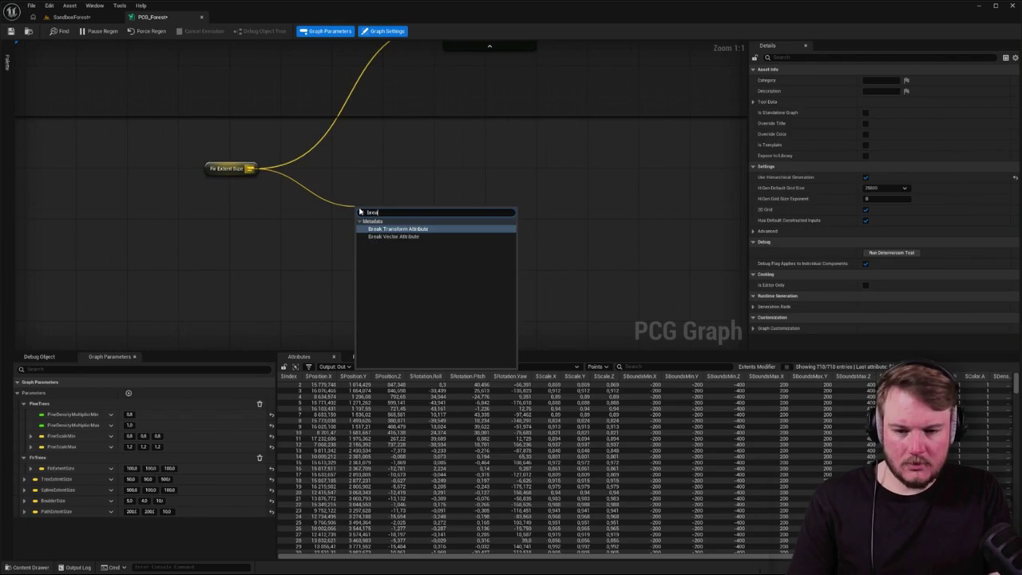
key(Down)
key(Return)
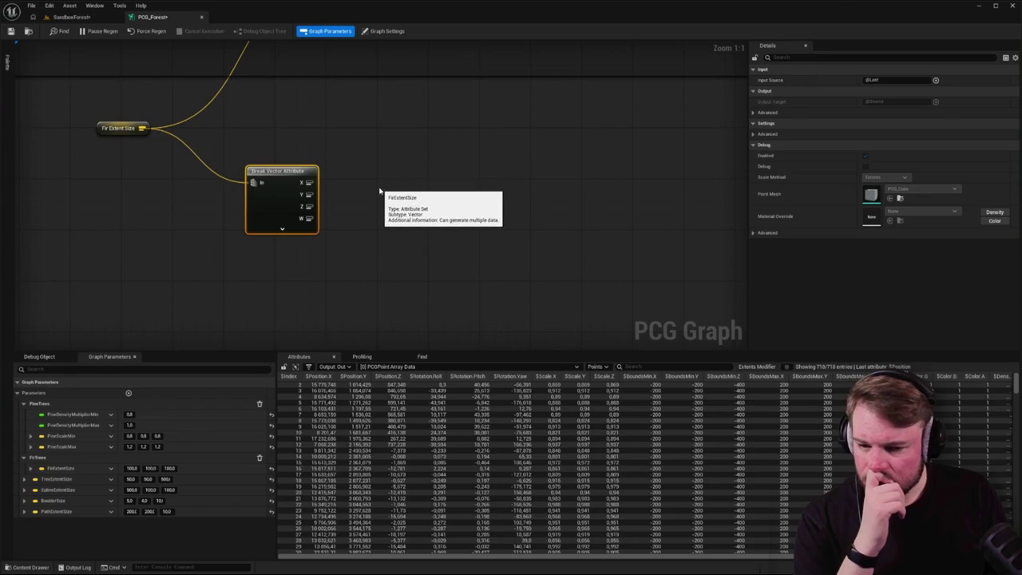
right_click(379, 192)
click(321, 248)
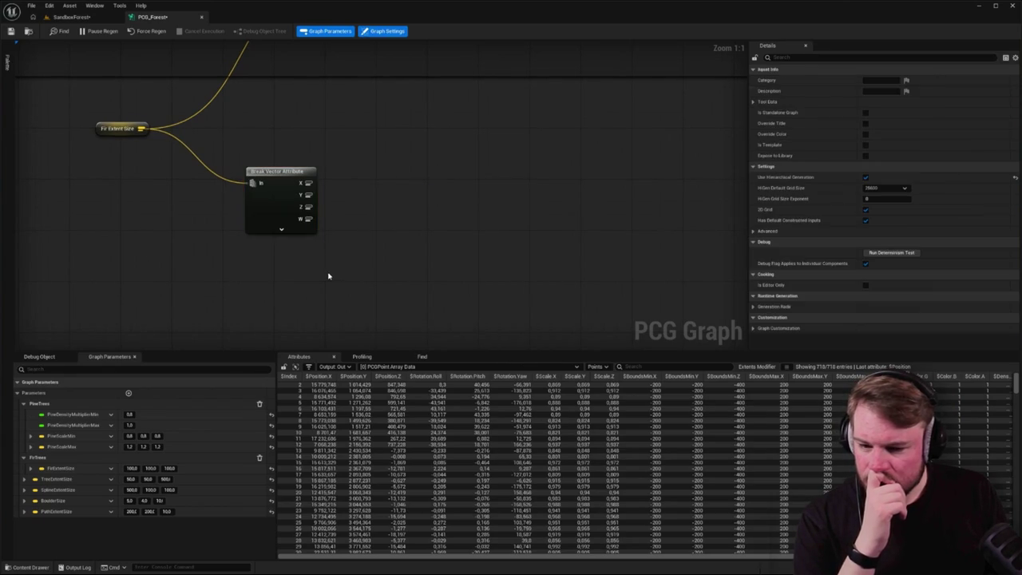
mouse_move(332, 268)
mouse_down()
mouse_move(264, 245)
mouse_move(316, 160)
mouse_up()
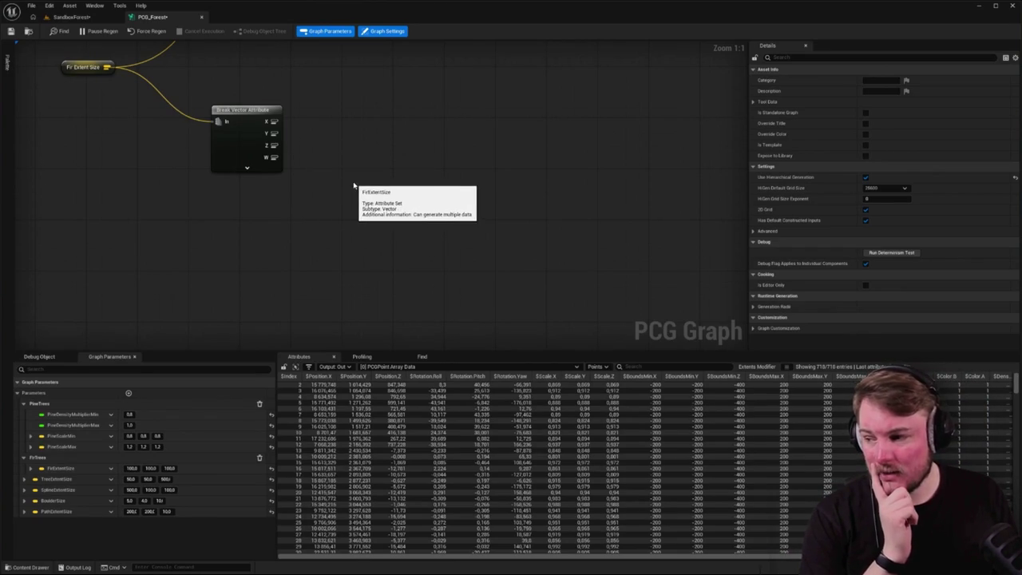
mouse_move(361, 185)
mouse_down()
mouse_move(427, 185)
mouse_move(347, 170)
mouse_move(400, 201)
mouse_up()
click(311, 142)
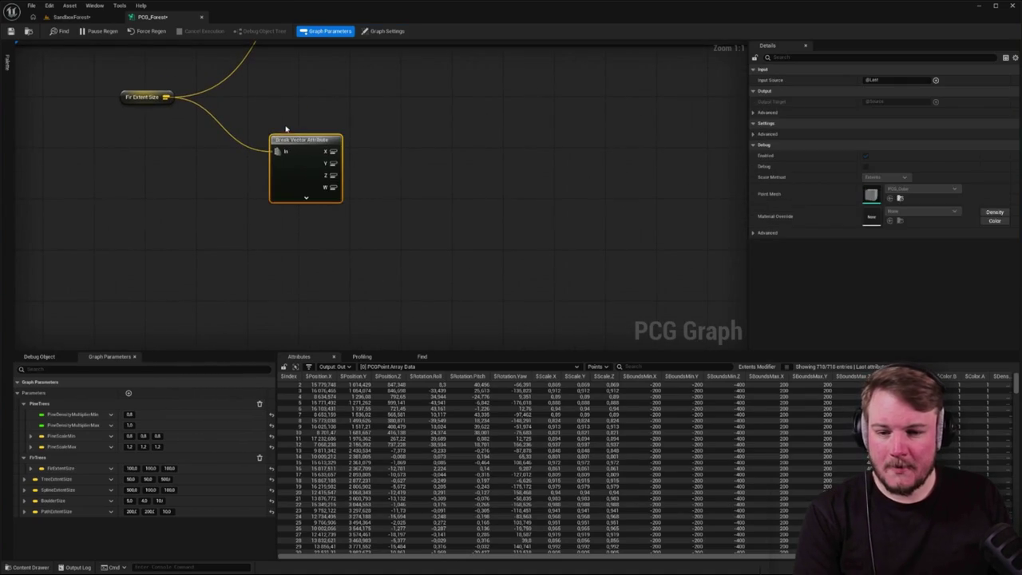
key(Delete)
drag(311, 160, 351, 173)
drag(208, 110, 320, 149)
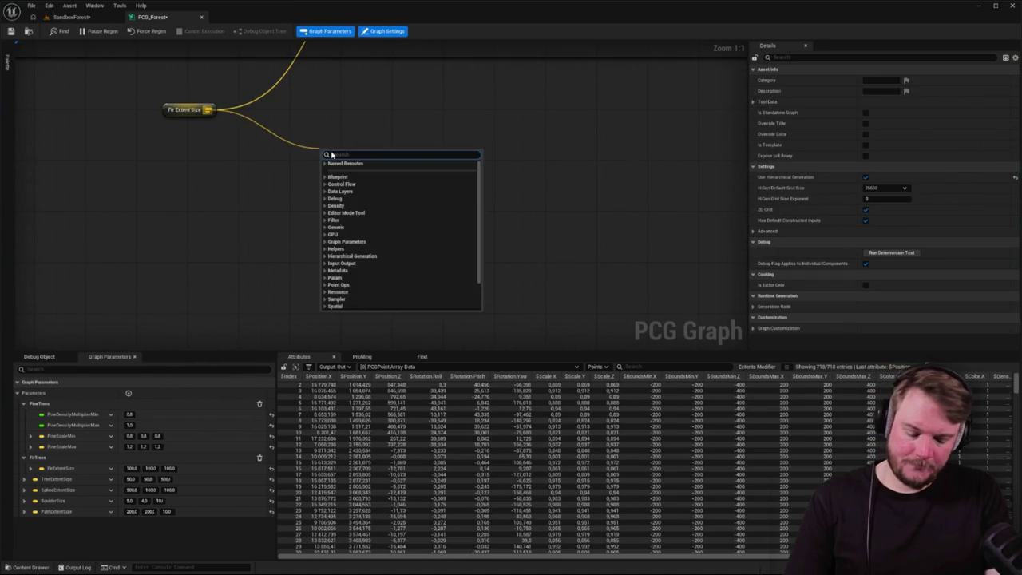
text(get)
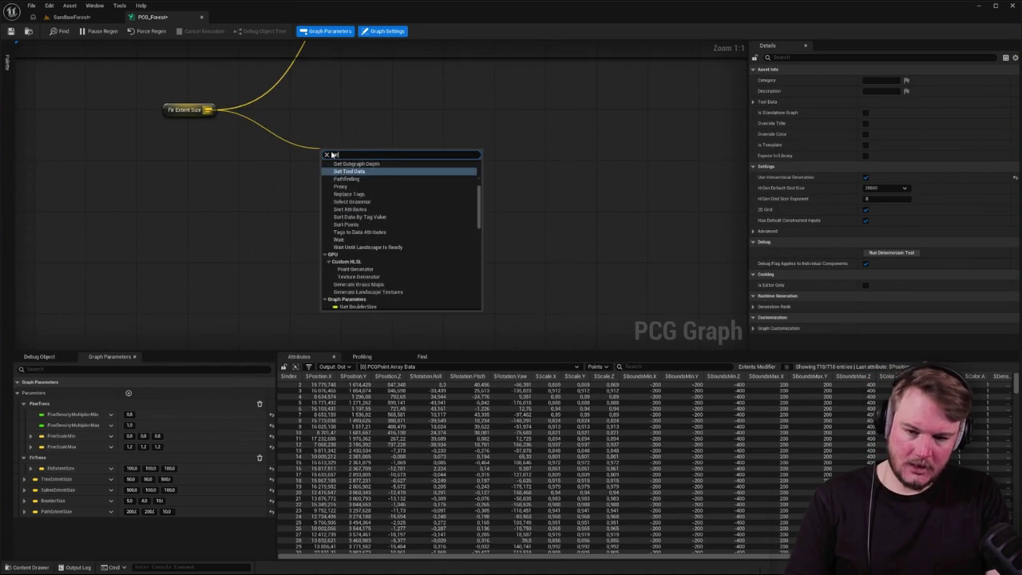
text( att)
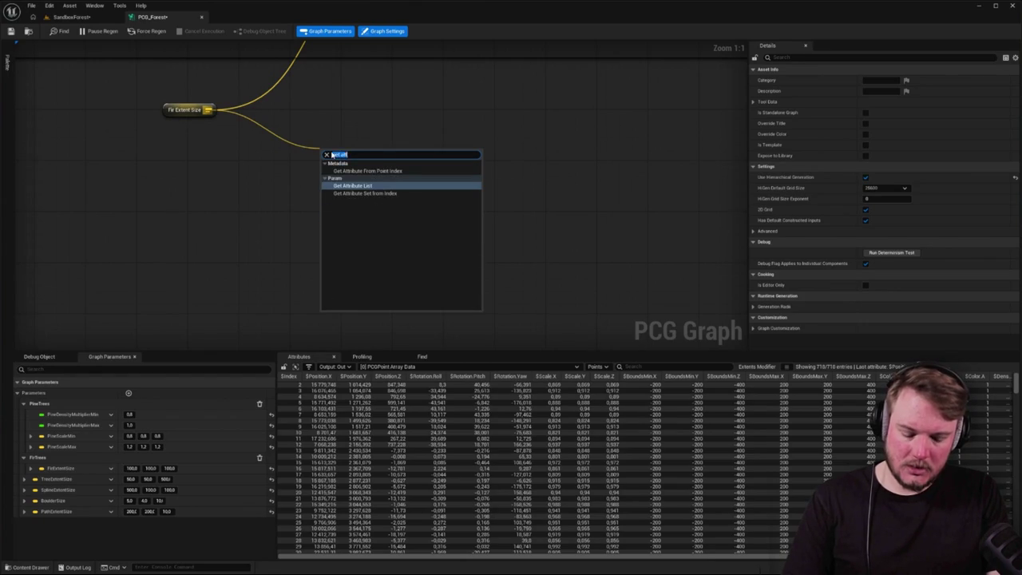
text(attribute)
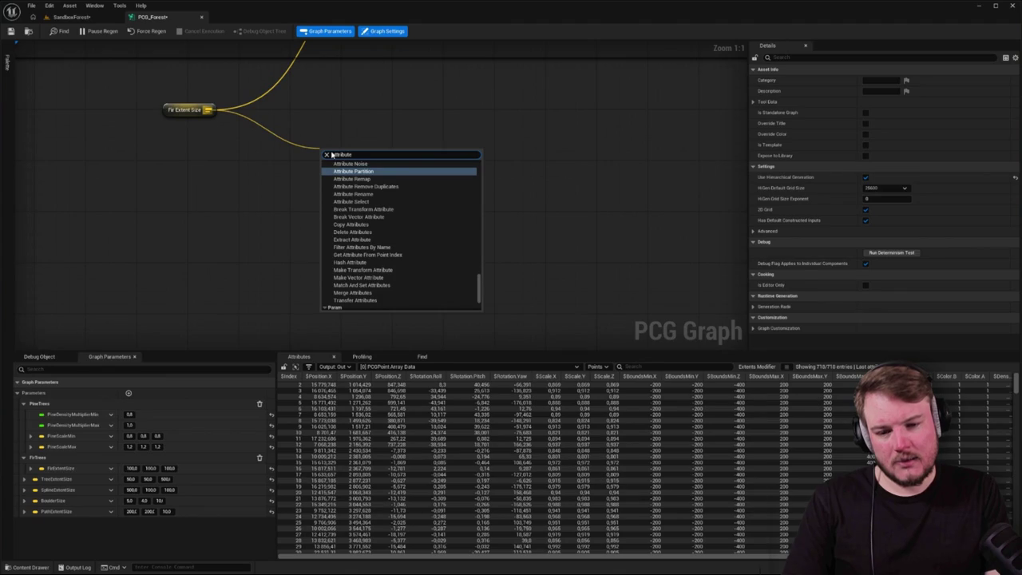
text(set)
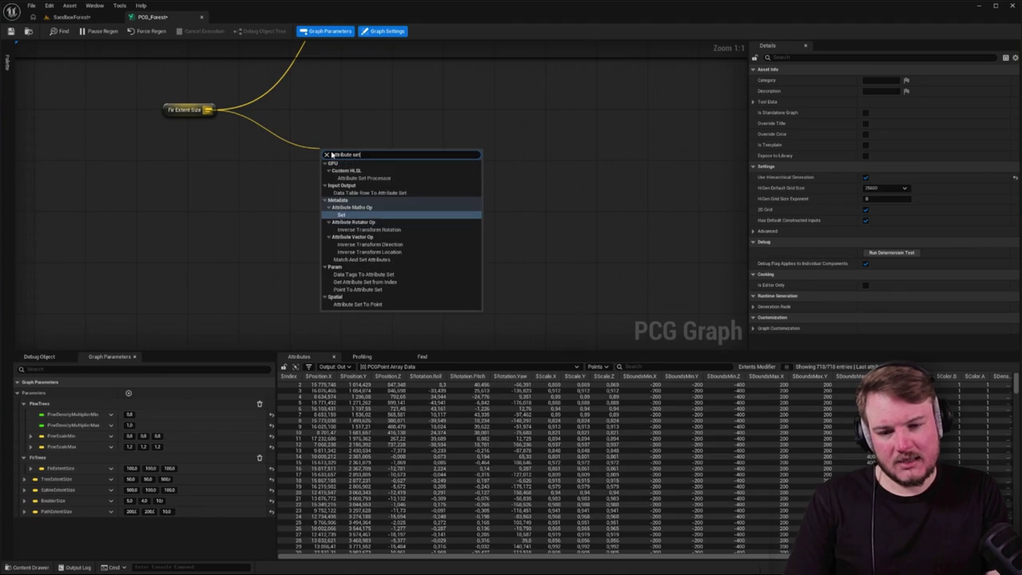
key(Return)
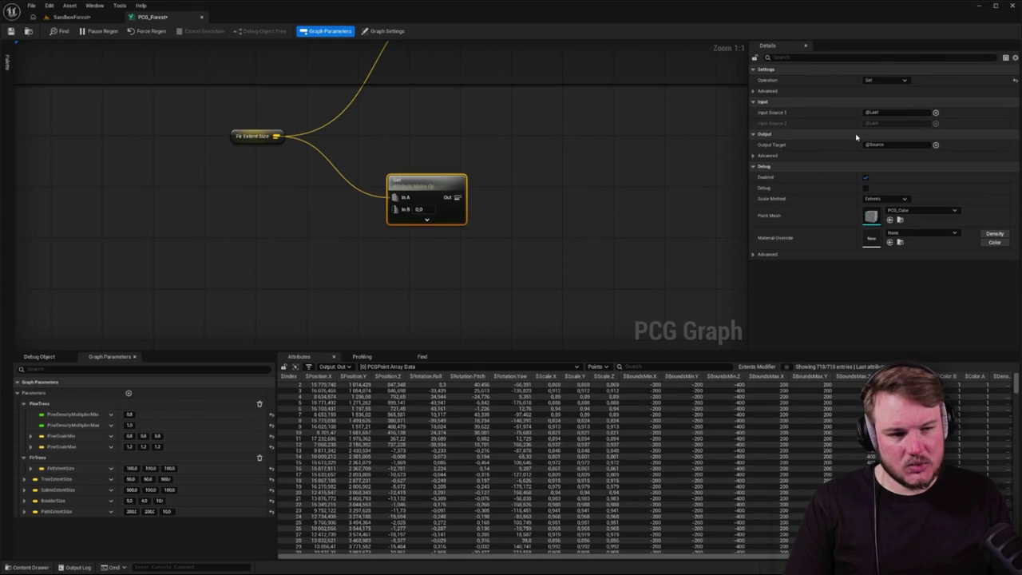
mouse_move(570, 141)
mouse_down()
mouse_move(730, 221)
mouse_move(598, 228)
mouse_move(633, 222)
mouse_up()
drag(465, 124, 390, 100)
drag(504, 290, 588, 277)
mouse_move(479, 62)
mouse_down()
mouse_move(515, 199)
mouse_move(526, 299)
mouse_move(549, 304)
mouse_up()
click(937, 123)
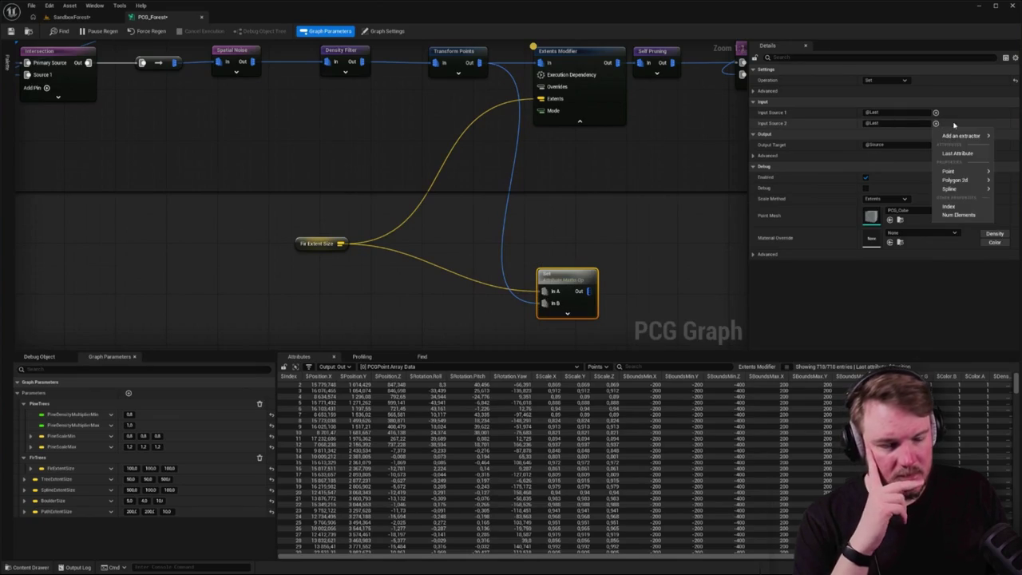
mouse_move(959, 173)
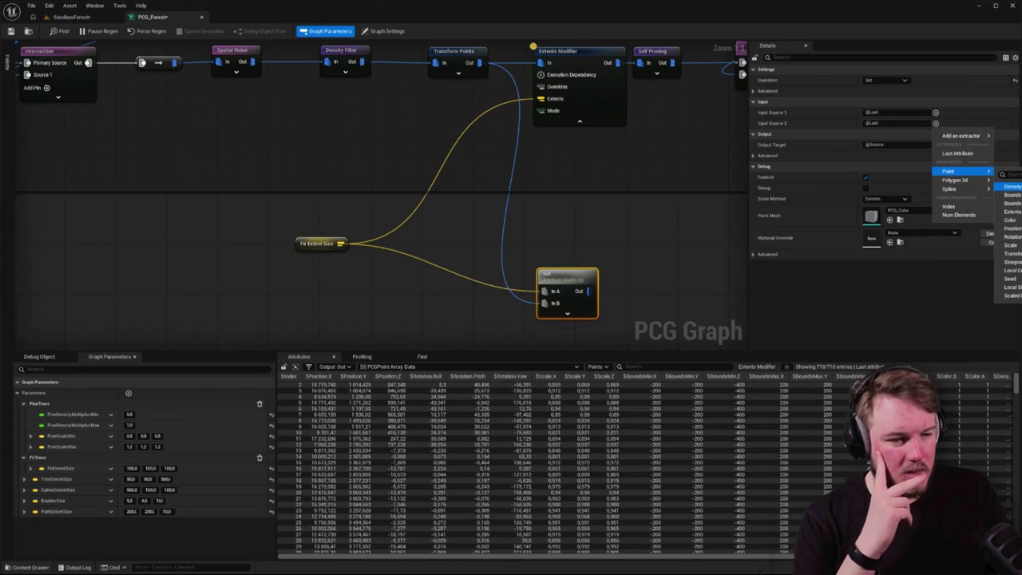
click(591, 267)
mouse_move(591, 267)
mouse_down()
mouse_move(440, 212)
mouse_move(465, 236)
mouse_up()
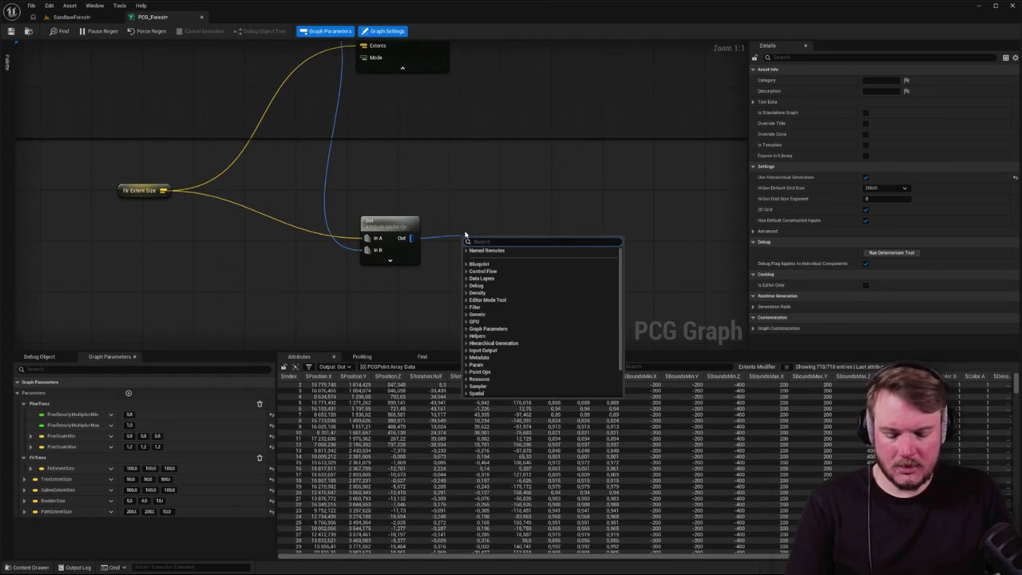
click(389, 227)
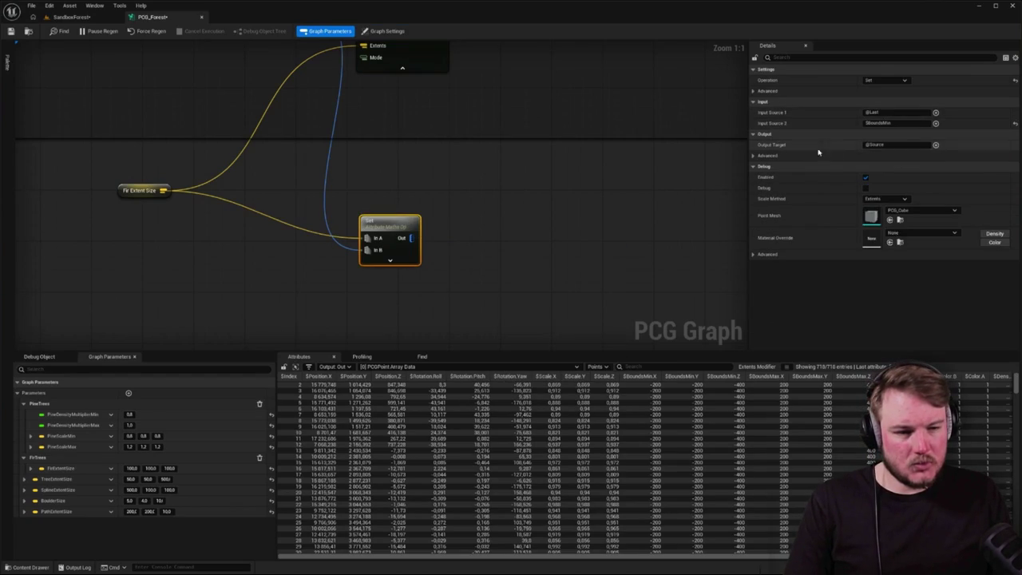
click(888, 146)
text($)
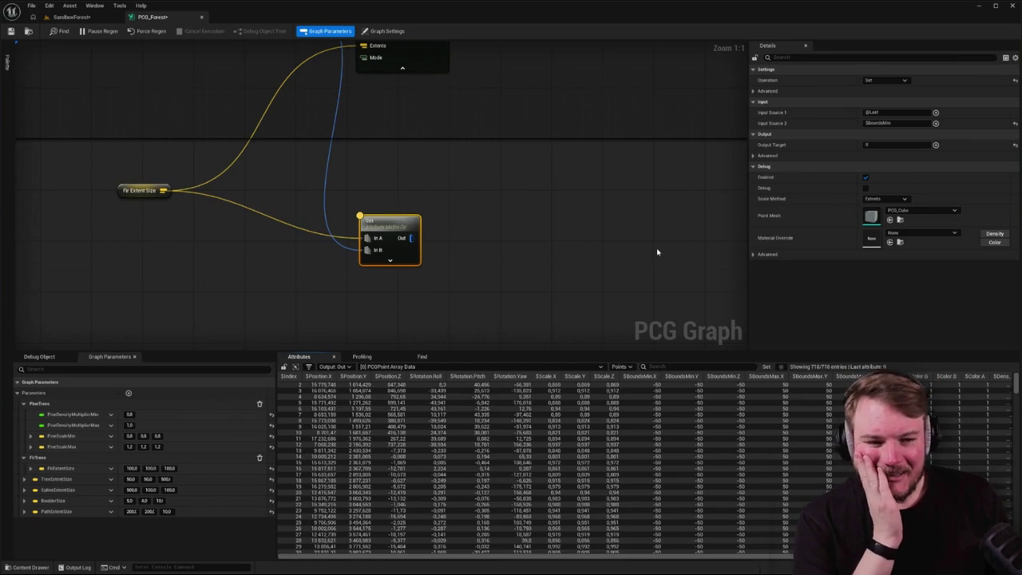
click(587, 259)
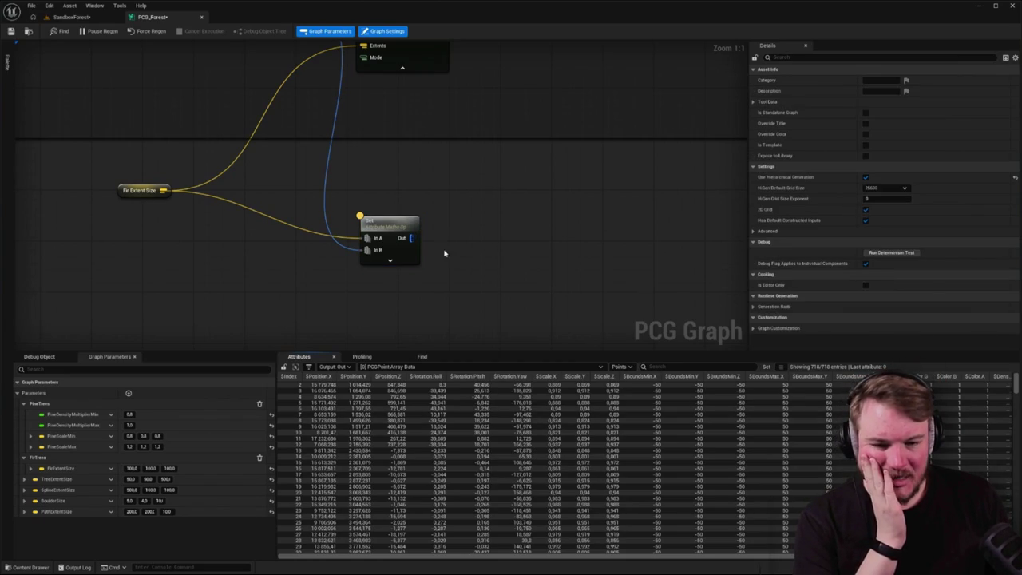
click(399, 230)
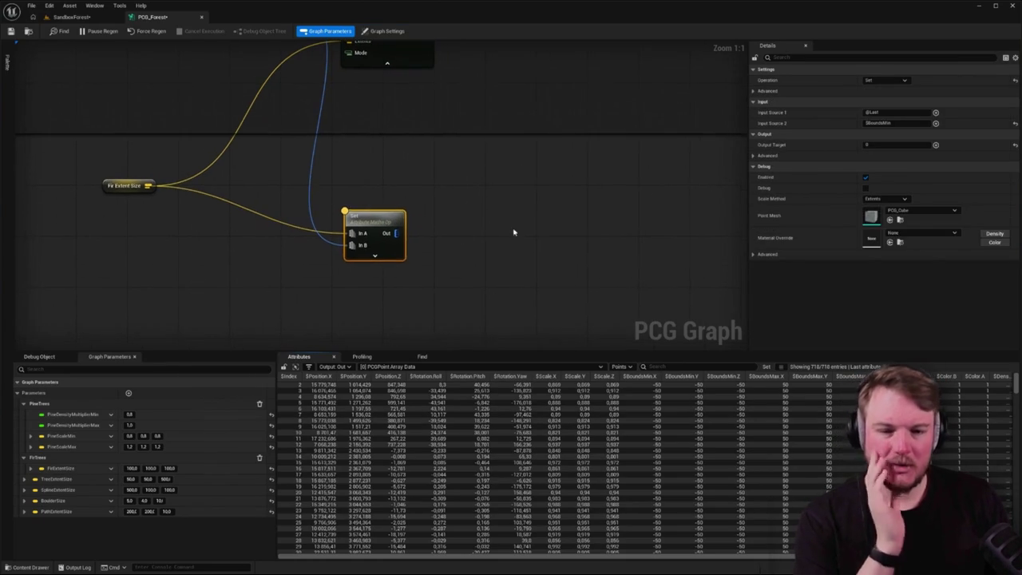
key(Delete)
drag(148, 185, 314, 218)
text(break)
click(323, 231)
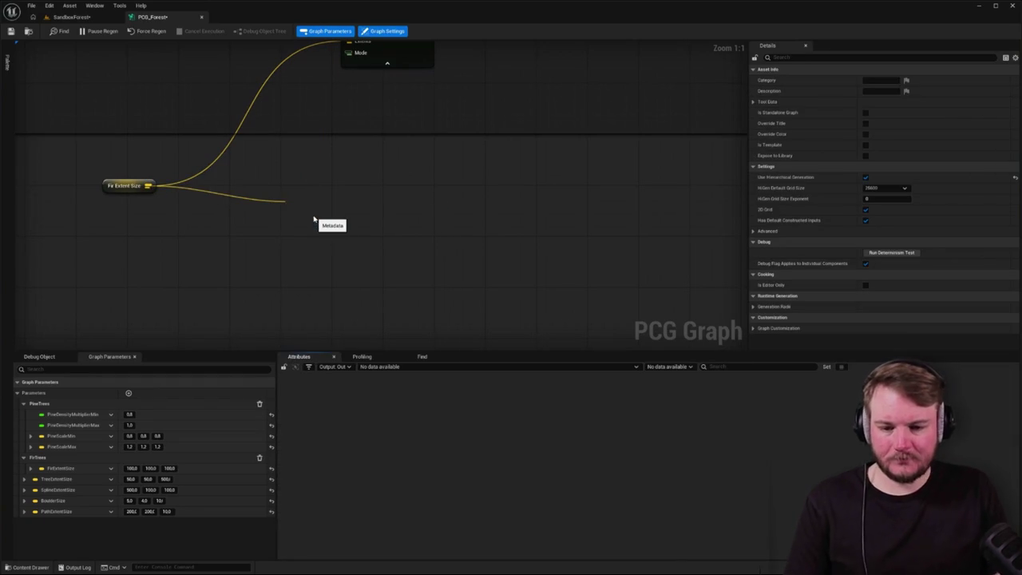
drag(286, 232, 339, 236)
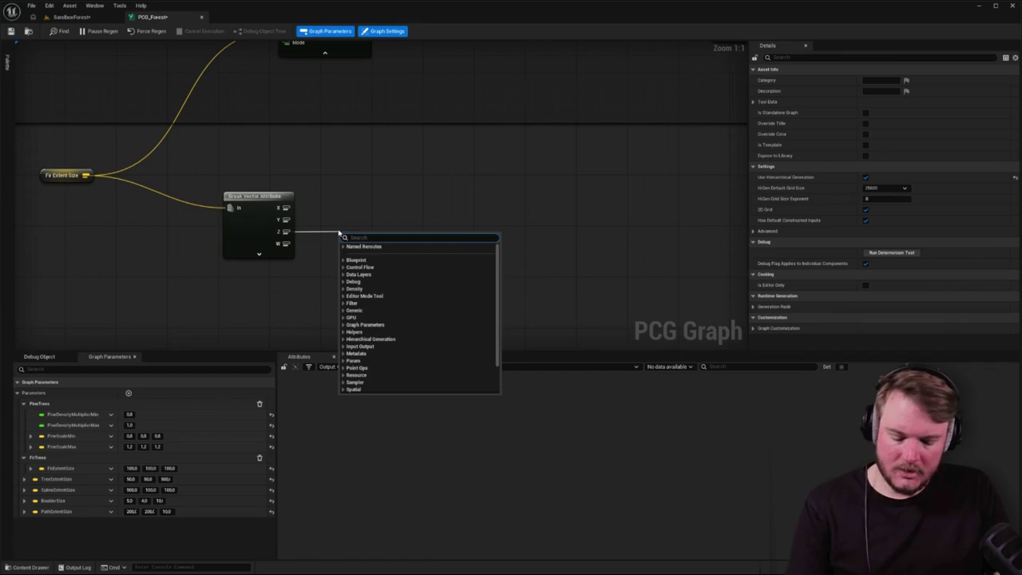
text(attribute)
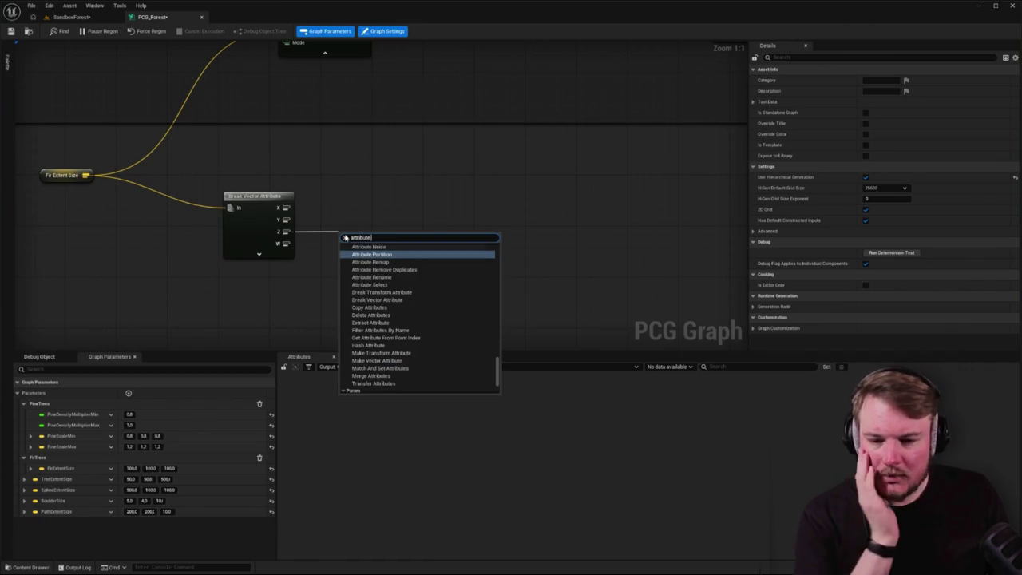
scroll(414, 308, up, 5)
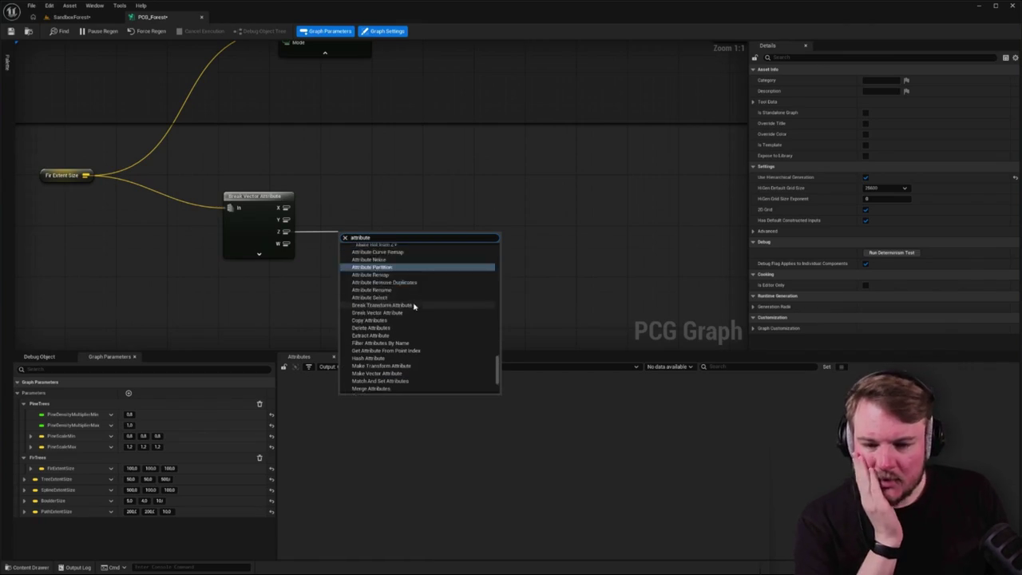
scroll(420, 318, up, 10)
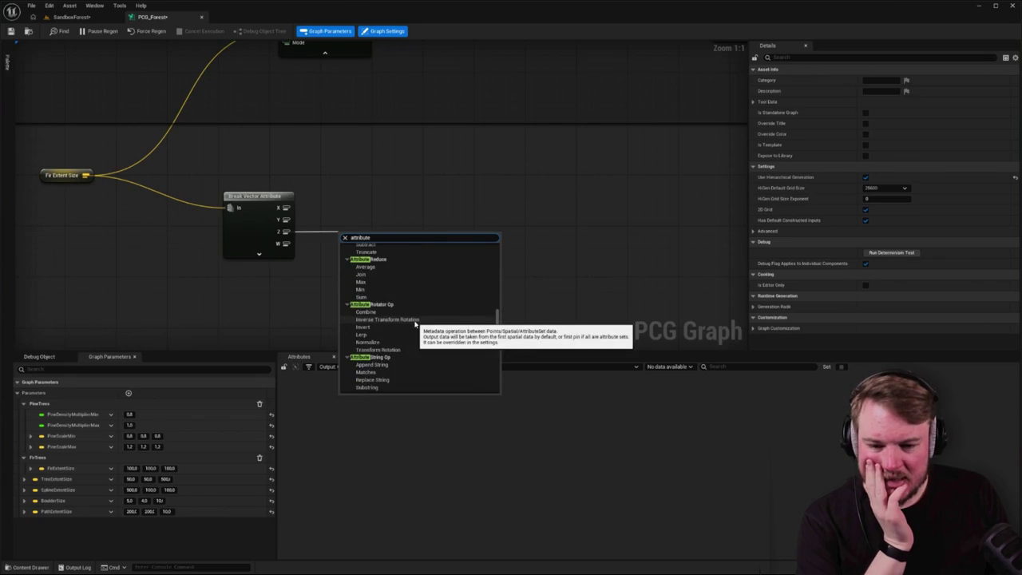
scroll(414, 324, down, 3)
scroll(416, 325, down, 12)
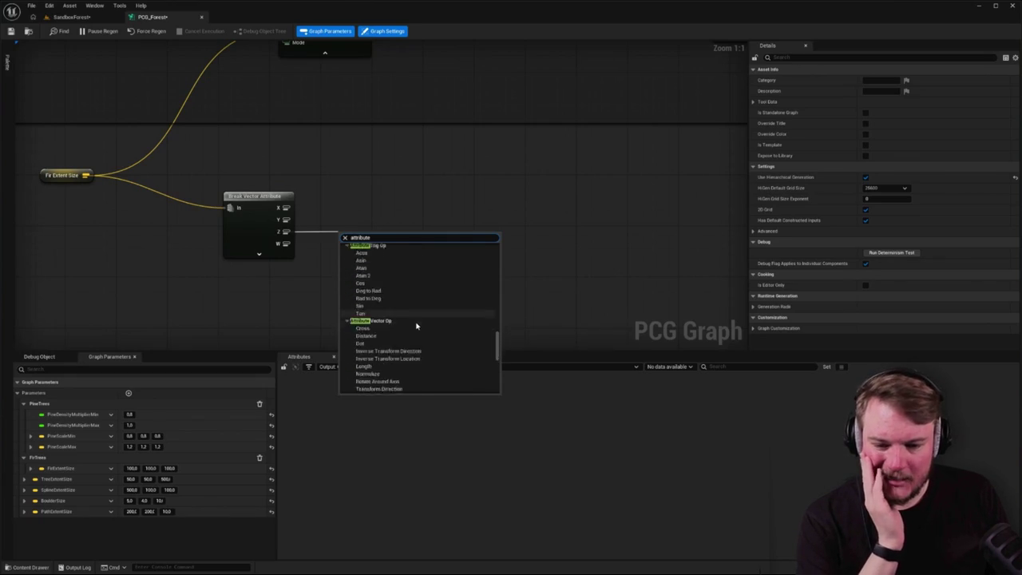
scroll(417, 328, down, 3)
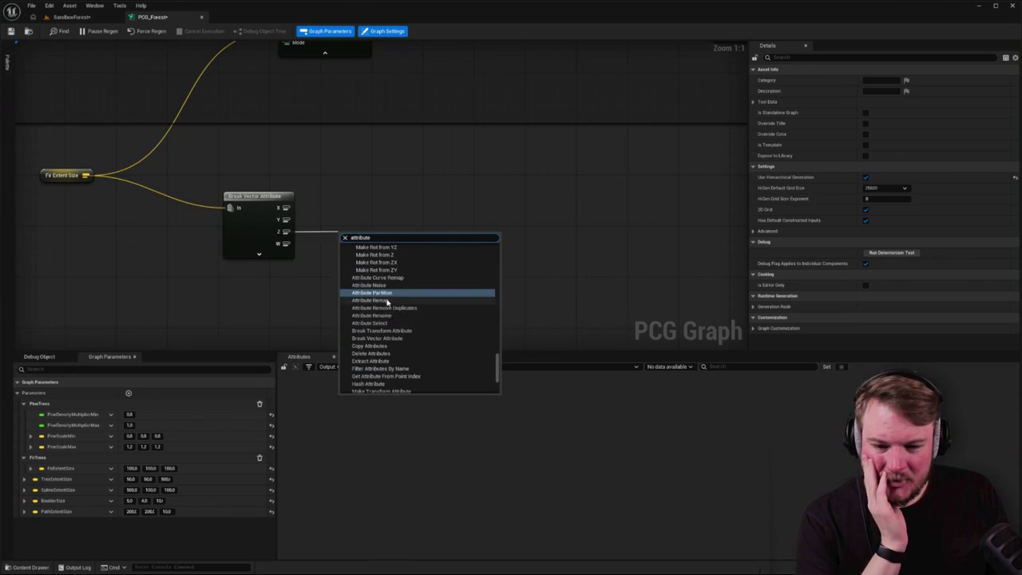
click(387, 301)
drag(369, 245, 410, 244)
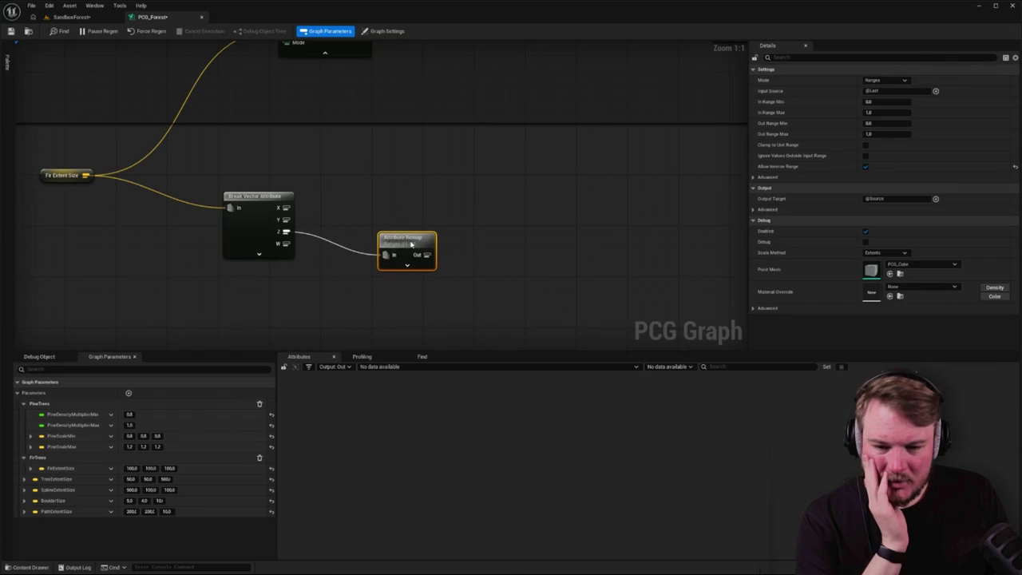
click(936, 91)
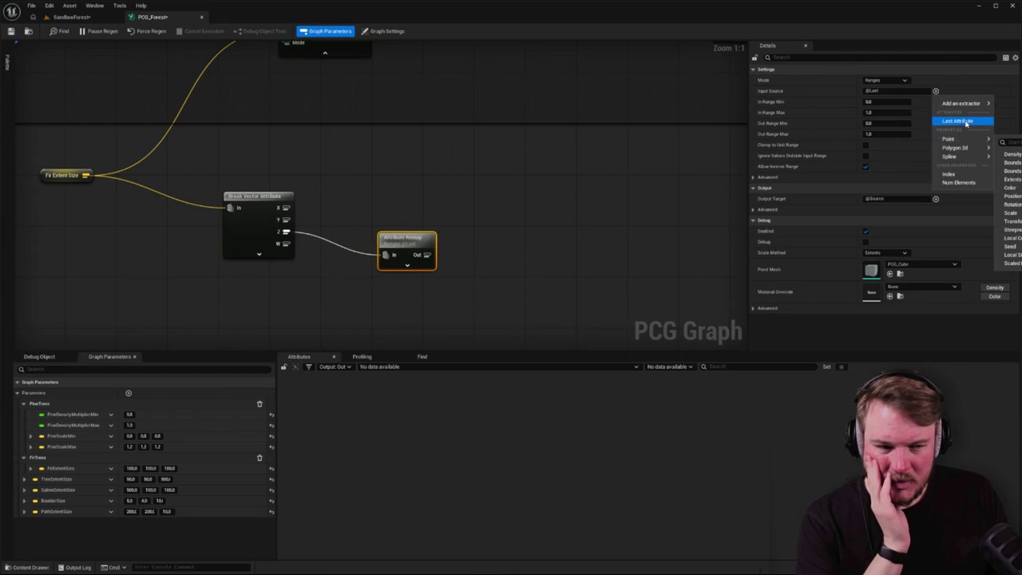
mouse_move(965, 139)
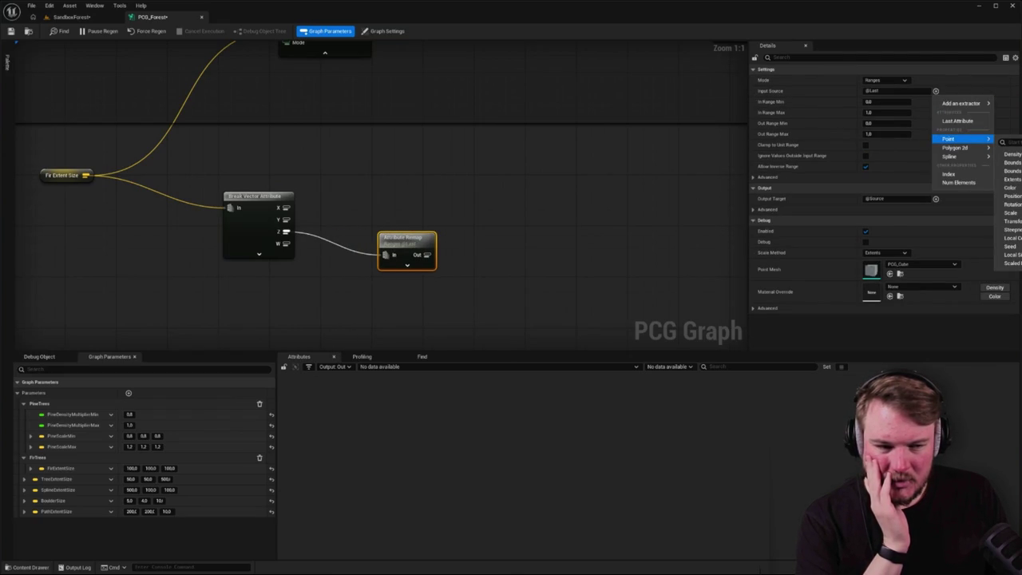
click(1010, 163)
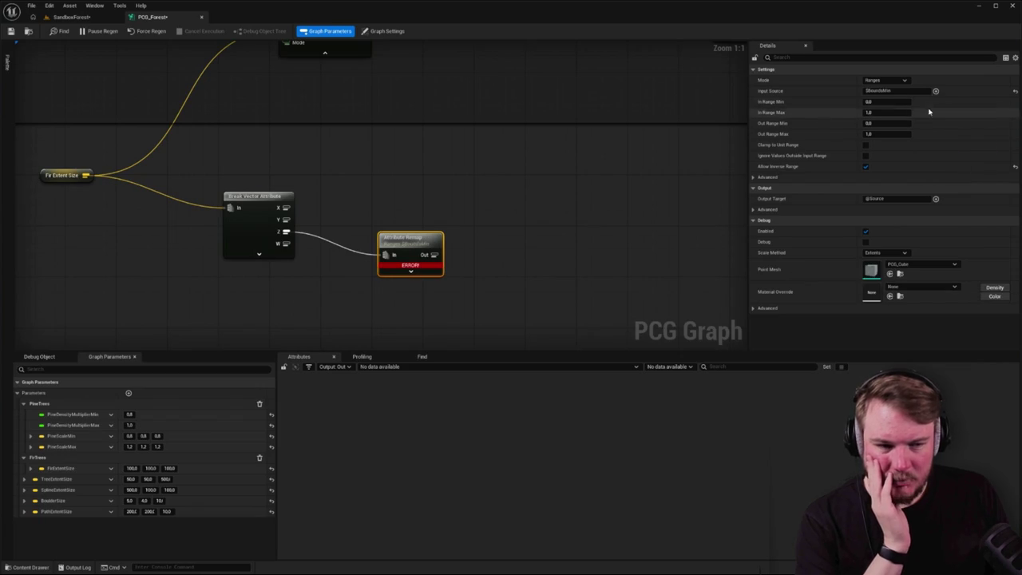
click(913, 91)
click(913, 92)
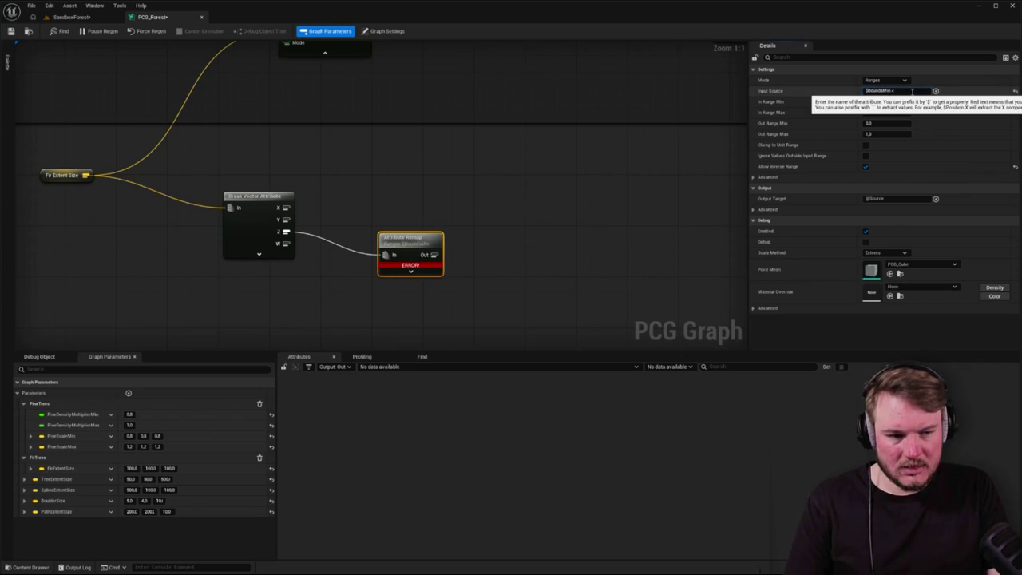
key(Return)
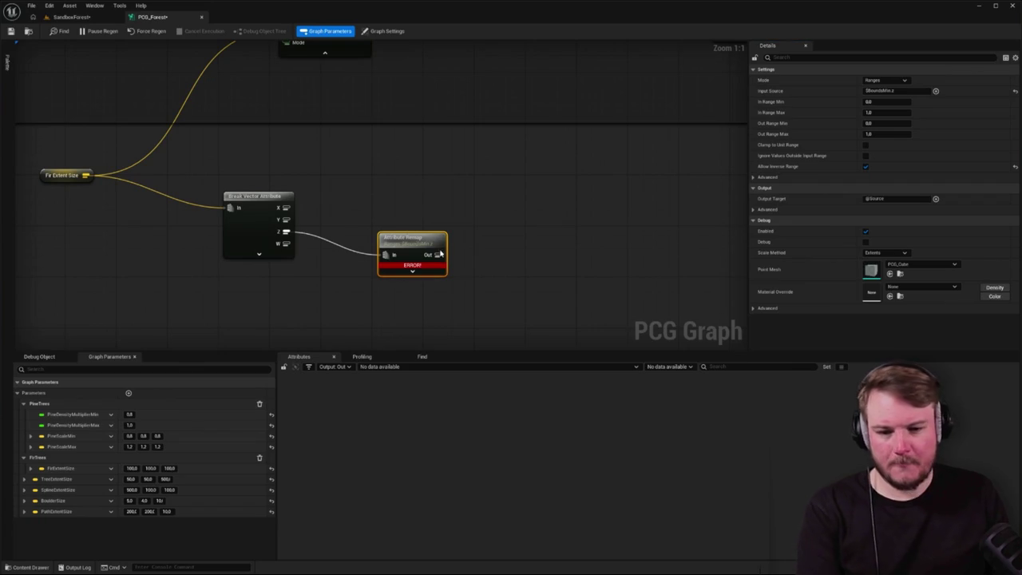
key(Delete)
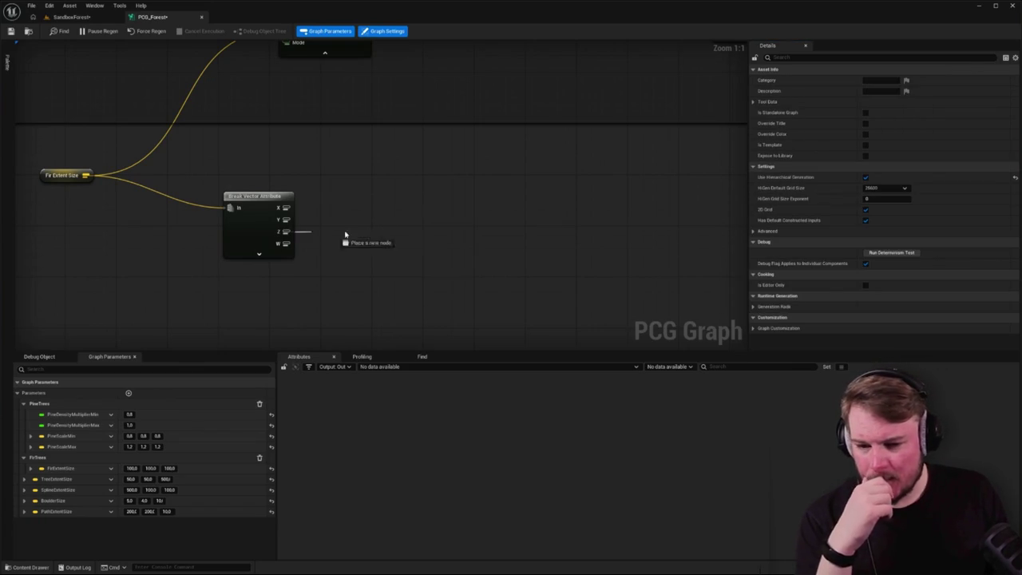
- Add a Set attribute node from the Z wire and feed it Transform Points' output
drag(286, 231, 438, 242)
text(set attr)
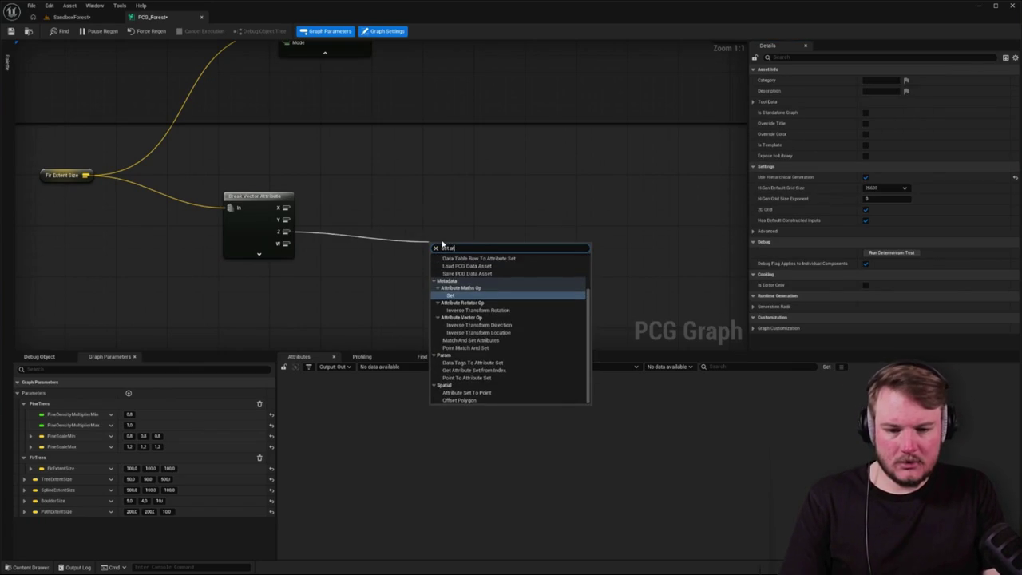
key(Return)
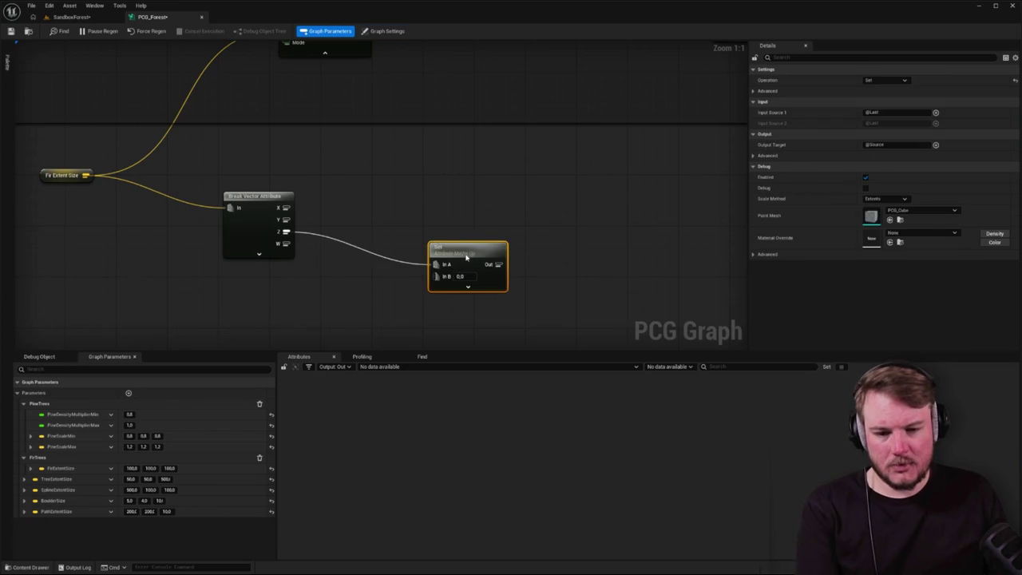
drag(462, 248, 399, 247)
mouse_move(444, 204)
mouse_down()
mouse_move(455, 195)
mouse_move(445, 244)
mouse_move(342, 149)
mouse_up()
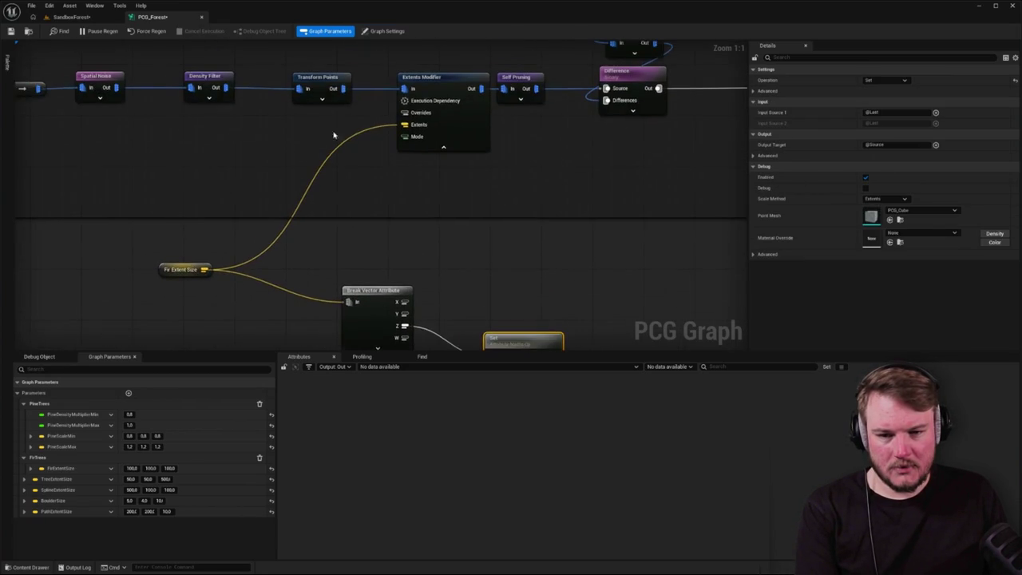
mouse_move(343, 92)
mouse_down()
mouse_move(299, 49)
mouse_move(448, 319)
mouse_move(231, 231)
mouse_move(163, 227)
mouse_up()
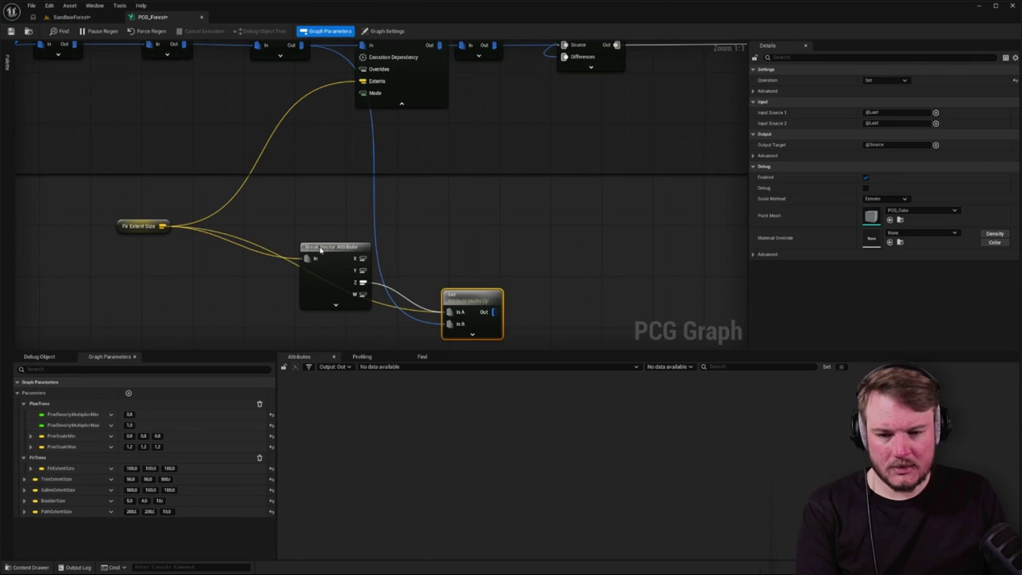
- Delete the Break Vector Attribute node and move the Set node beside Fir Extent Size
click(335, 272)
key(Delete)
drag(444, 246, 349, 191)
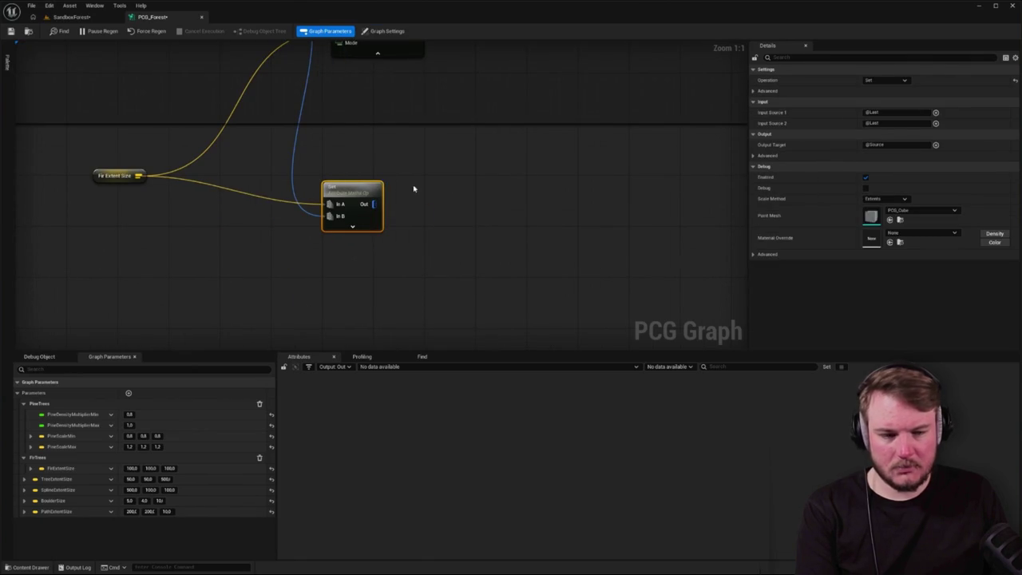
drag(484, 184, 636, 222)
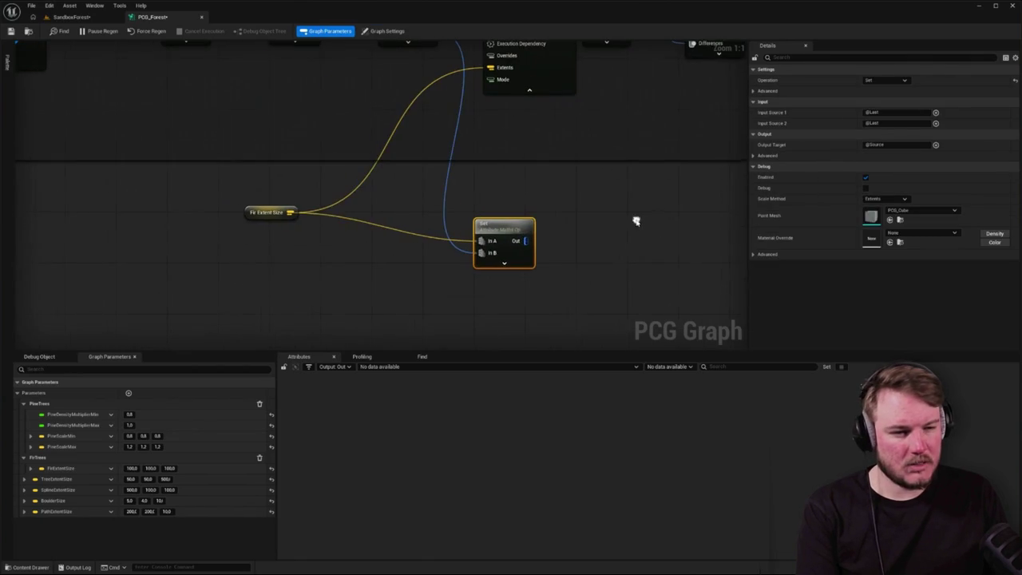
- Set the Set node's Input Source 2 to $BoundsMin.Z and inspect its output points
click(936, 123)
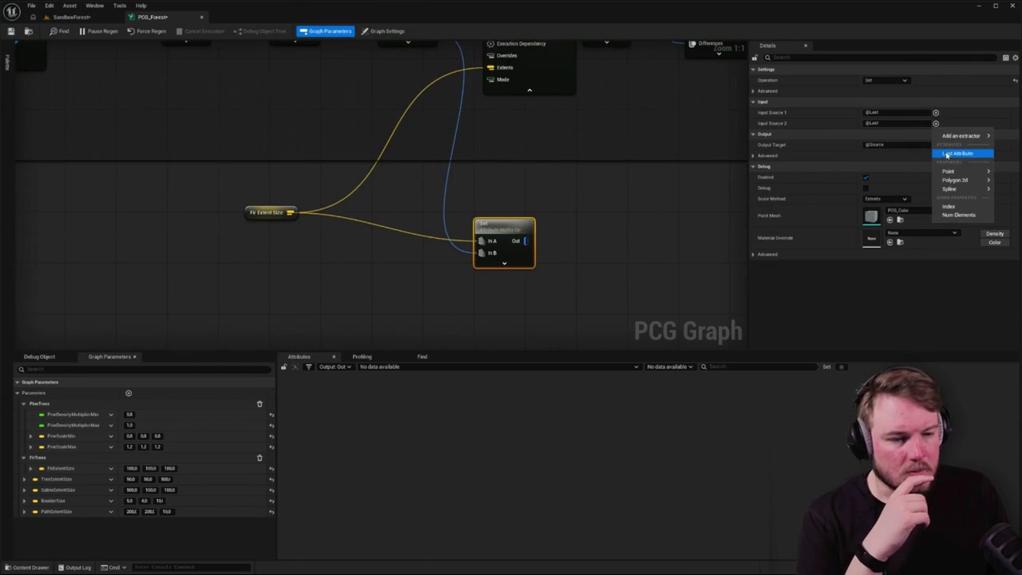
mouse_move(978, 171)
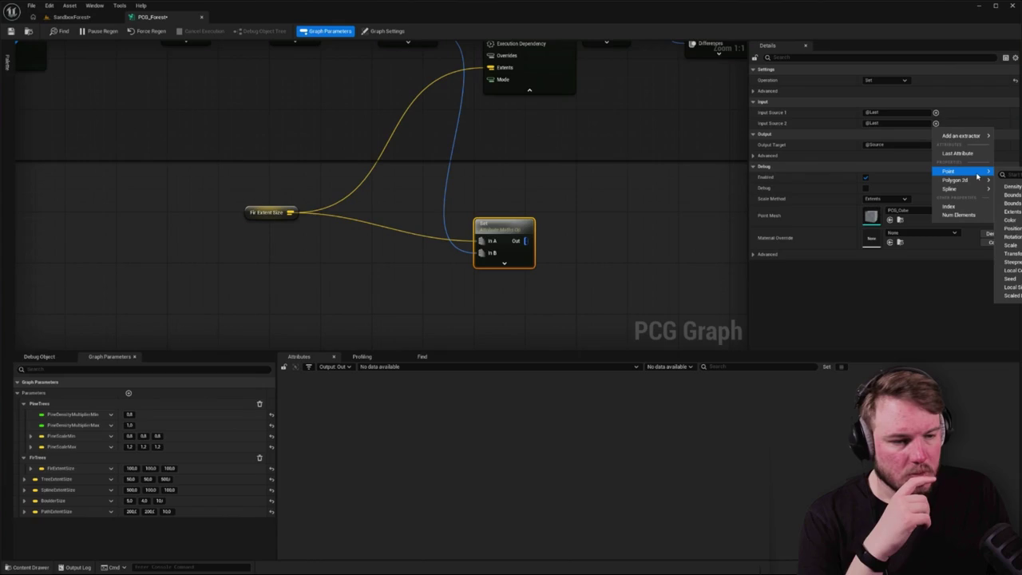
click(1011, 194)
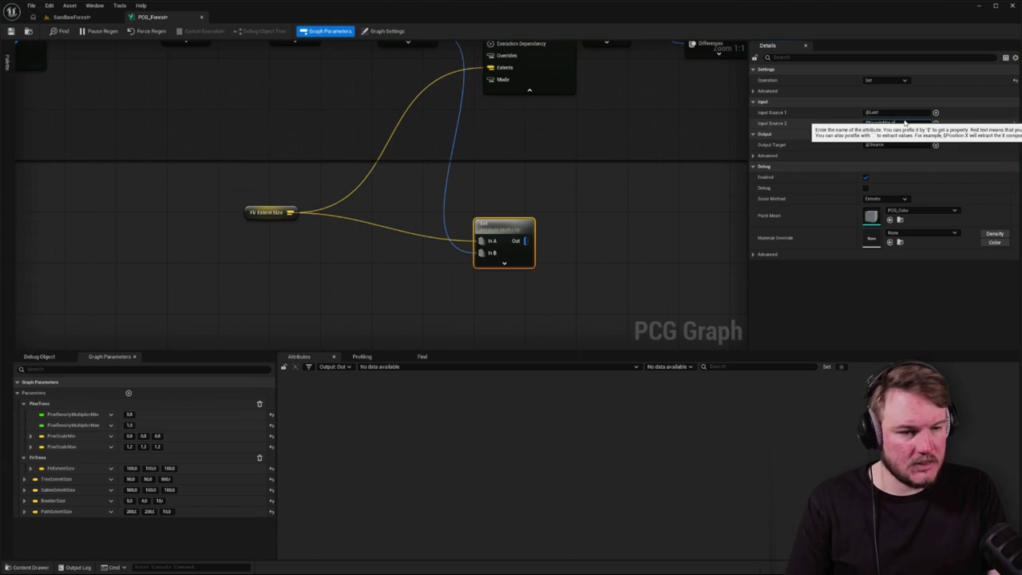
click(904, 122)
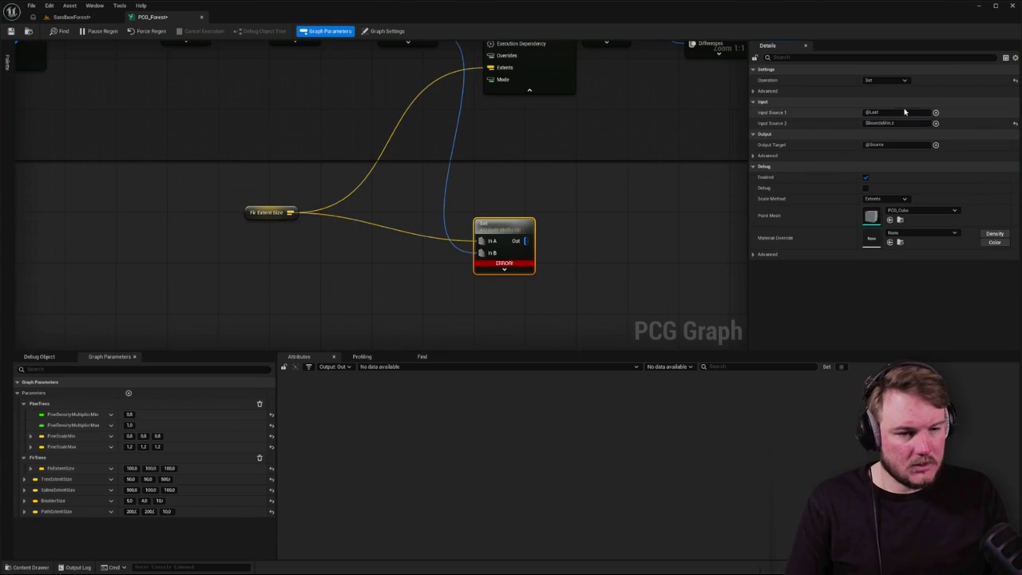
text(.z)
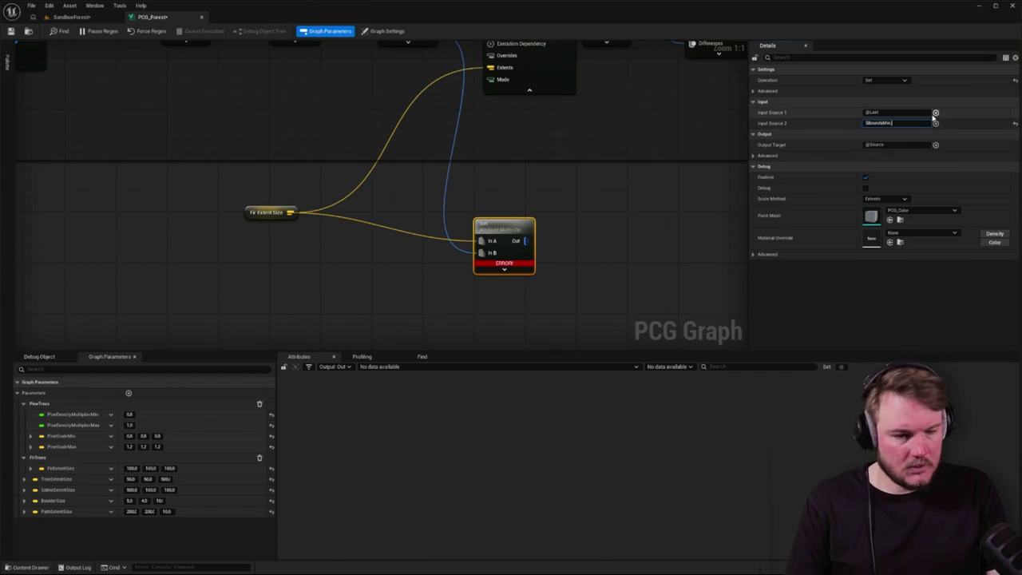
key(Return)
click(616, 206)
click(511, 225)
key(a)
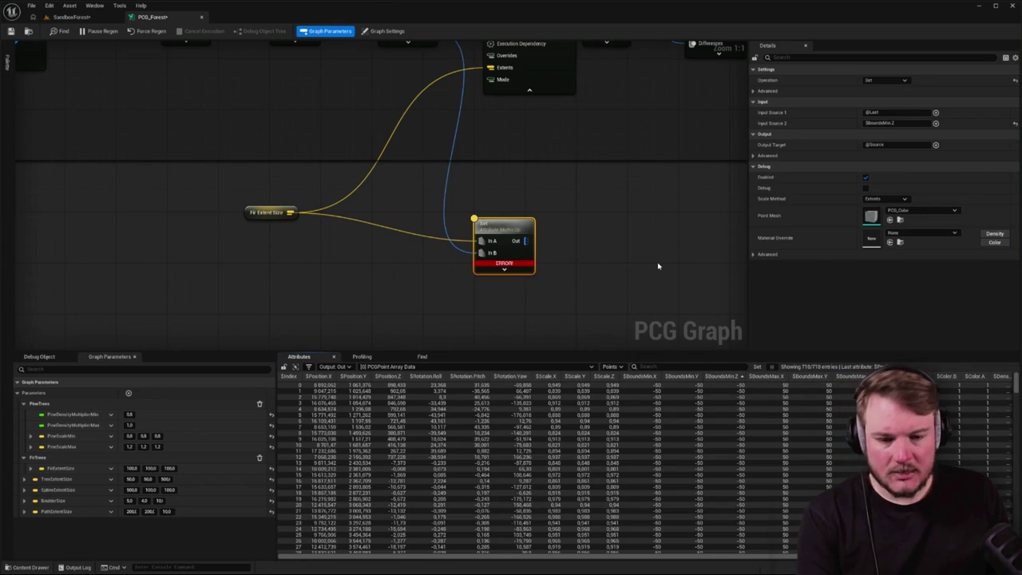
- Switch from the PCG graph editor to the SandboxForest level viewport tab
drag(657, 266, 646, 248)
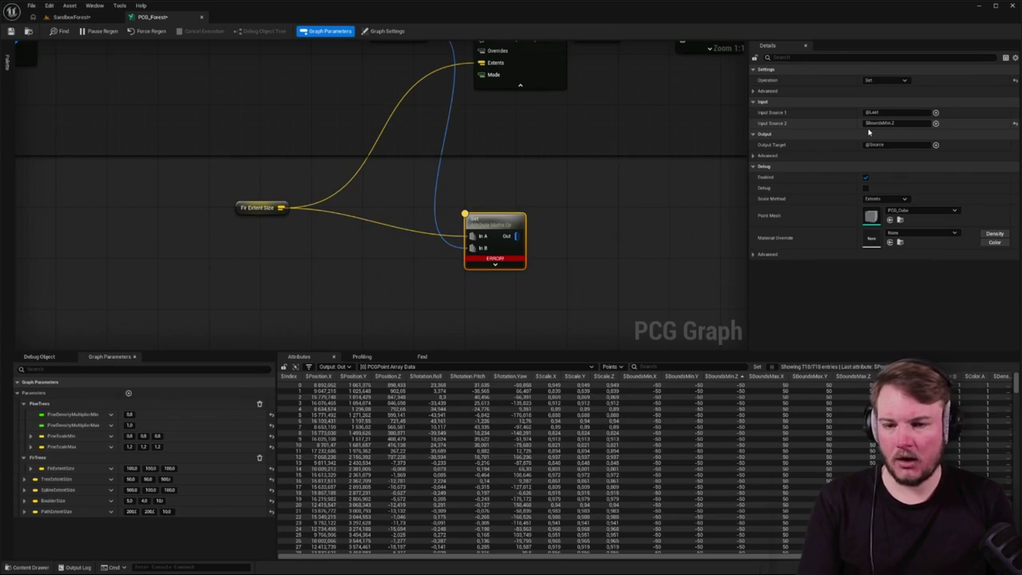
click(68, 17)
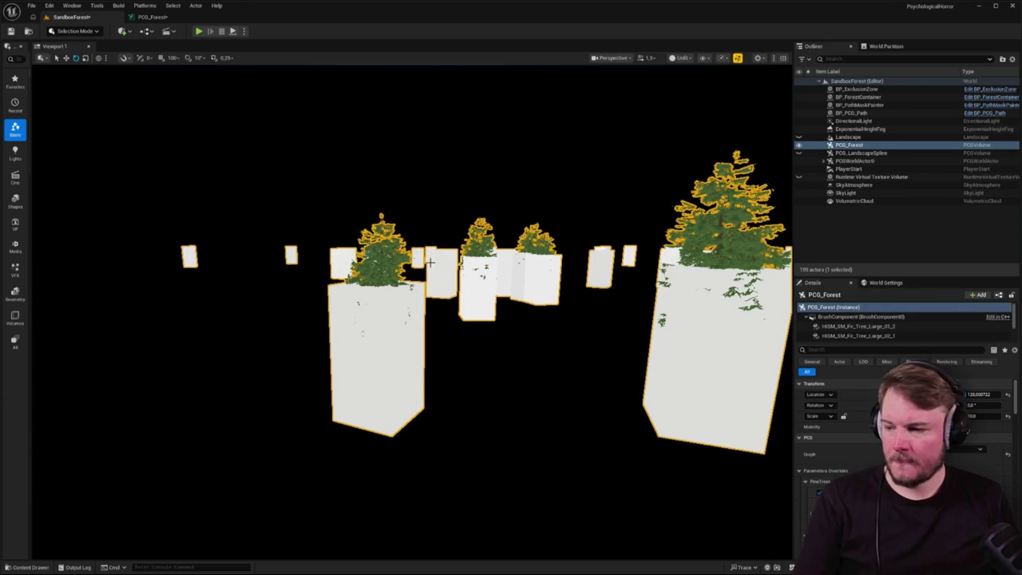
- Move in on the fir trees, unhide the Landscape and switch the viewport to Lit
drag(428, 252, 456, 264)
drag(468, 340, 499, 287)
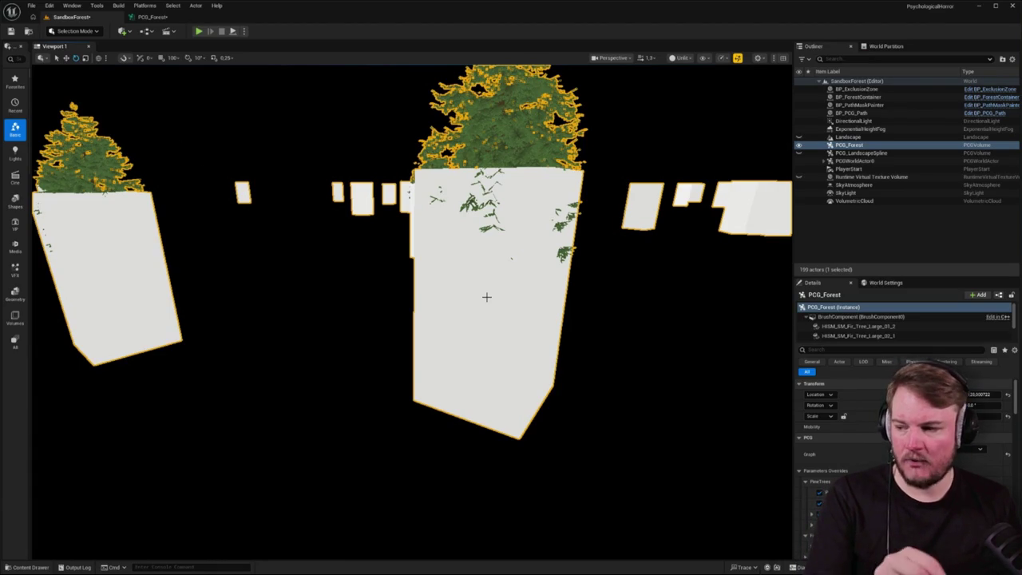
mouse_move(489, 296)
mouse_down()
mouse_move(489, 275)
mouse_move(489, 303)
mouse_up()
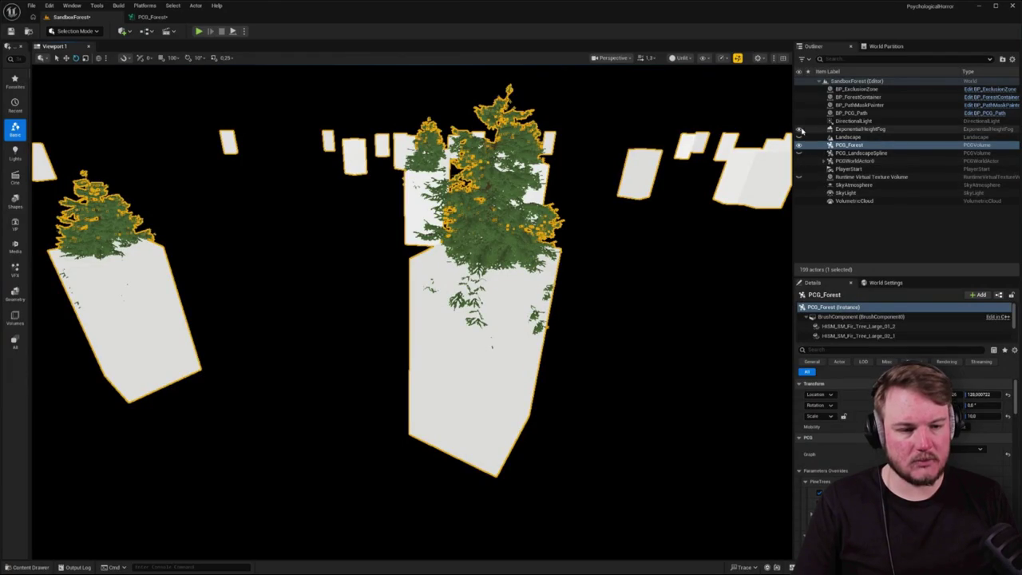
click(798, 137)
mouse_move(545, 279)
mouse_down()
mouse_move(511, 292)
mouse_move(558, 292)
mouse_up()
key(alt+4)
key(Escape)
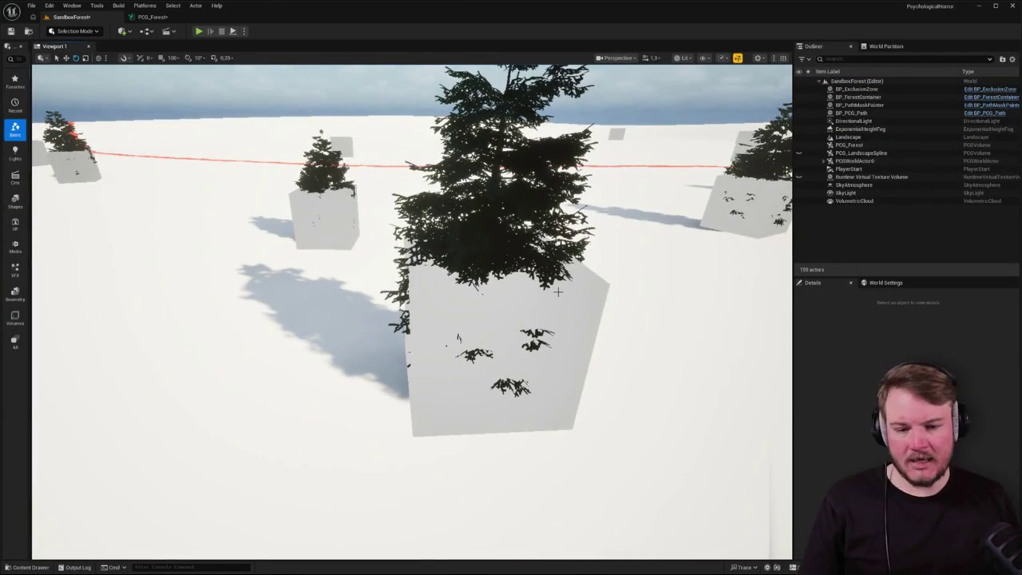
- Go back to the PCG_Forest graph showing its 718-point attribute table
click(144, 6)
click(69, 17)
click(152, 17)
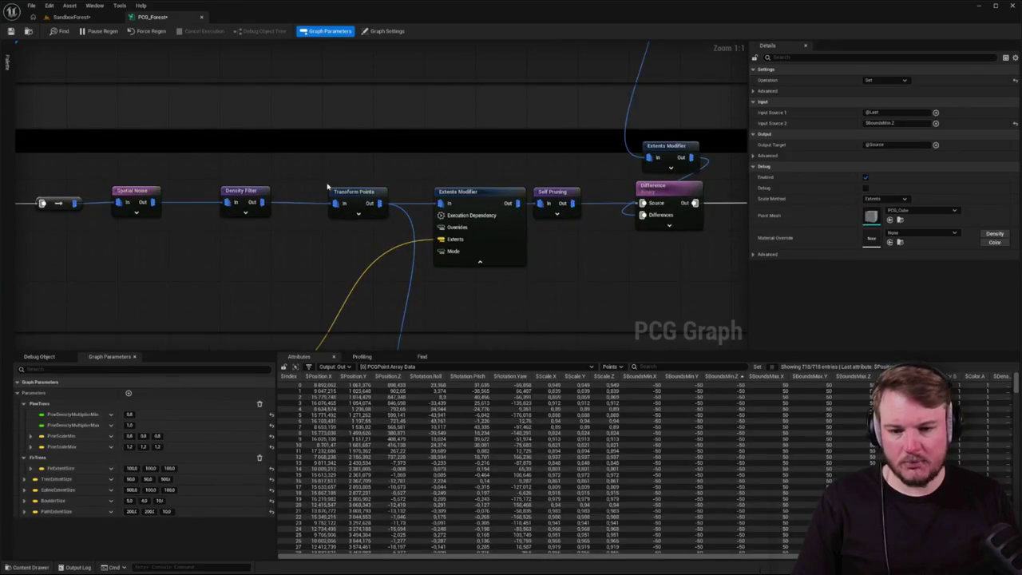
- Check Self Pruning's settings and delete the errored Set node
click(556, 202)
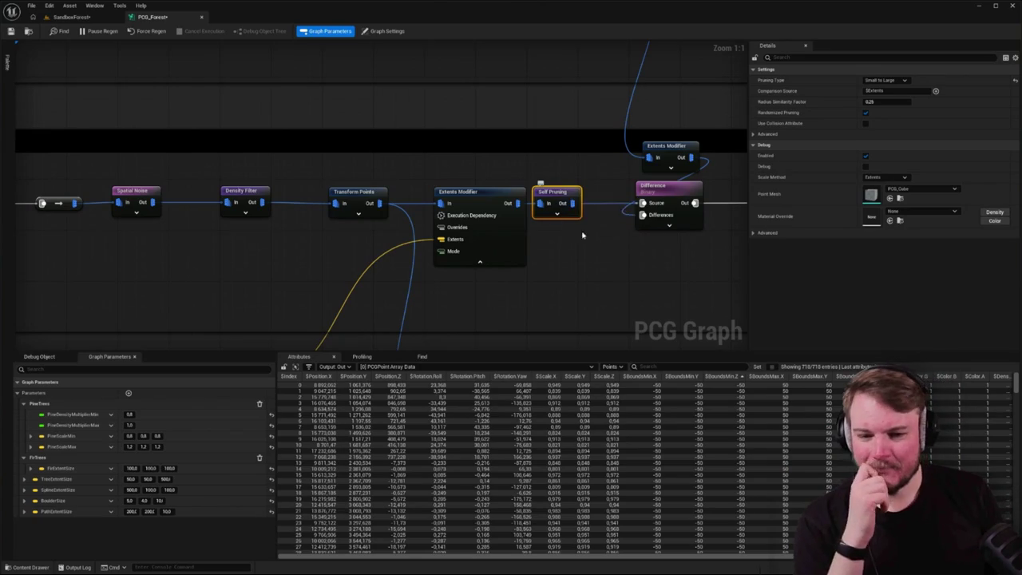
drag(561, 201, 561, 144)
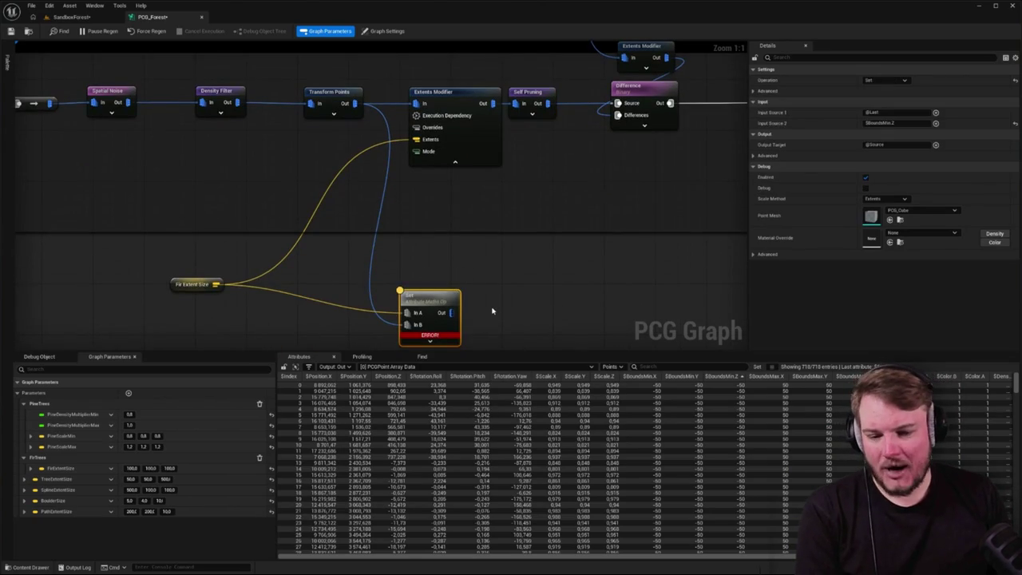
key(Delete)
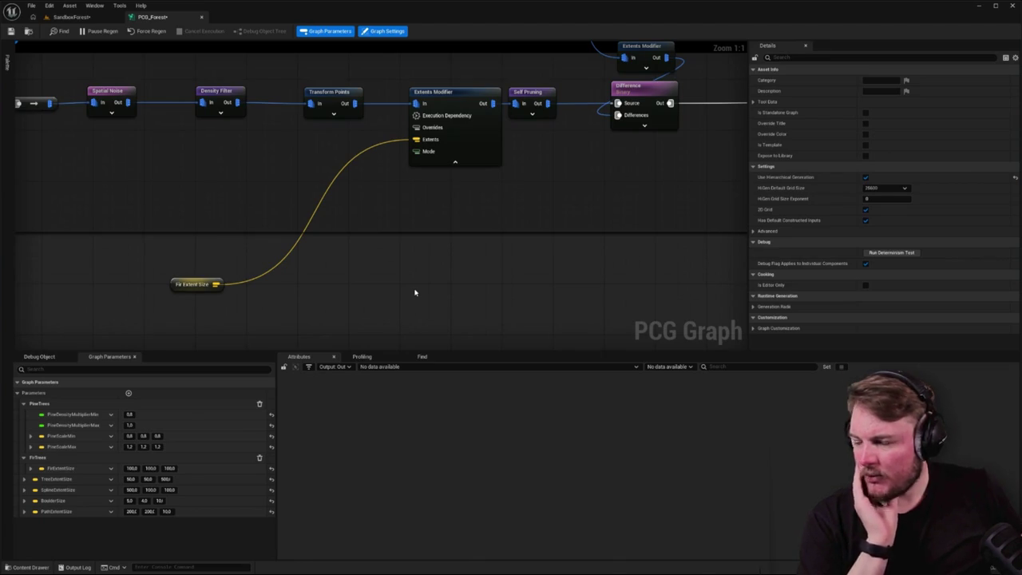
- Place Fir Extent Size beside Extents Modifier and collapse Extents Modifier's advanced pins
drag(495, 292, 463, 228)
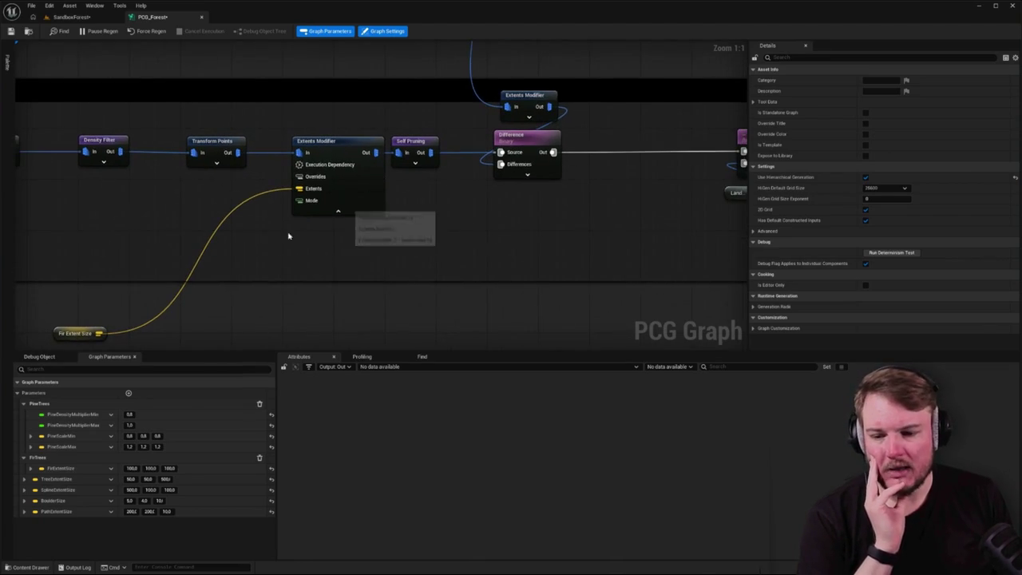
drag(343, 210, 353, 206)
drag(103, 321, 241, 187)
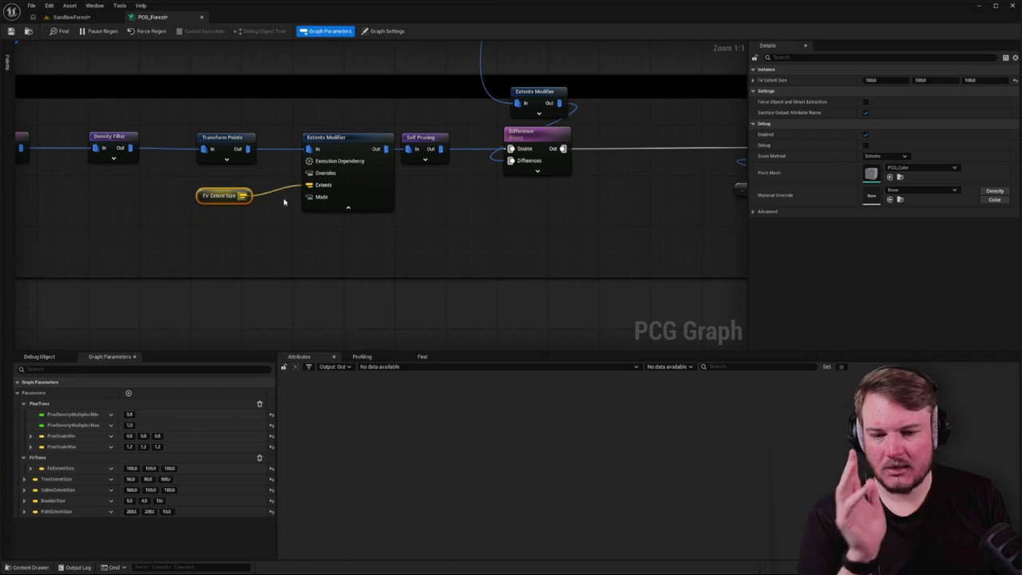
drag(393, 173, 380, 209)
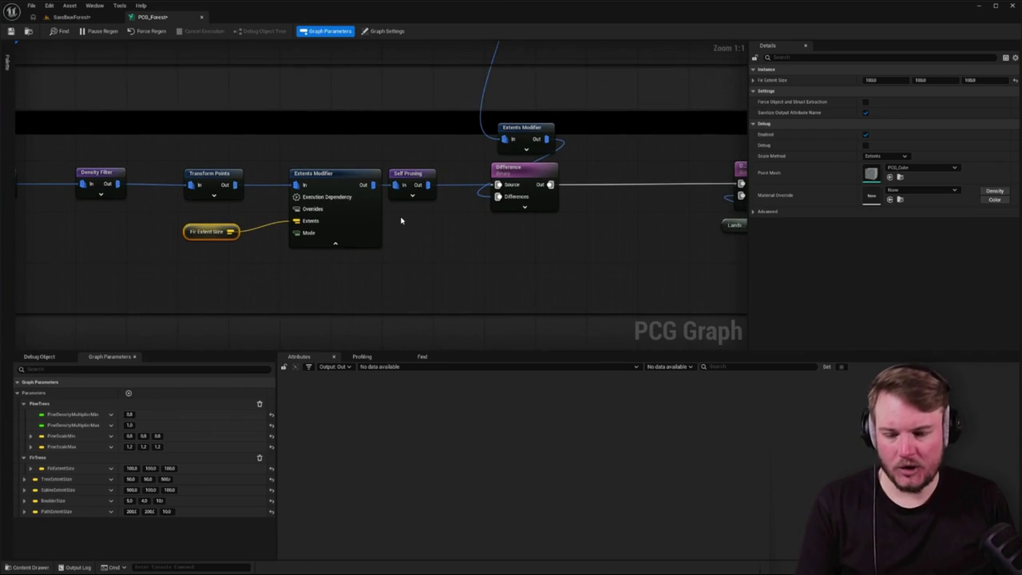
click(373, 227)
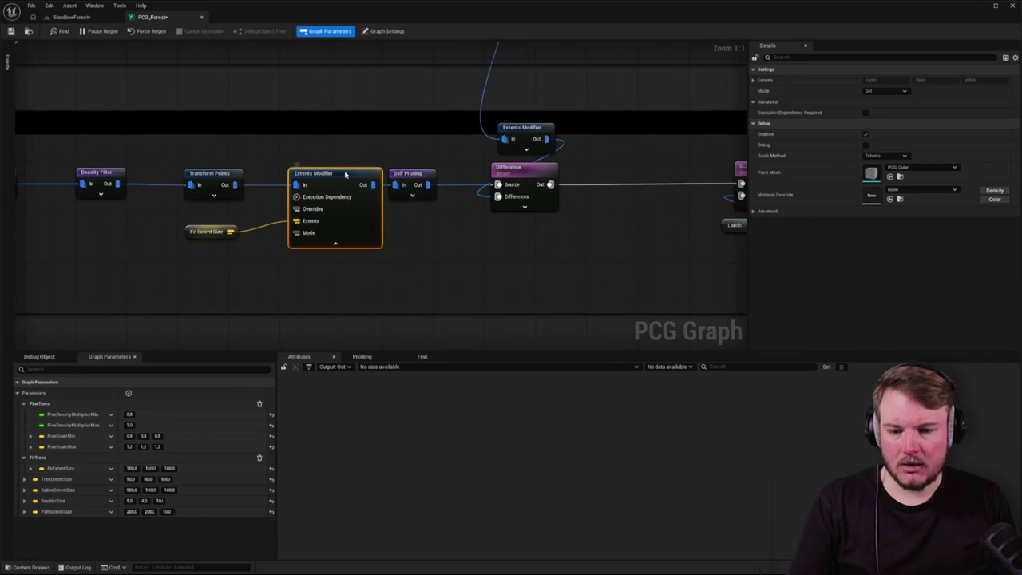
click(336, 243)
drag(364, 239, 276, 243)
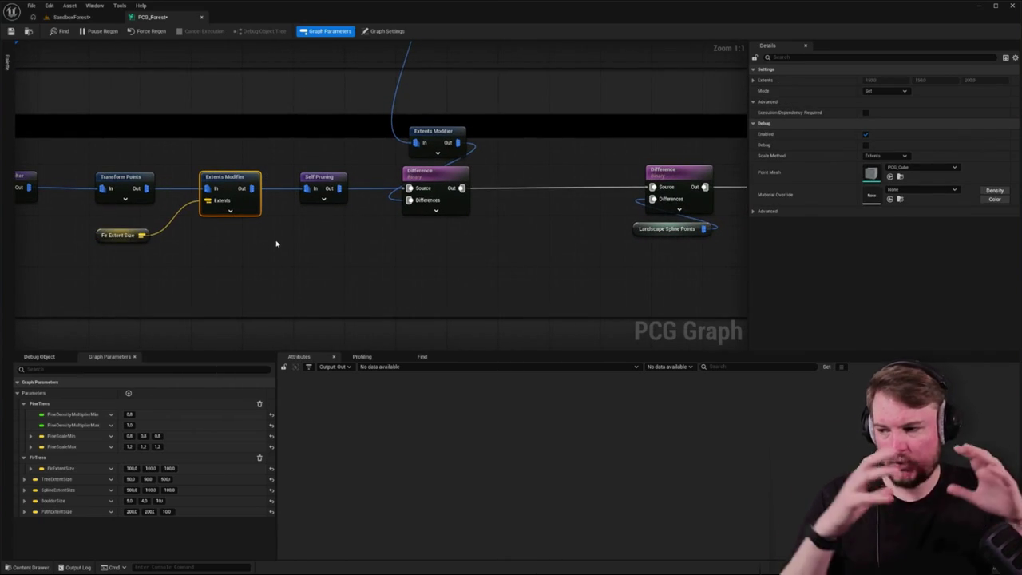
- Select the Self Pruning, Extents Modifier and Difference nodes to review the chain
drag(290, 165, 396, 233)
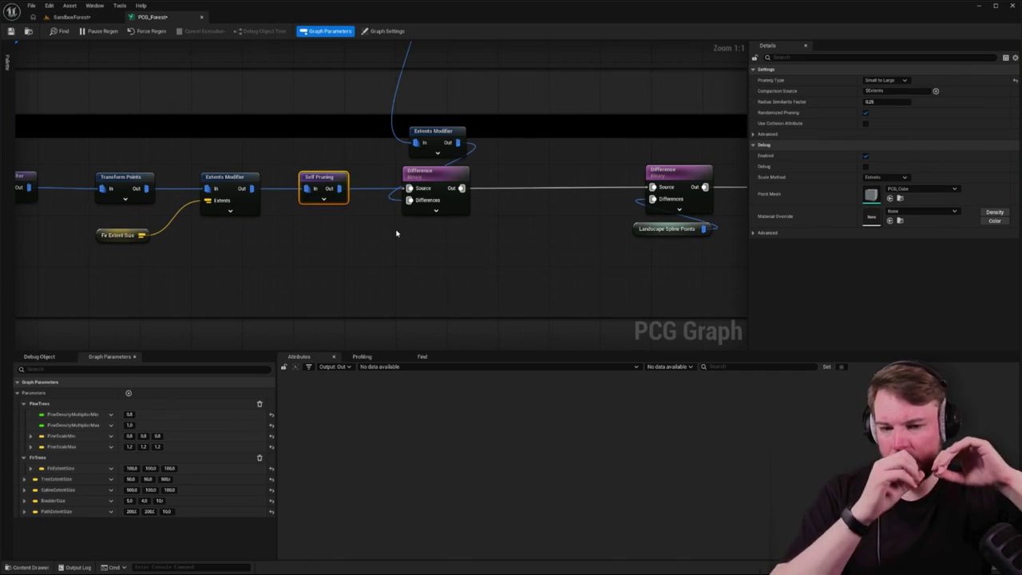
drag(393, 231, 282, 234)
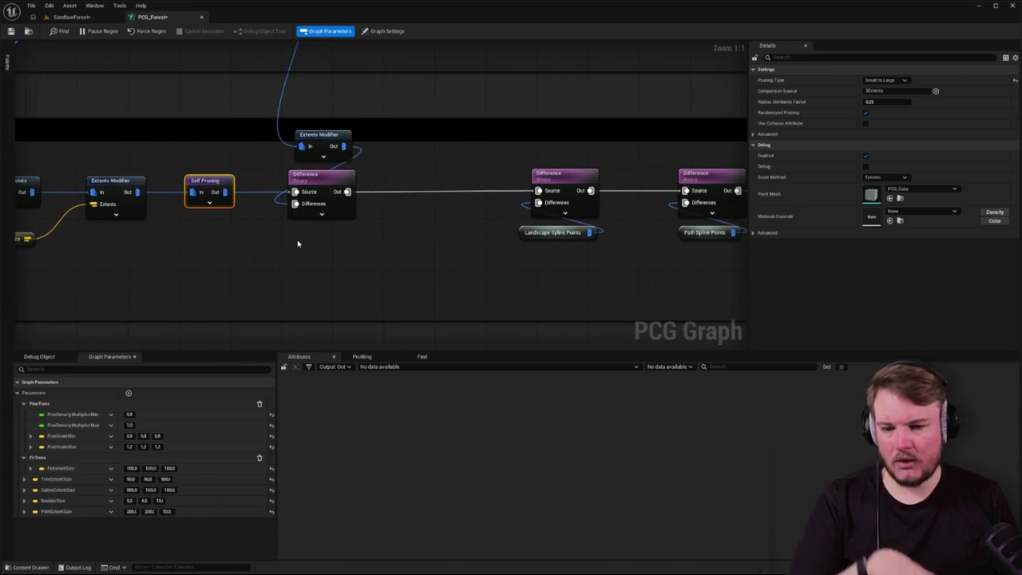
mouse_move(267, 140)
mouse_down()
mouse_move(348, 225)
mouse_move(361, 358)
mouse_up()
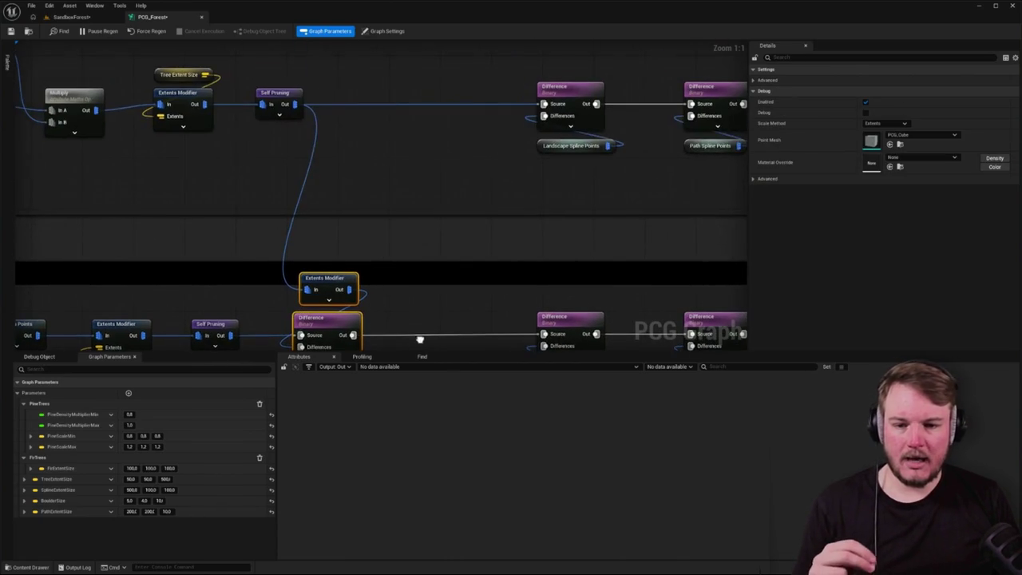
- Marquee-select the upper Self Pruning node and the three Difference nodes to review them
mouse_move(269, 100)
mouse_down()
mouse_move(265, 75)
mouse_move(331, 149)
mouse_up()
drag(376, 189, 256, 143)
mouse_move(321, 178)
mouse_down()
mouse_move(511, 292)
mouse_move(352, 272)
mouse_move(569, 274)
mouse_up()
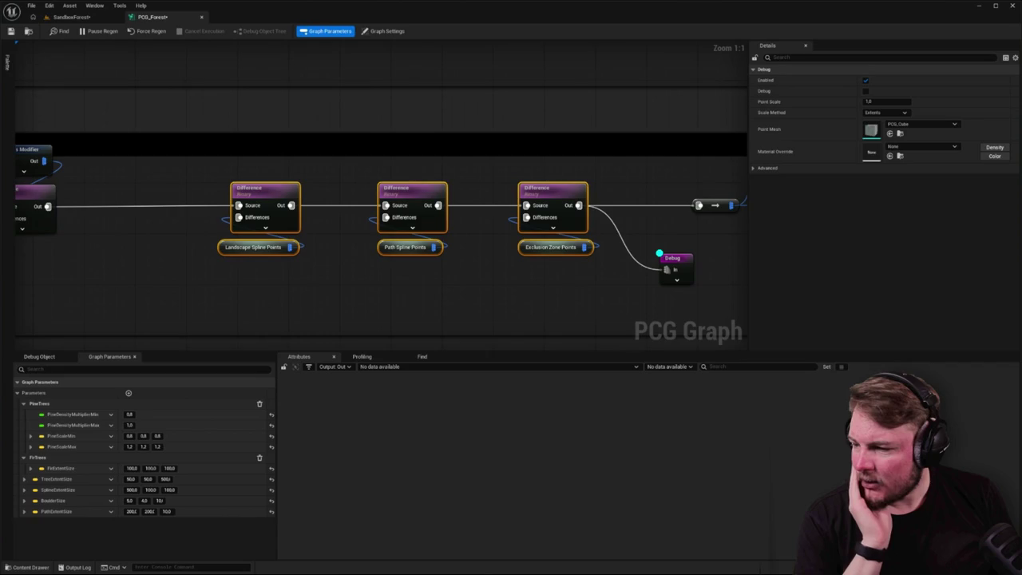
- Select the Extents Modifier node and open its Debug Scale Method dropdown
drag(87, 200, 407, 187)
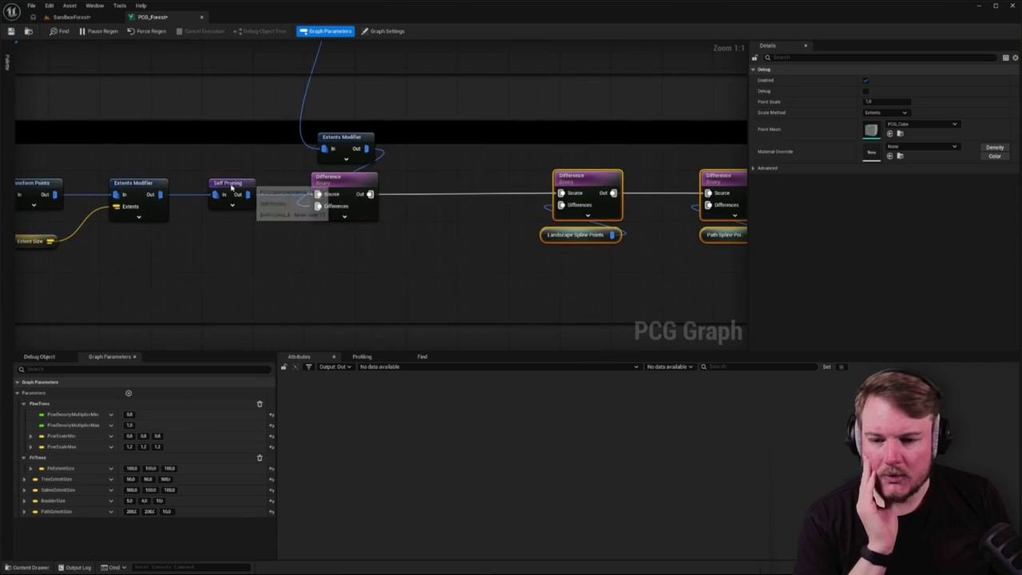
click(136, 190)
click(884, 156)
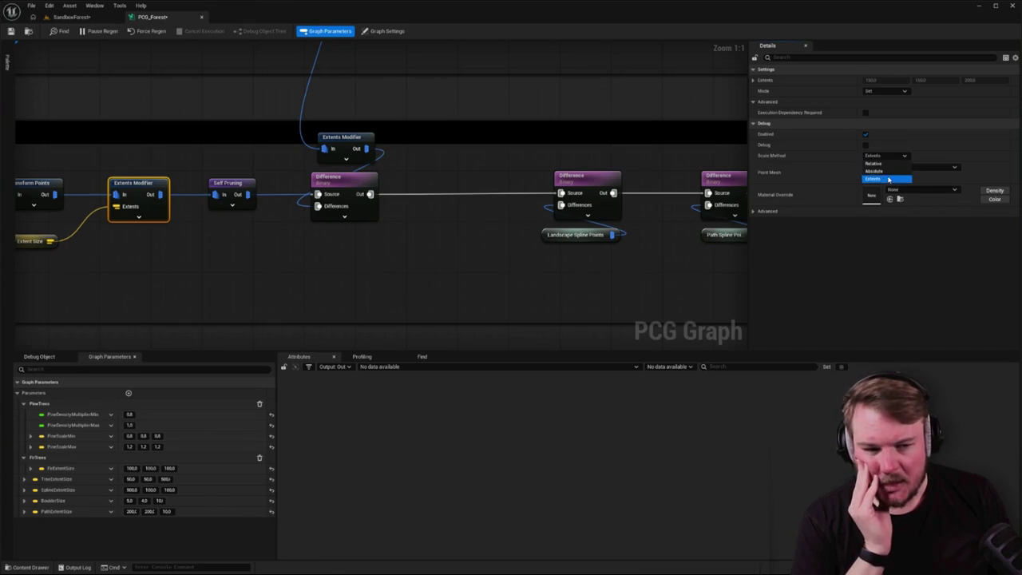
- Connect the Fir Extent Size parameter to the Extents input of the fir Extents Modifier
click(889, 176)
click(461, 247)
click(106, 227)
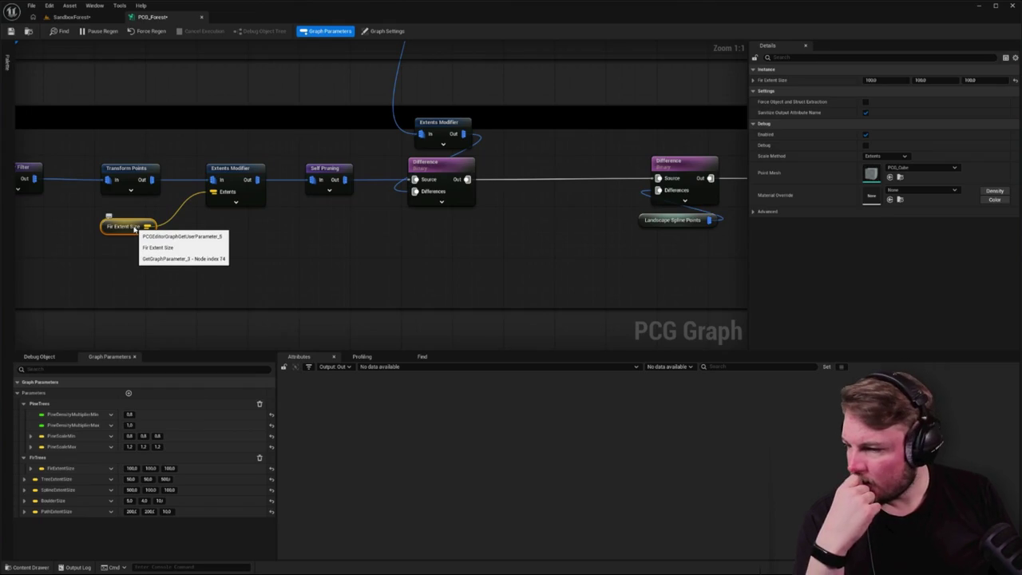
click(240, 176)
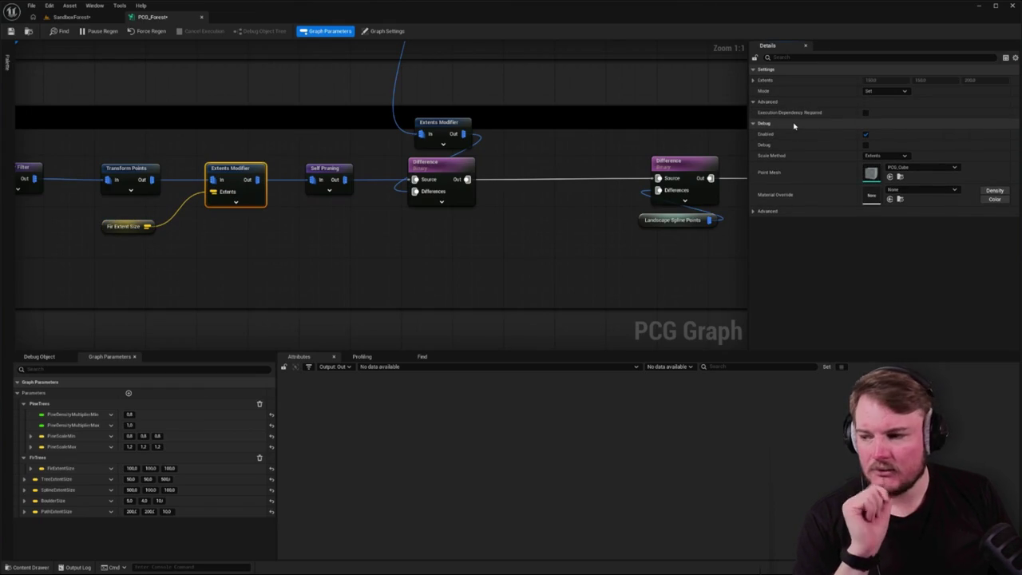
click(334, 169)
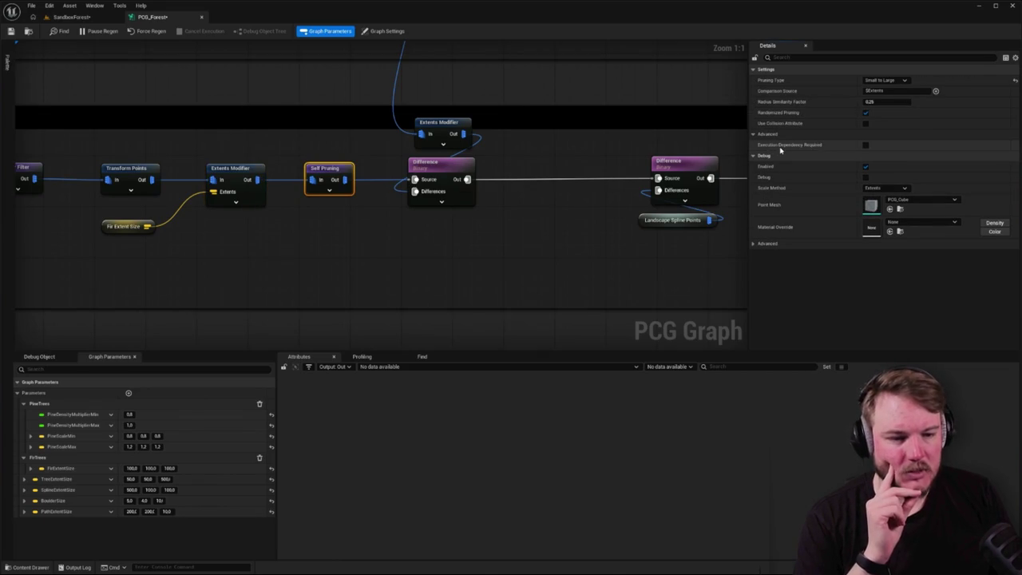
mouse_move(803, 150)
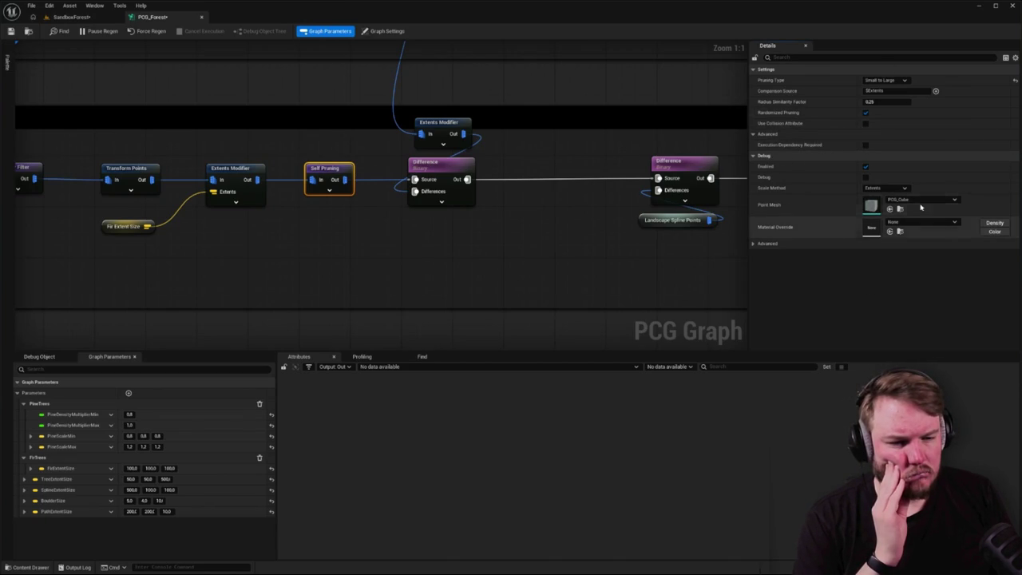
click(767, 243)
click(762, 254)
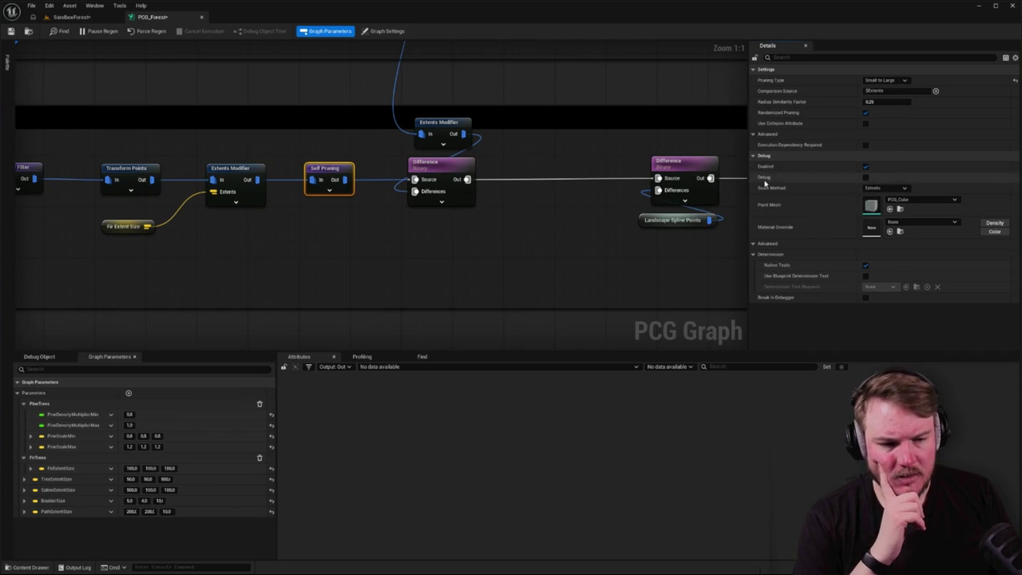
click(753, 156)
click(753, 157)
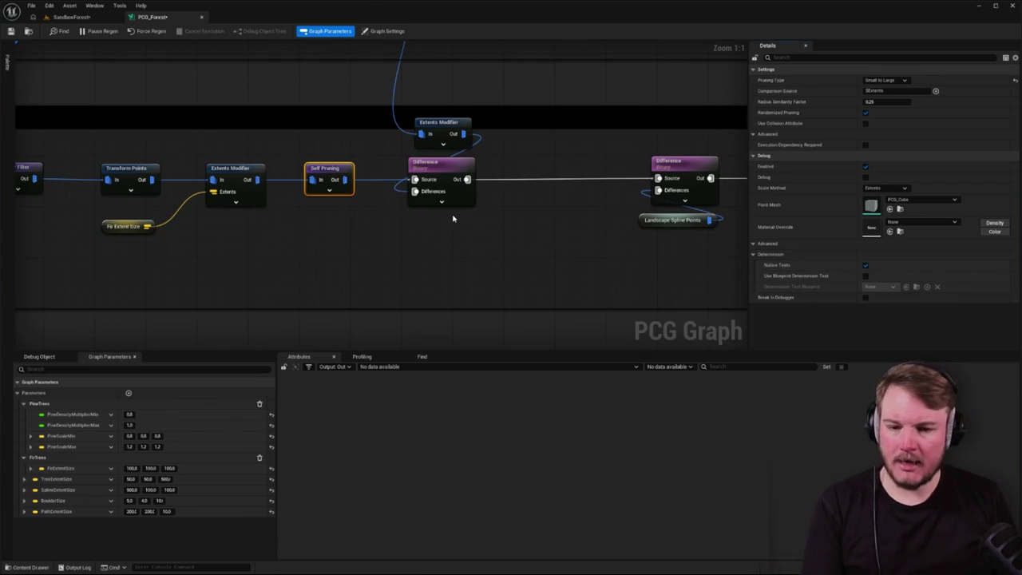
click(72, 17)
scroll(251, 412, down, 3)
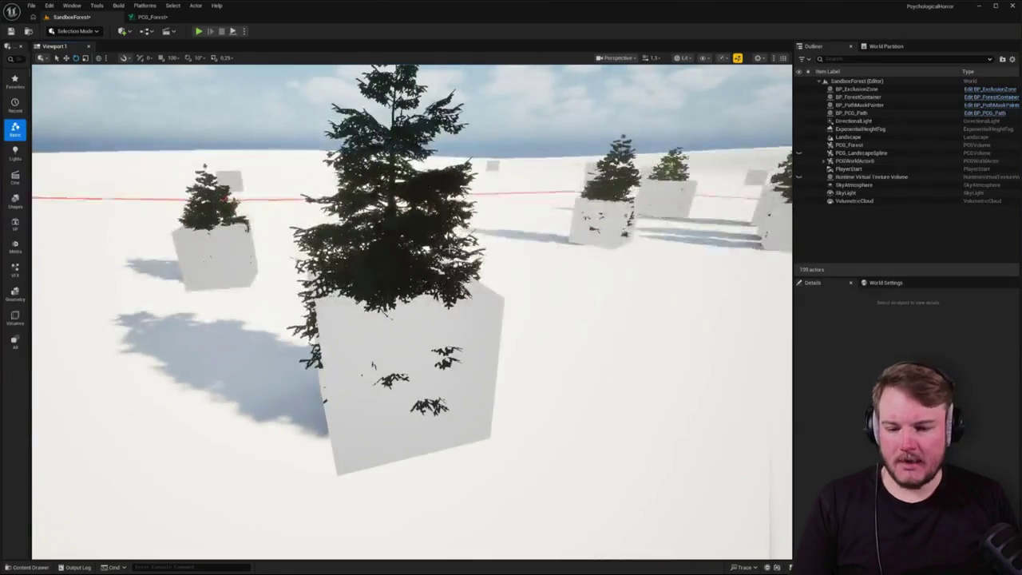
scroll(251, 412, down, 10)
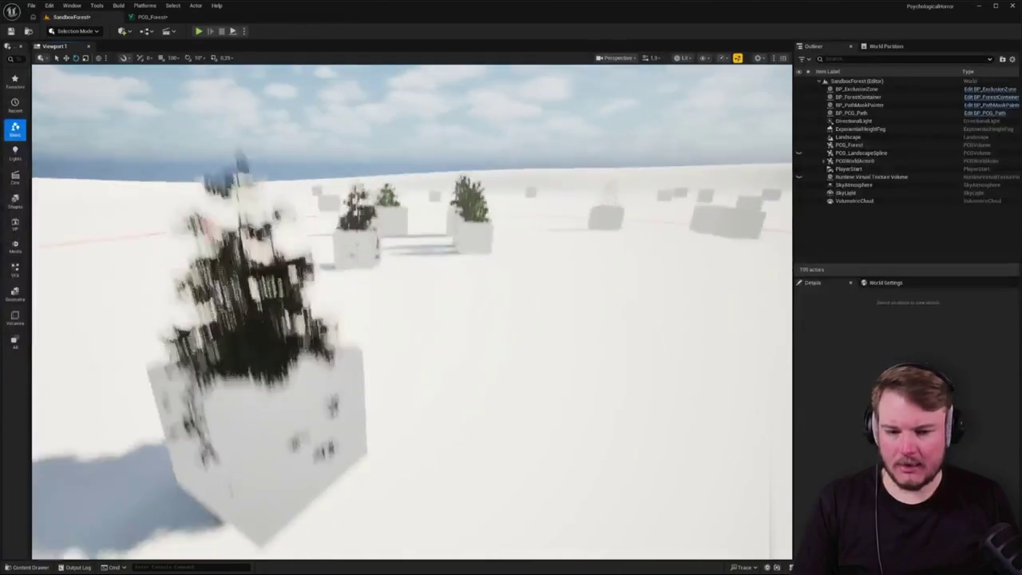
scroll(251, 412, down, 3)
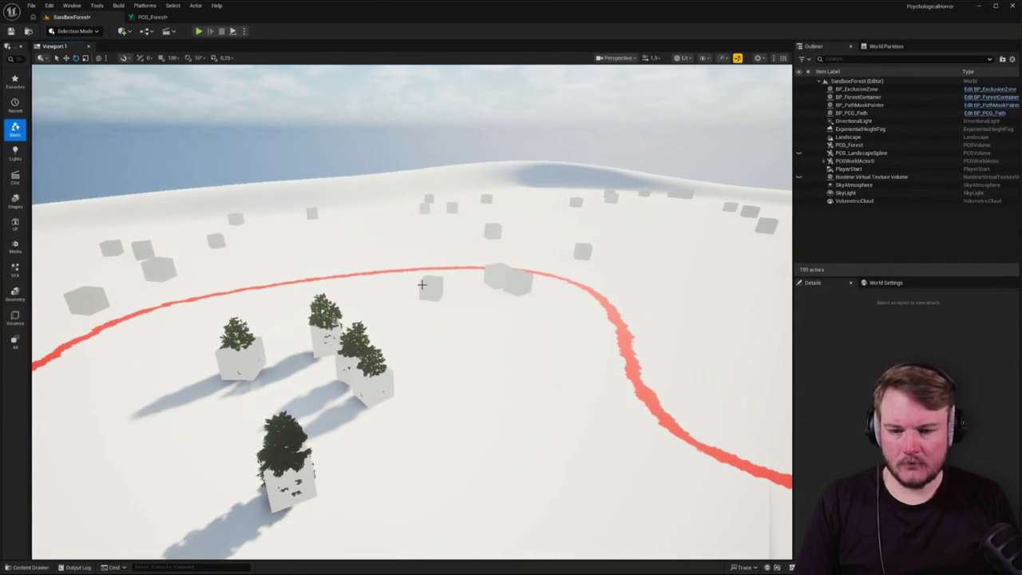
click(148, 17)
scroll(376, 194, down, 3)
scroll(396, 143, up, 4)
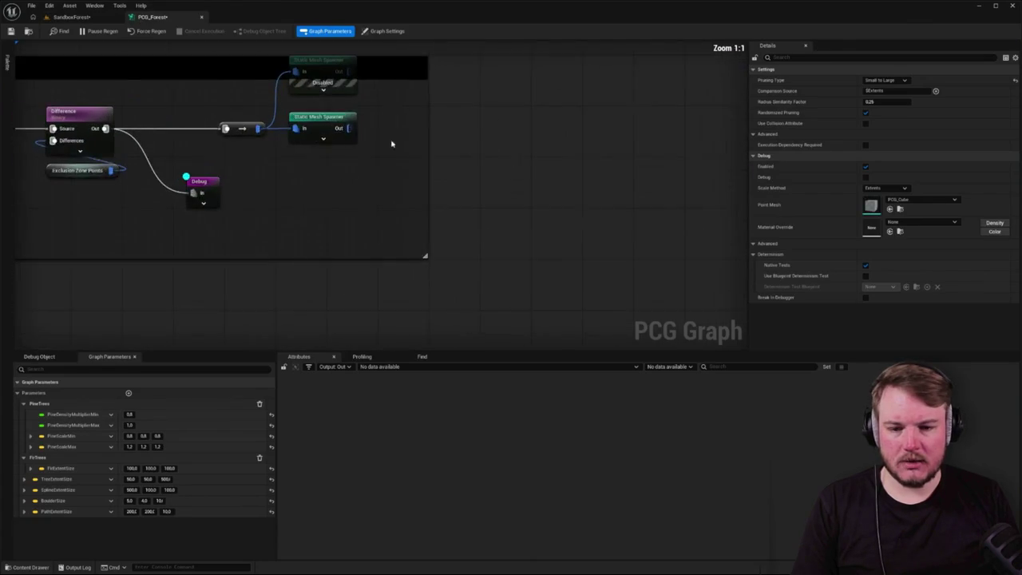
- In the Static Mesh Spawner, reset SM_Fir_Tree_Large_01's start and end cull distances to 0
click(328, 122)
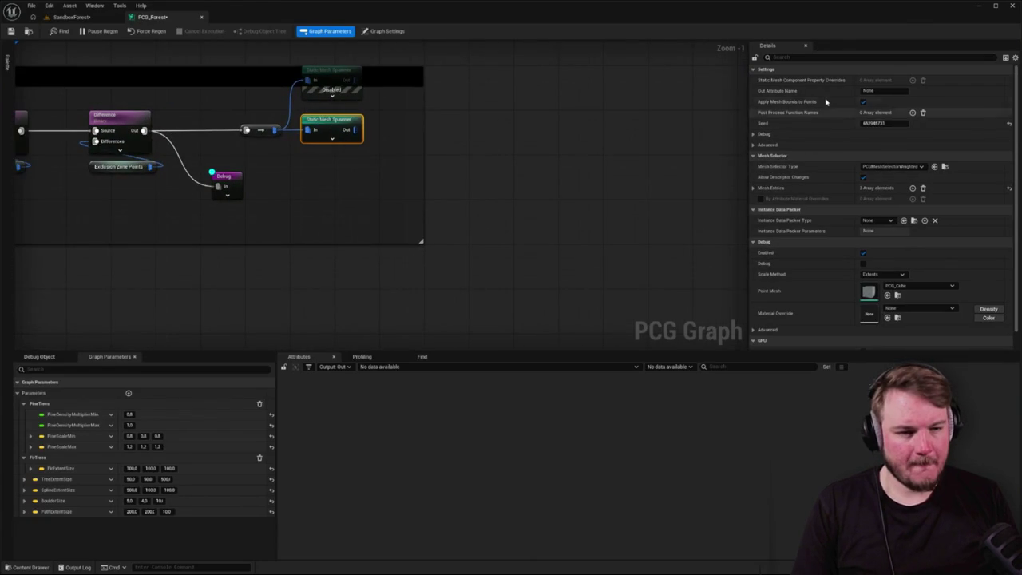
click(1015, 58)
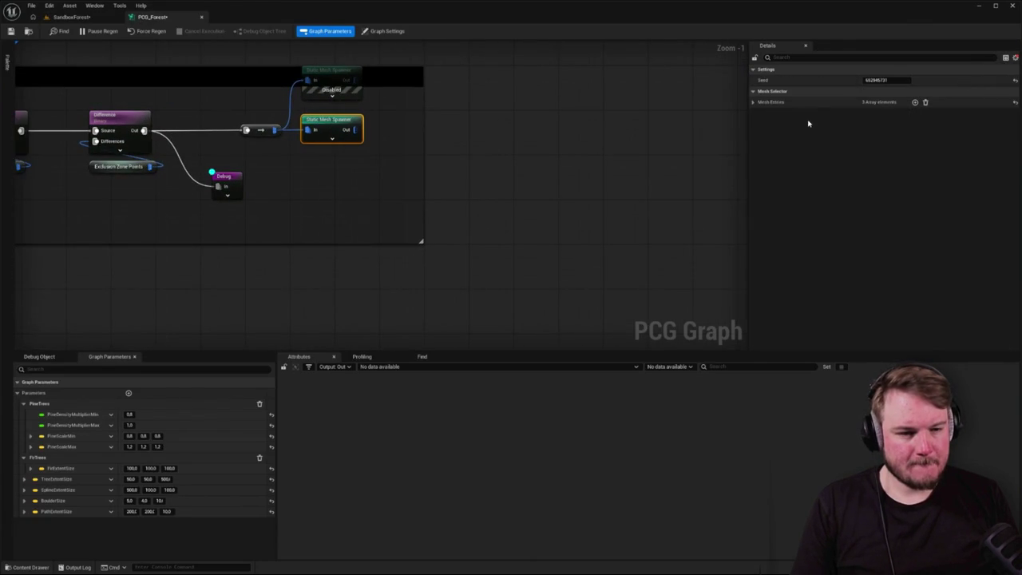
click(754, 102)
click(761, 113)
click(766, 124)
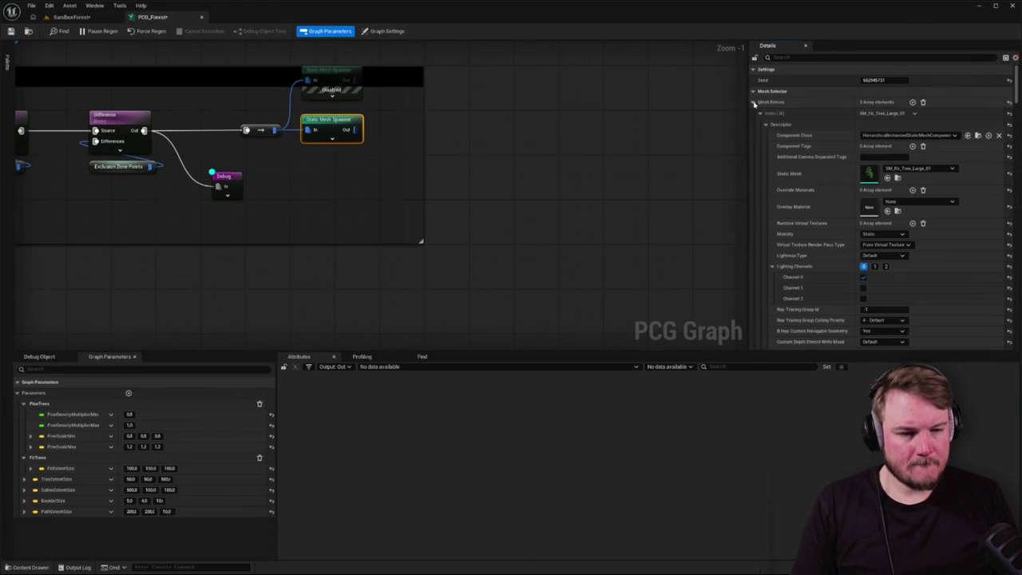
scroll(790, 231, down, 1)
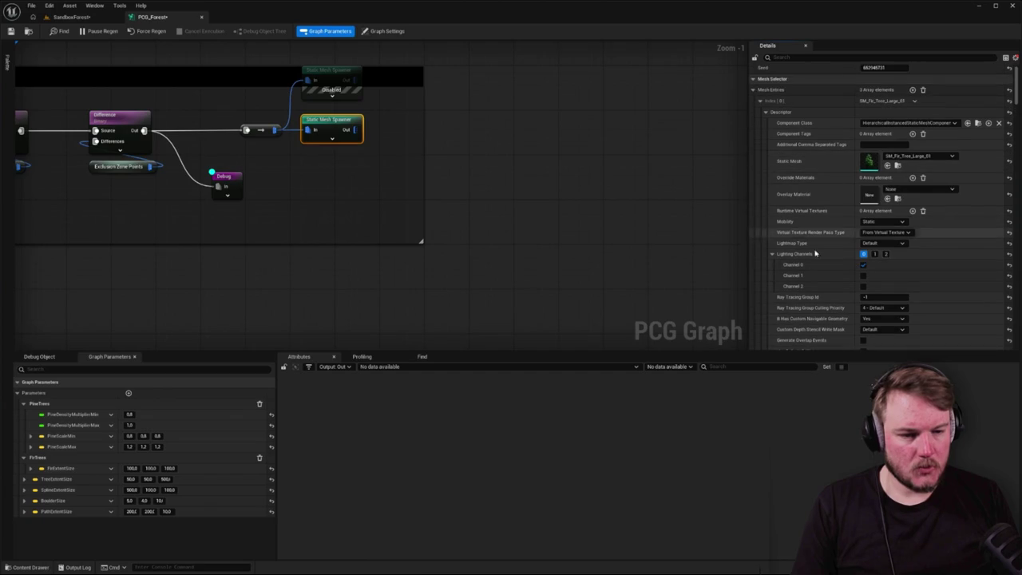
scroll(787, 245, down, 5)
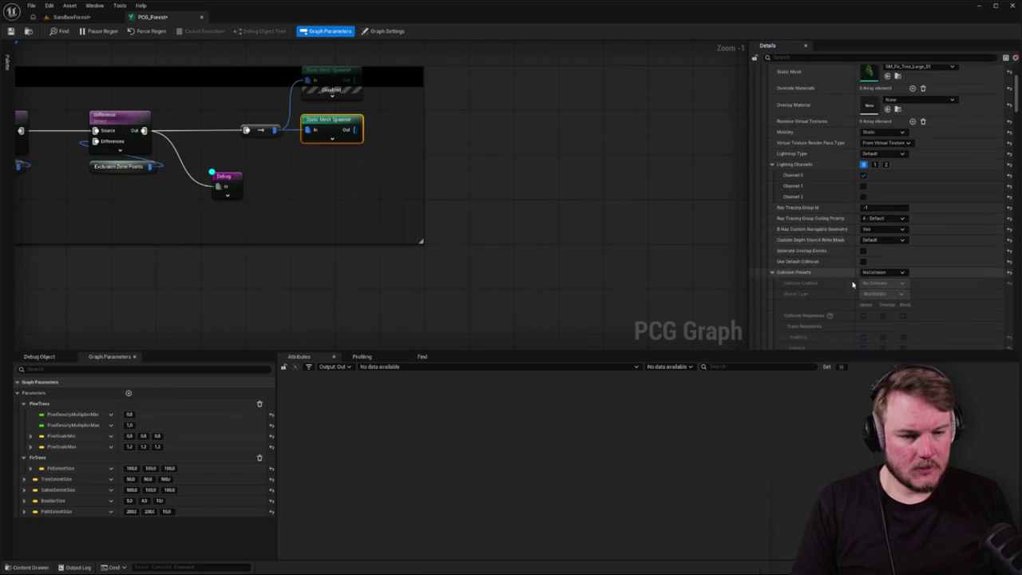
scroll(866, 224, down, 7)
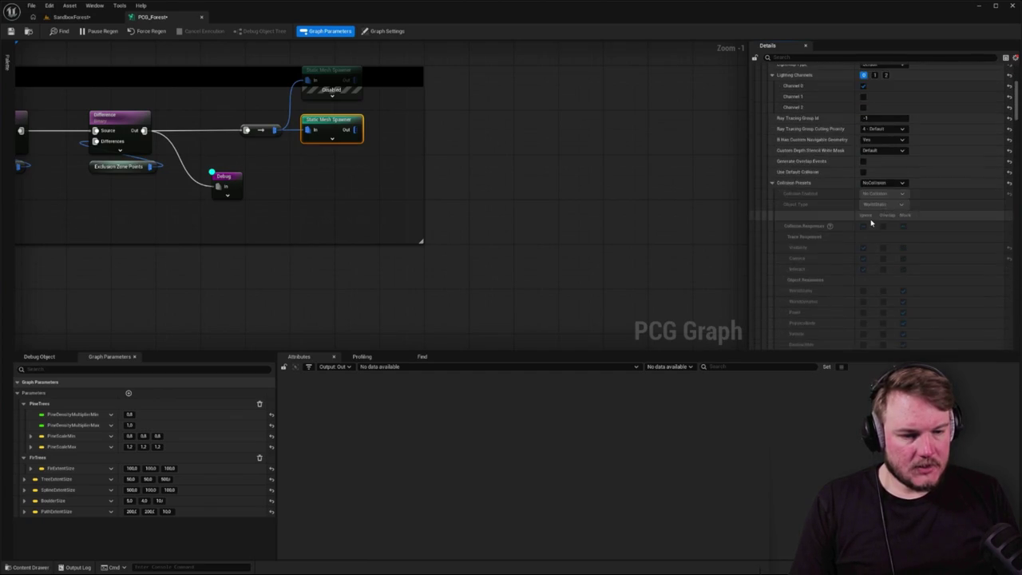
scroll(868, 223, down, 10)
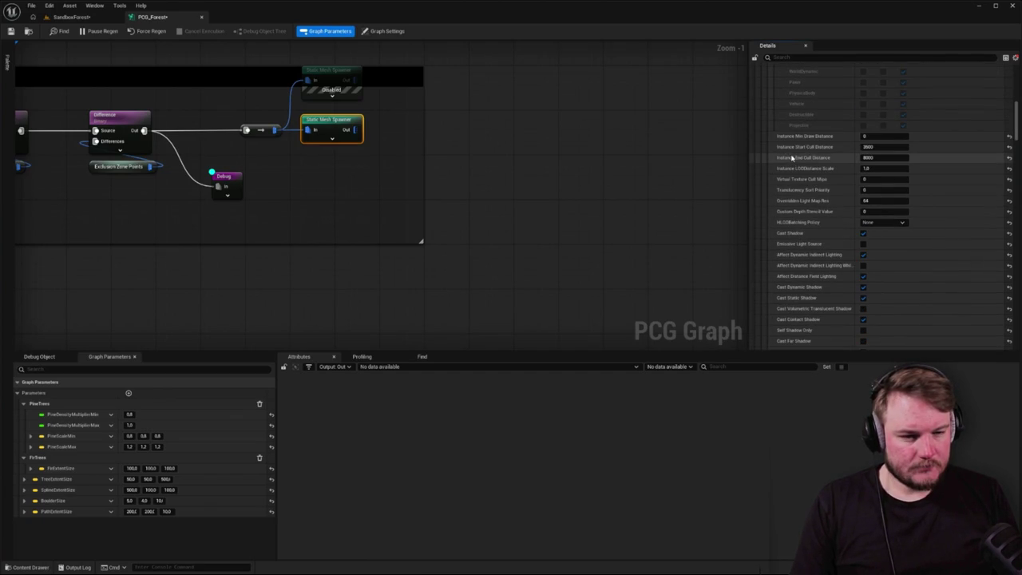
click(1009, 147)
click(1009, 157)
- Filter spawner properties by 'cull' and reset the _02 and _03 cull distances to 0
scroll(901, 240, down, 1)
scroll(883, 233, up, 15)
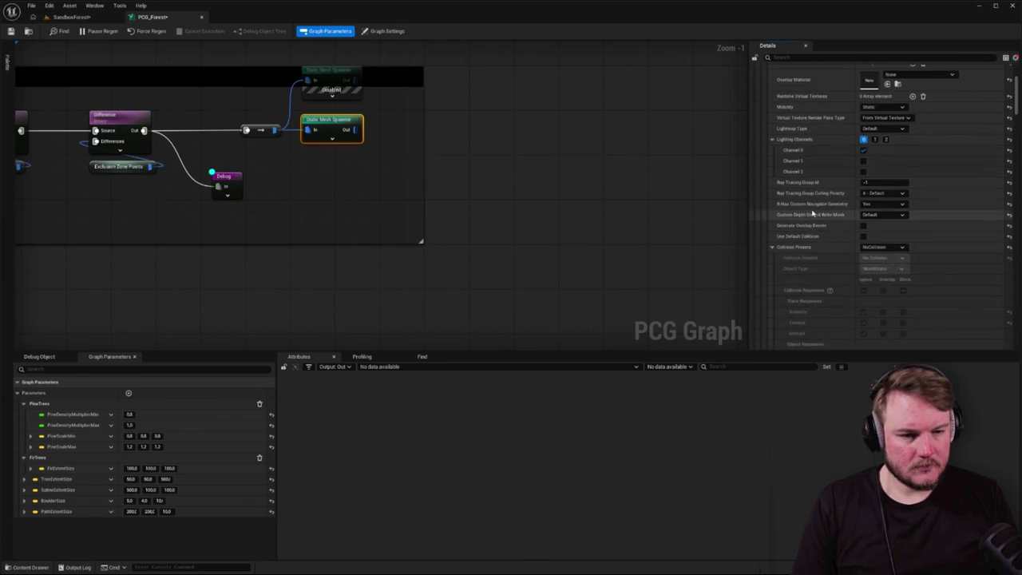
click(759, 113)
click(760, 124)
scroll(840, 176, down, 1)
scroll(846, 184, down, 10)
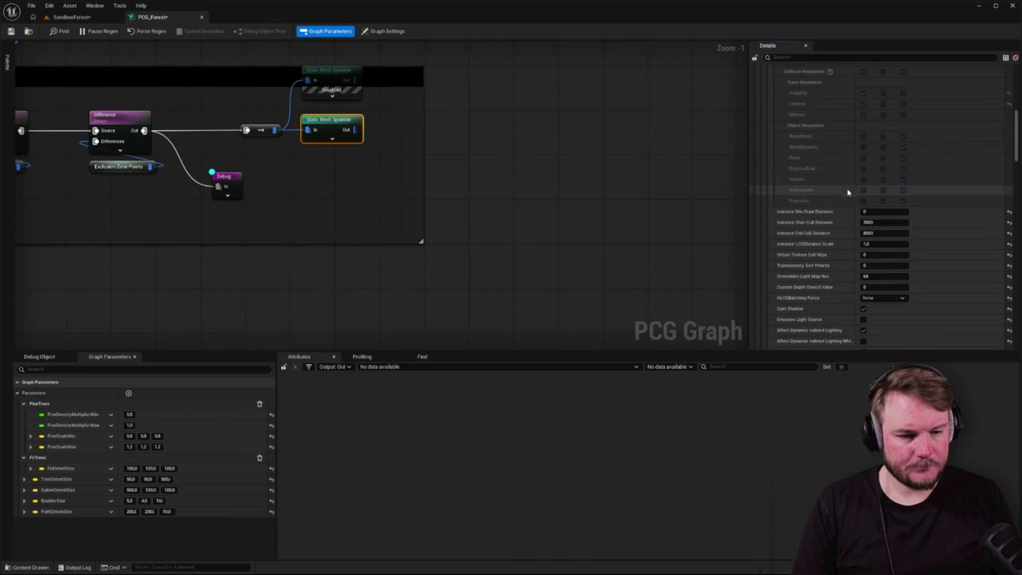
click(818, 58)
text(cull)
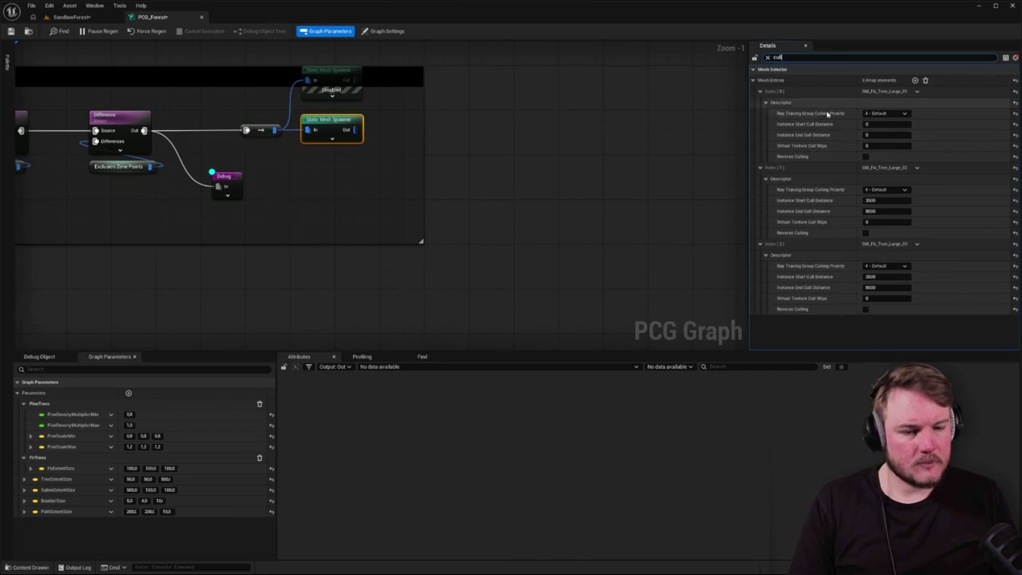
click(1015, 200)
click(1015, 211)
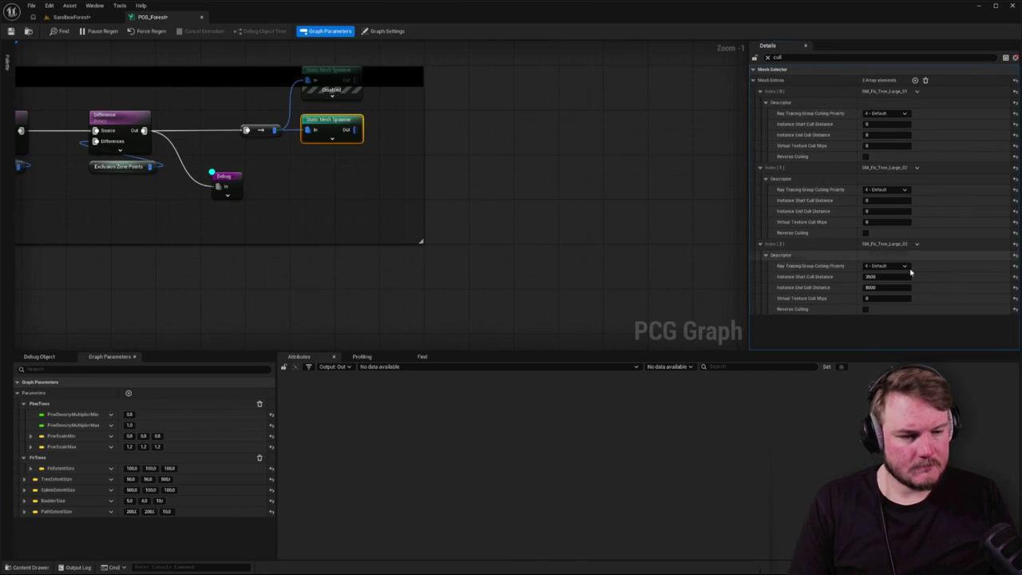
click(1015, 276)
click(1014, 287)
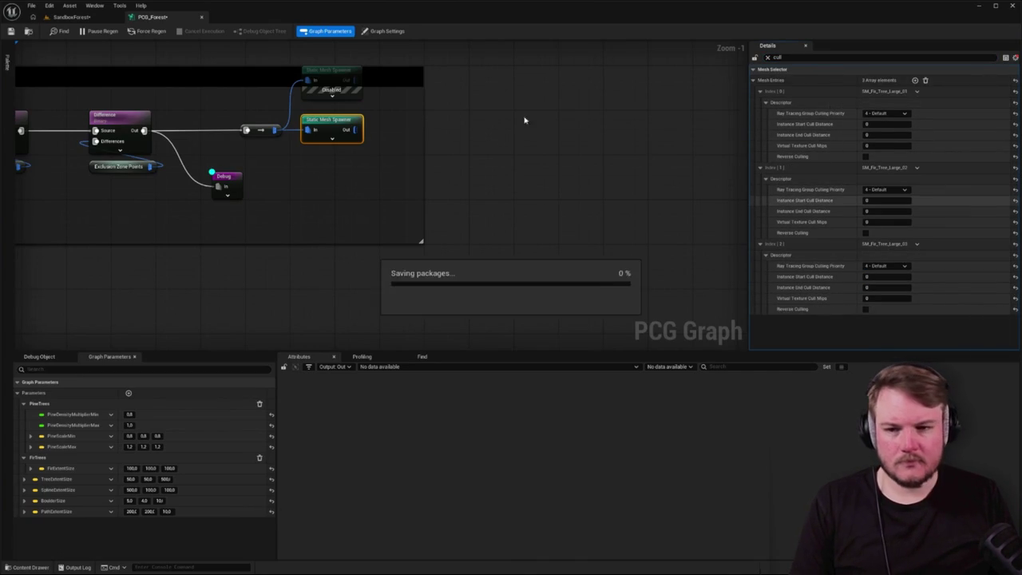
click(90, 19)
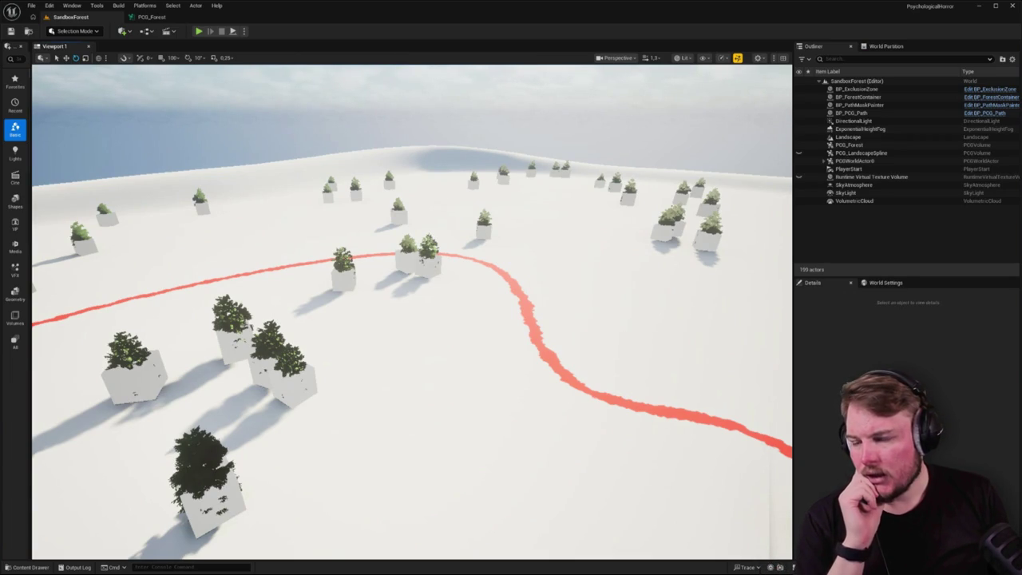
- Return to the PCG_Forest graph and select the whole Spawn Medium Trees group
click(155, 18)
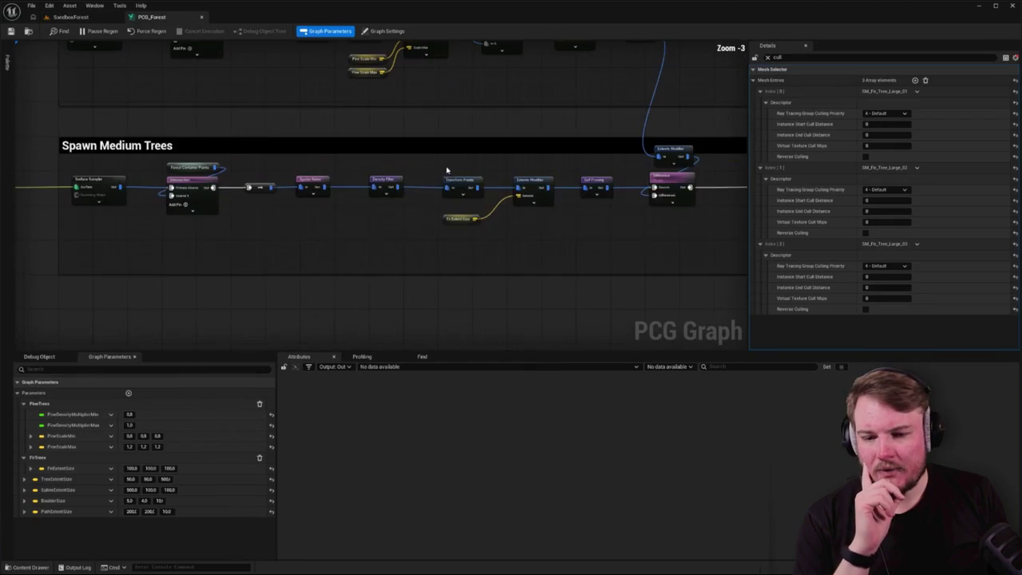
drag(45, 123, 712, 285)
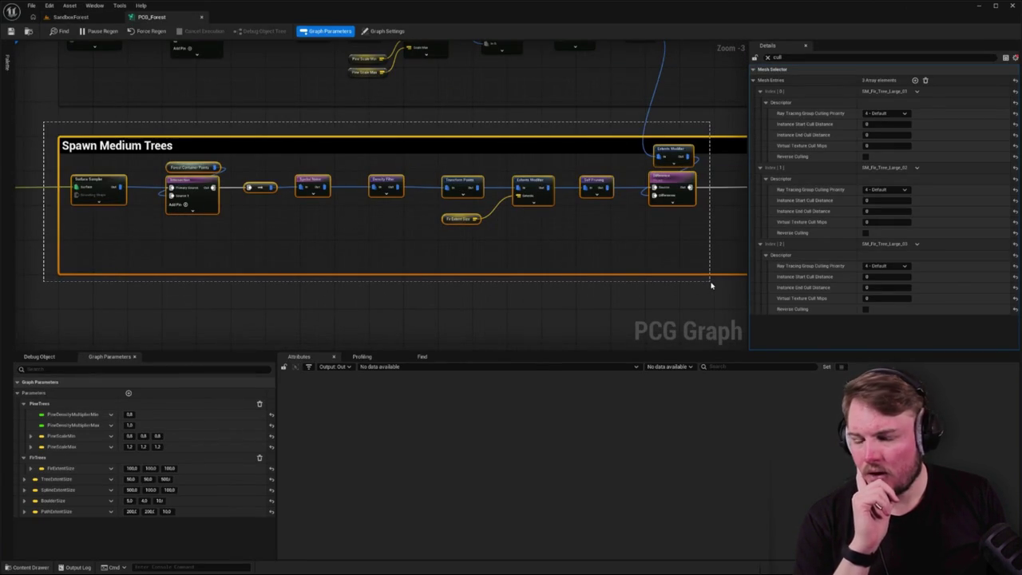
- Inspect the fir Difference node's output points, then select the PCG_Forest actor in SandboxForest
click(718, 296)
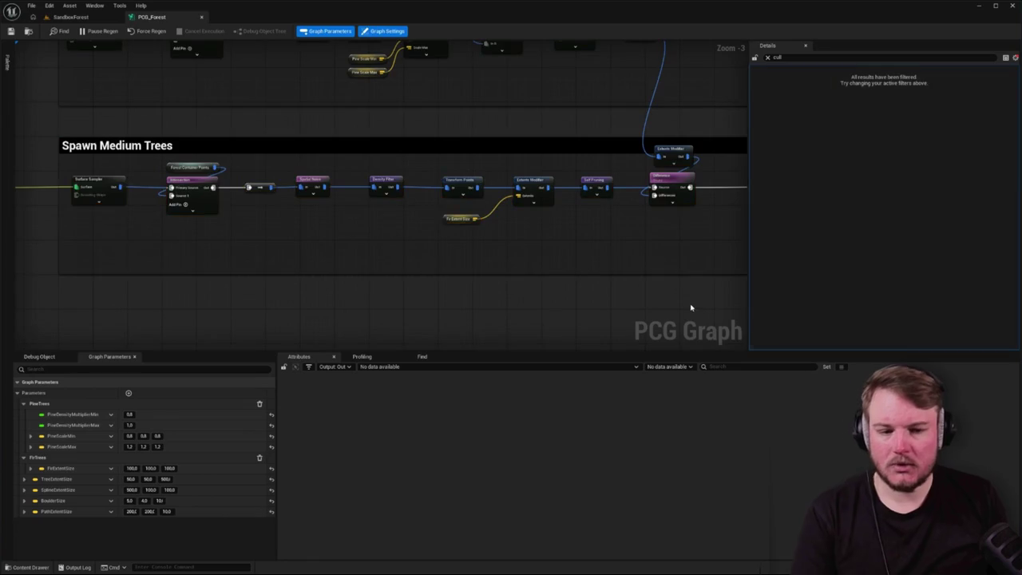
drag(724, 303, 543, 293)
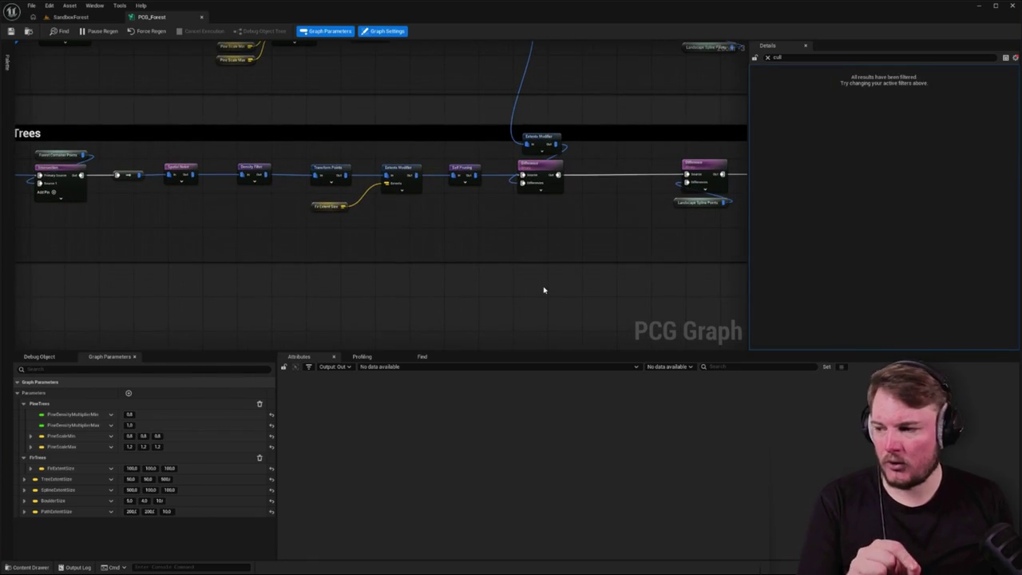
click(533, 169)
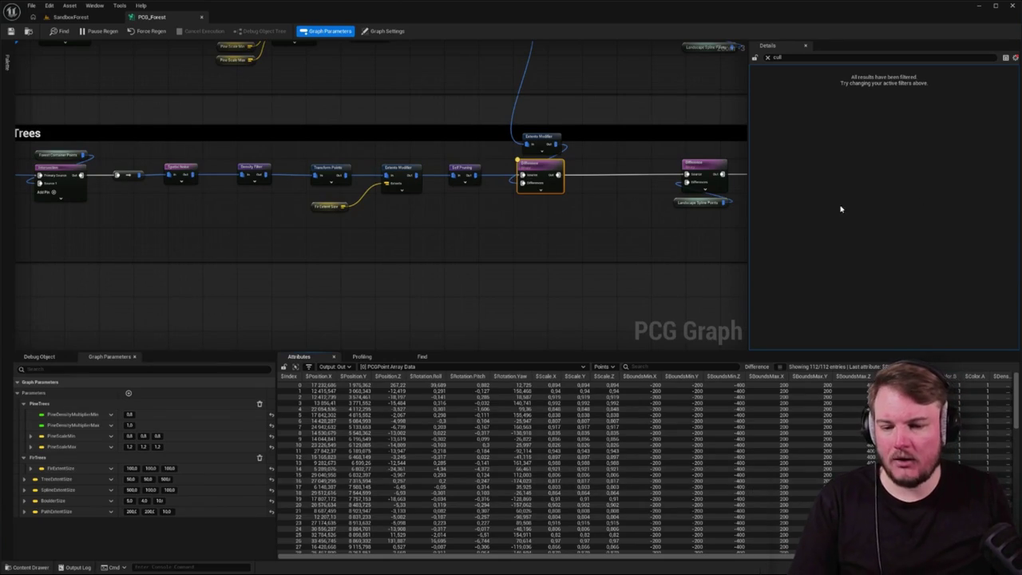
click(76, 16)
click(264, 333)
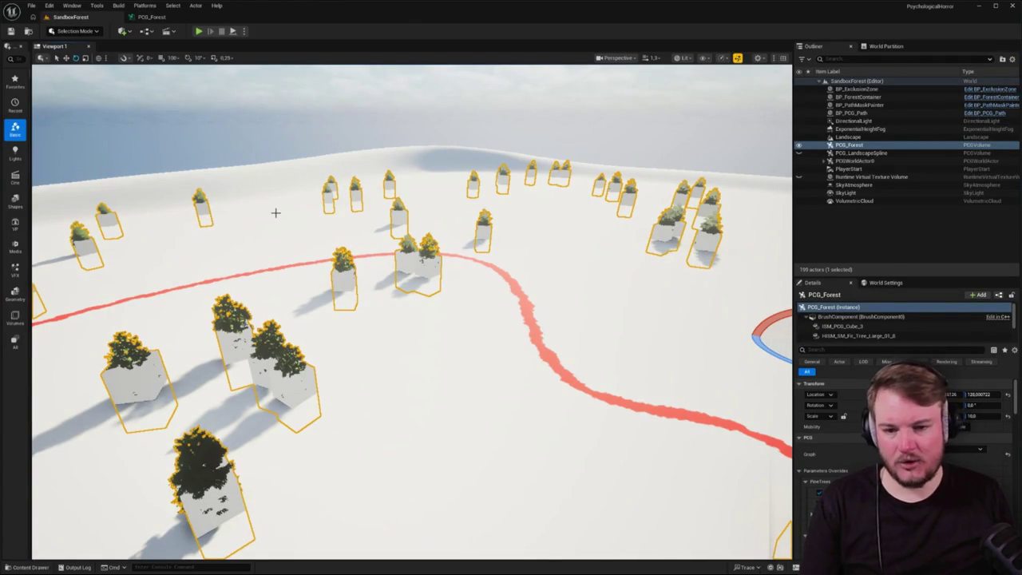
- Switch back to the PCG_Forest graph with the Difference node's 112 points listed
click(151, 16)
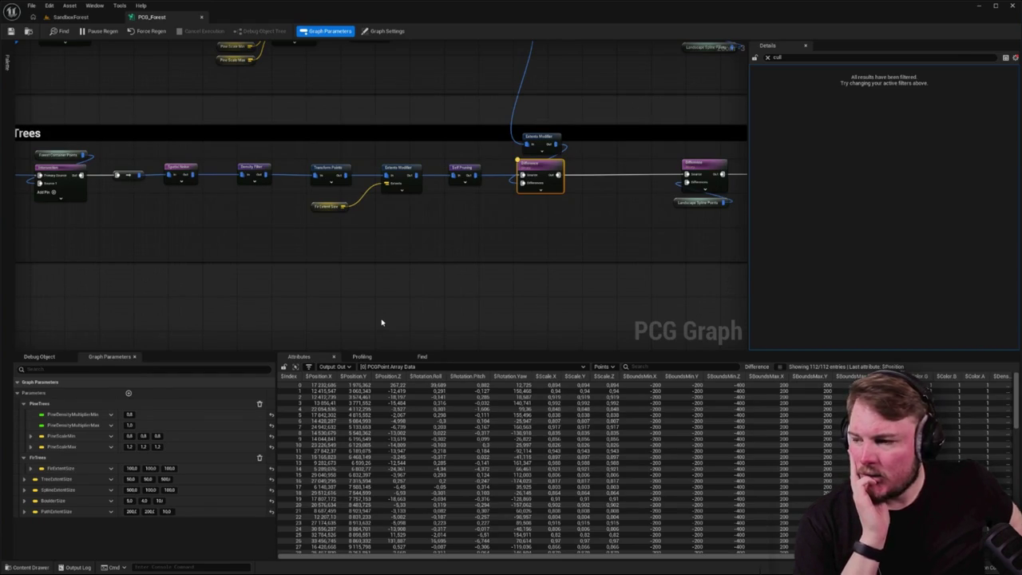
scroll(427, 276, up, 1)
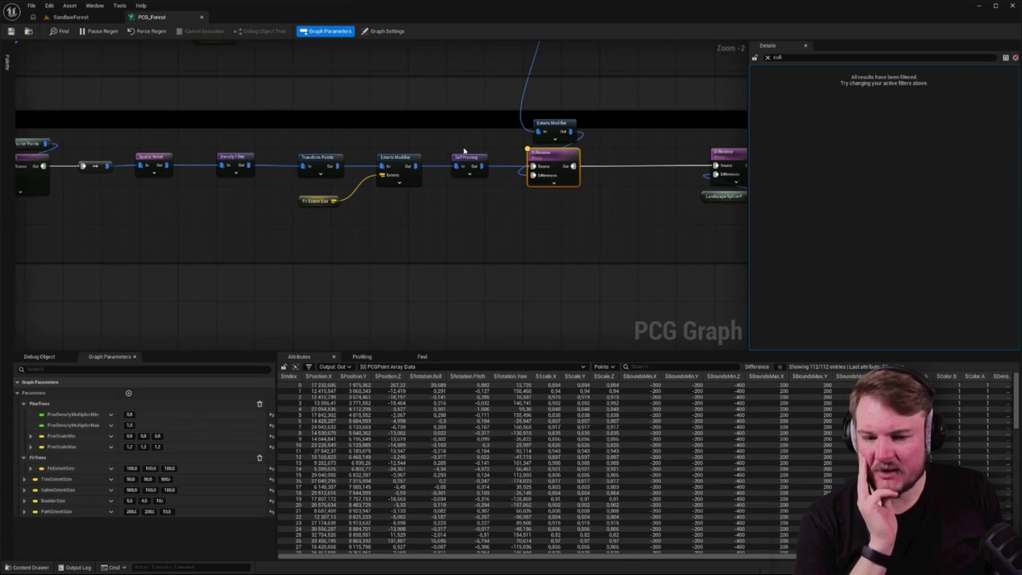
click(466, 158)
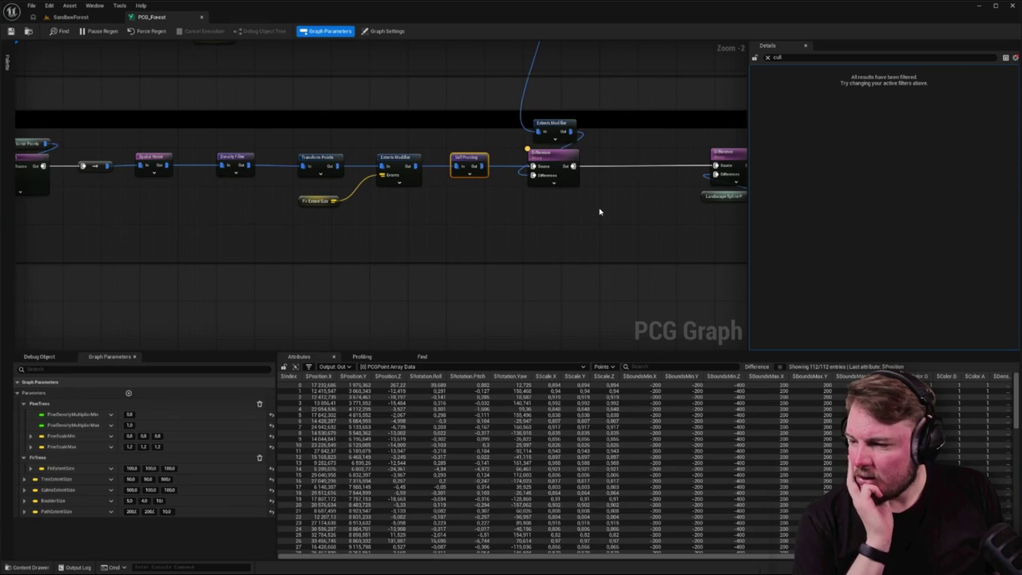
mouse_move(600, 211)
mouse_down()
mouse_move(479, 212)
mouse_move(568, 206)
mouse_move(367, 196)
mouse_up()
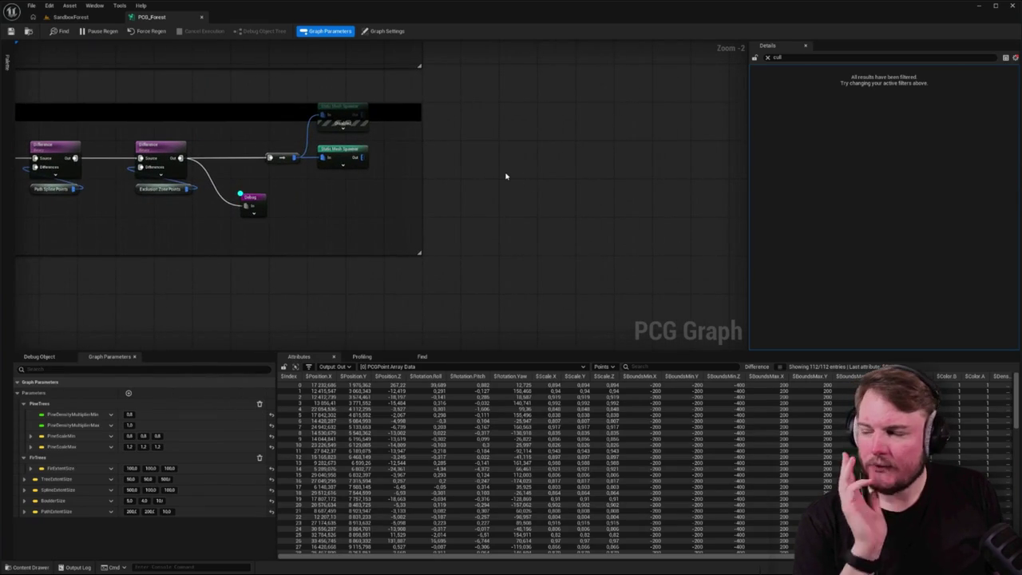
click(343, 152)
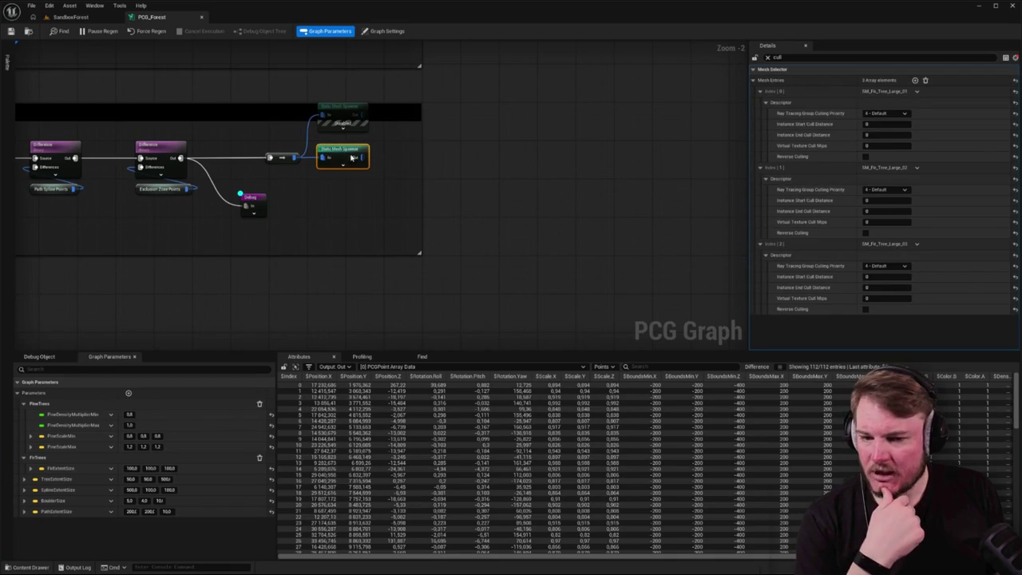
mouse_move(362, 157)
mouse_down()
mouse_move(615, 156)
mouse_move(148, 194)
mouse_move(315, 99)
mouse_move(609, 213)
mouse_move(611, 231)
mouse_up()
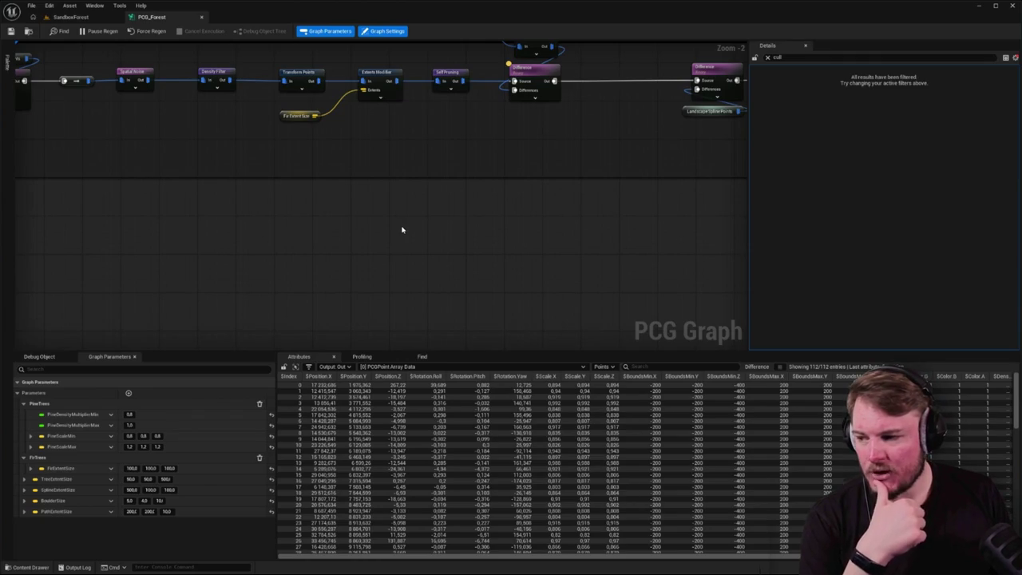
drag(401, 230, 350, 218)
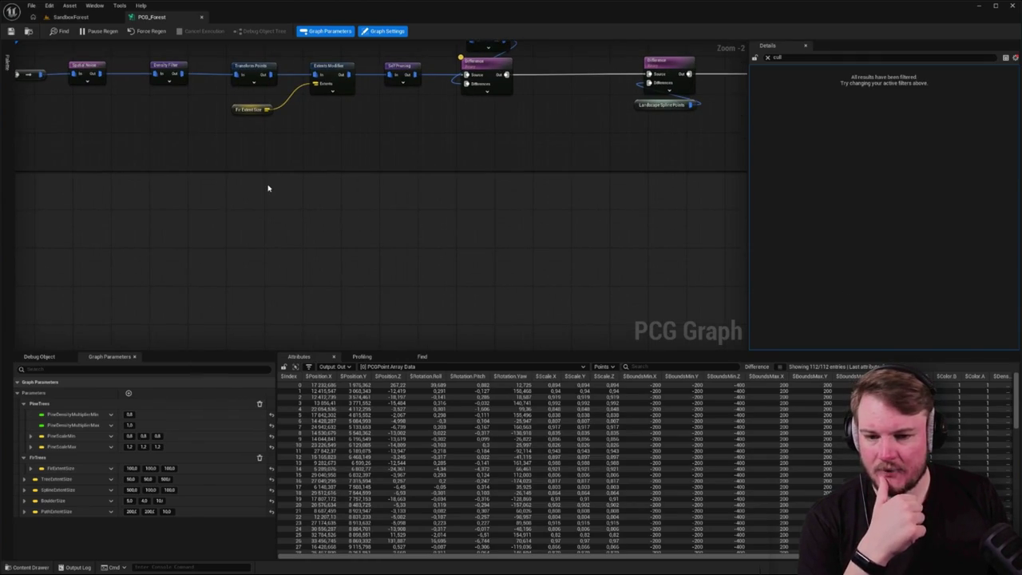
drag(268, 188, 385, 312)
mouse_move(427, 160)
mouse_down()
mouse_move(475, 207)
mouse_move(387, 219)
mouse_up()
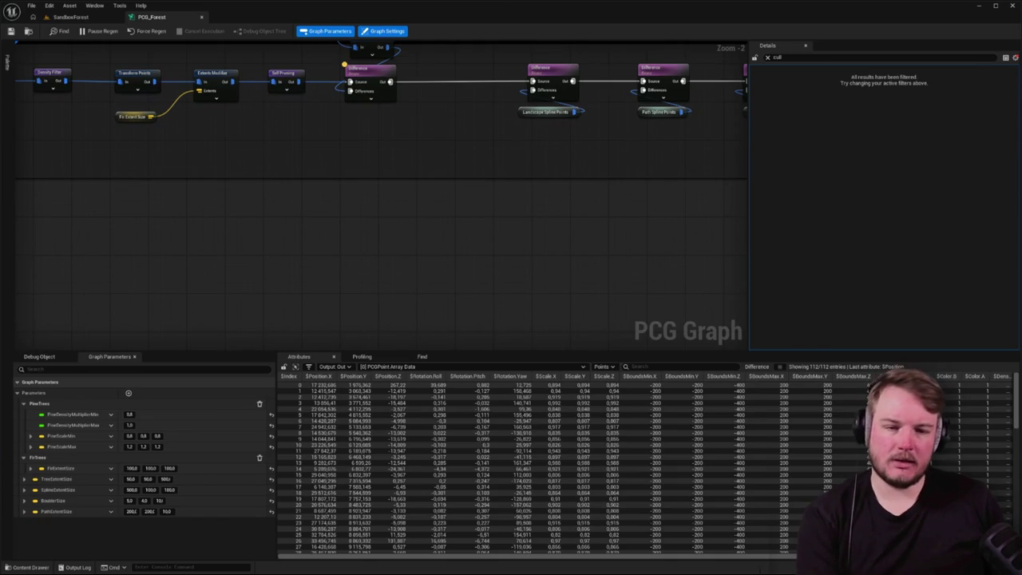
scroll(355, 180, down, 4)
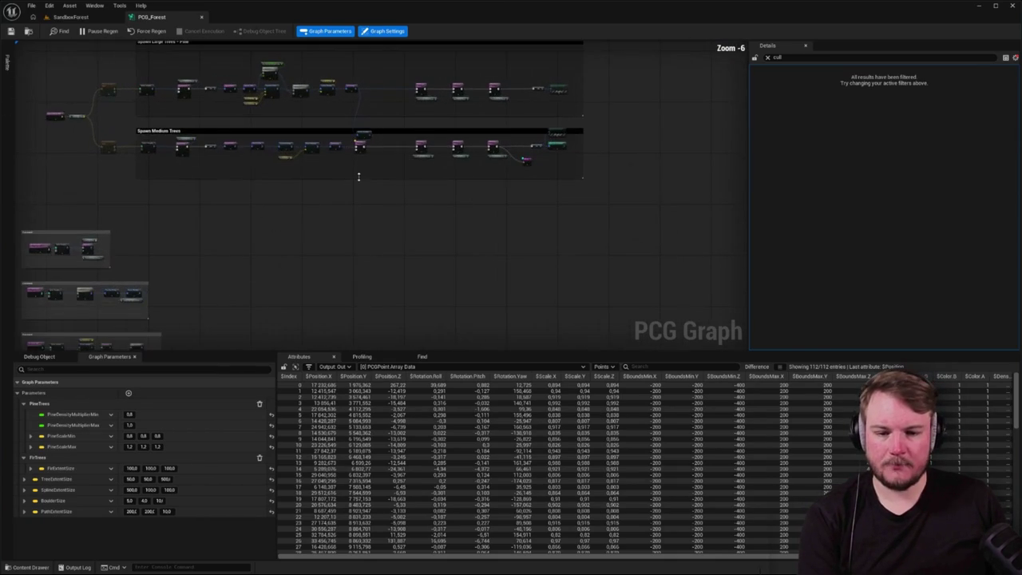
drag(218, 138, 479, 167)
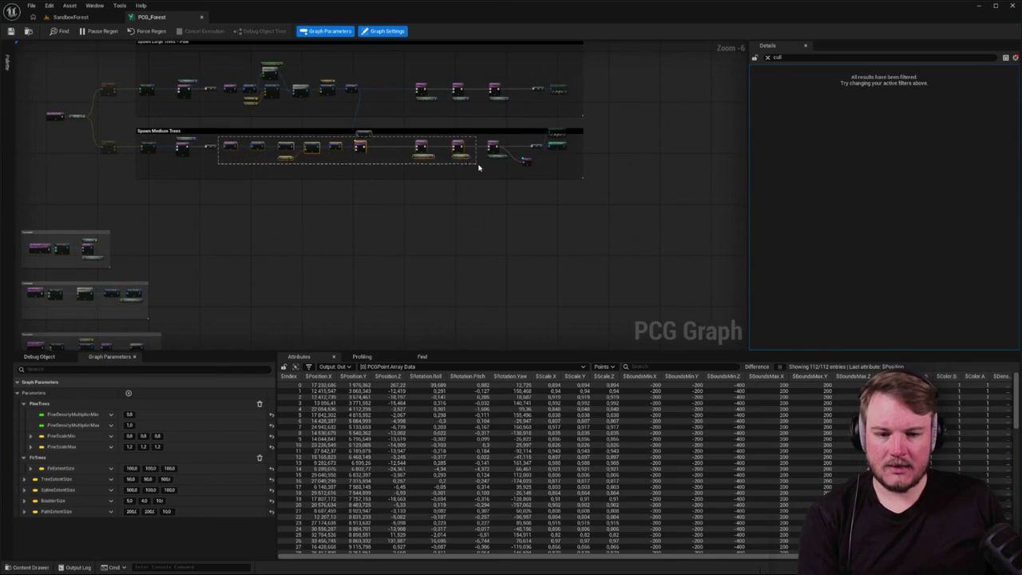
scroll(475, 168, up, 3)
click(333, 170)
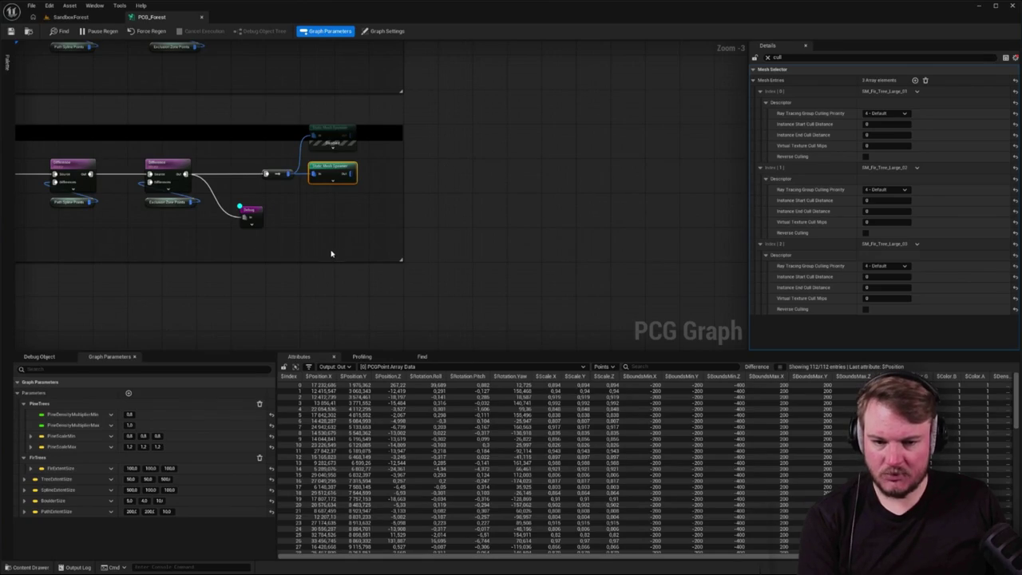
mouse_move(534, 223)
mouse_down()
mouse_move(166, 215)
mouse_move(186, 153)
mouse_up()
drag(104, 135, 543, 208)
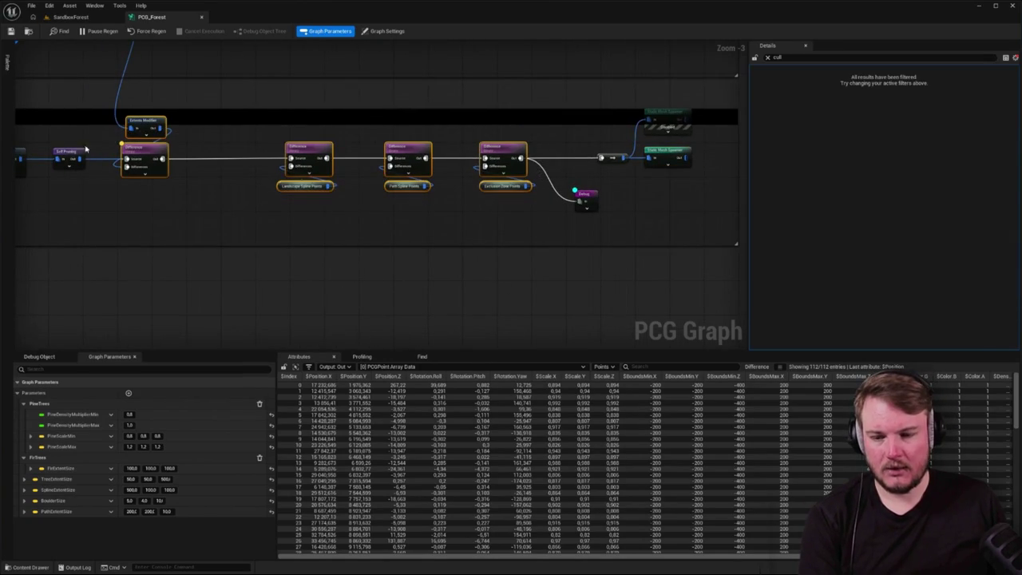
drag(158, 213, 323, 214)
mouse_move(201, 136)
mouse_down()
mouse_move(315, 303)
mouse_move(254, 319)
mouse_move(219, 242)
mouse_move(240, 280)
mouse_up()
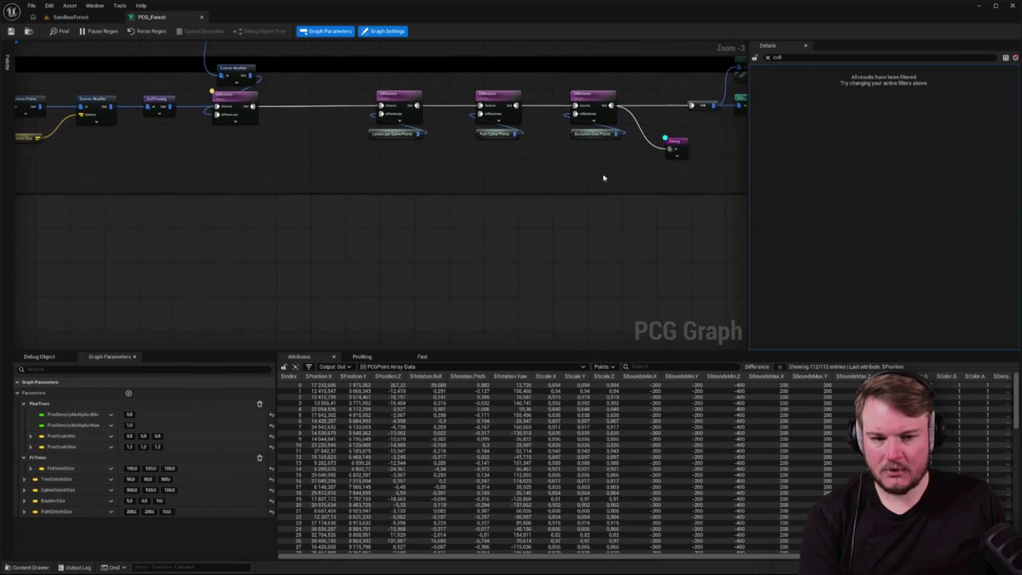
drag(400, 181, 683, 118)
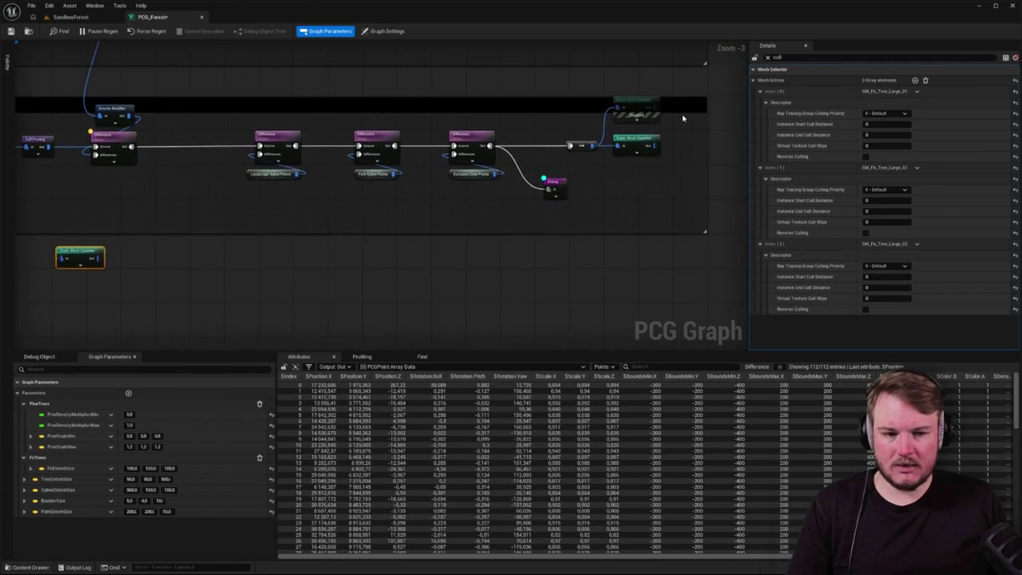
drag(238, 133, 304, 246)
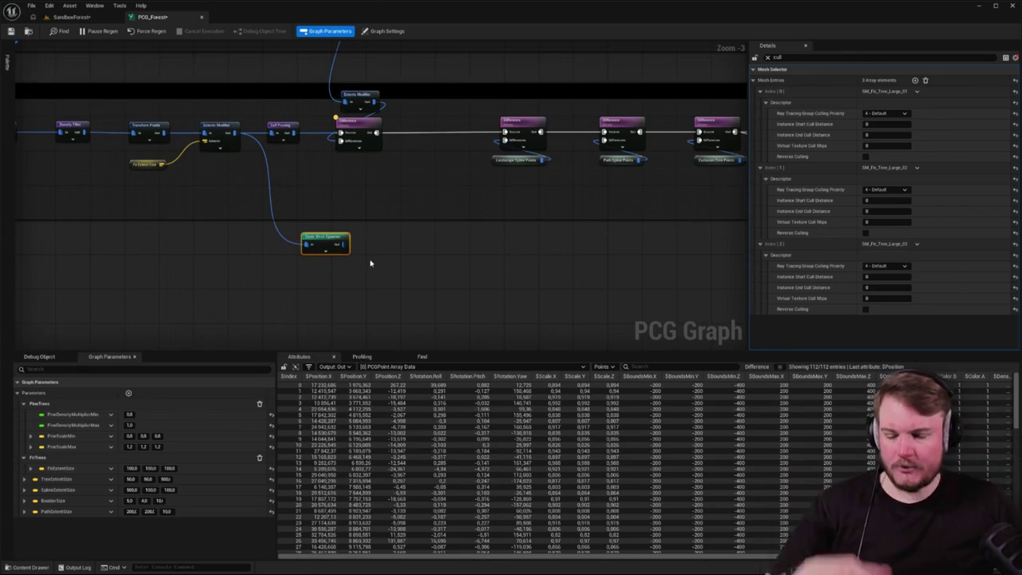
mouse_move(366, 261)
mouse_down()
mouse_move(302, 252)
mouse_move(271, 236)
mouse_up()
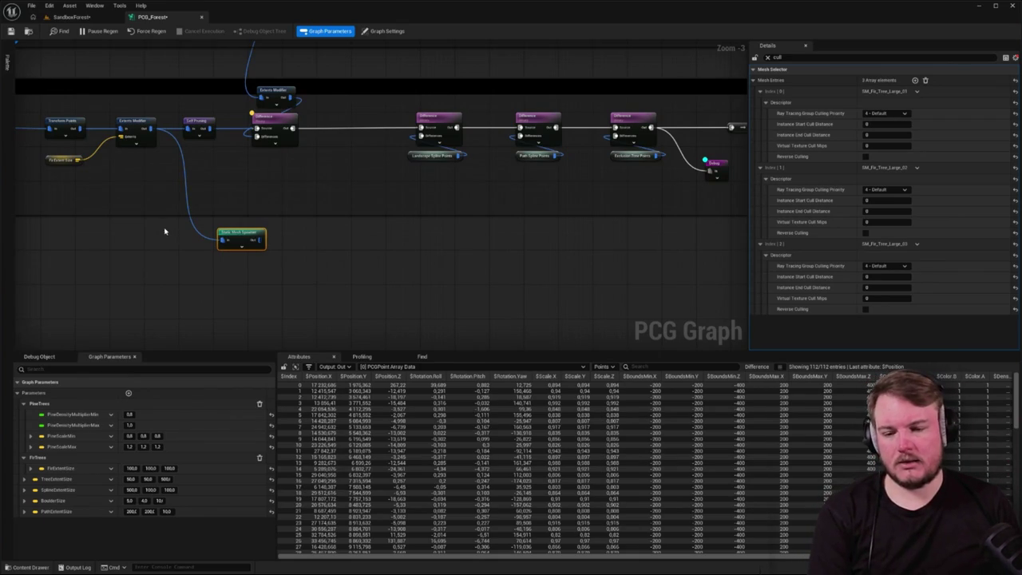
click(266, 269)
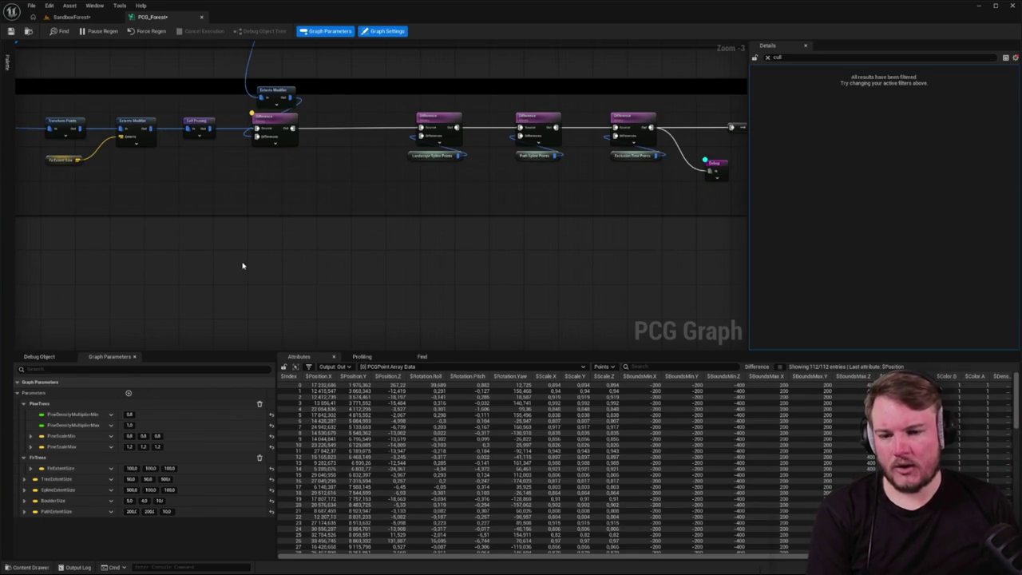
drag(243, 266, 429, 295)
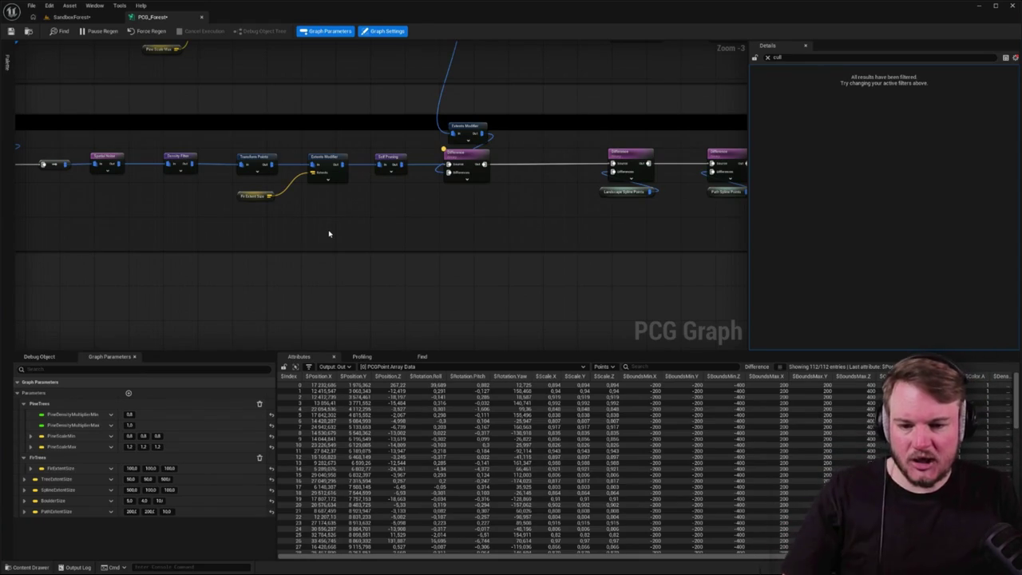
drag(341, 231, 383, 167)
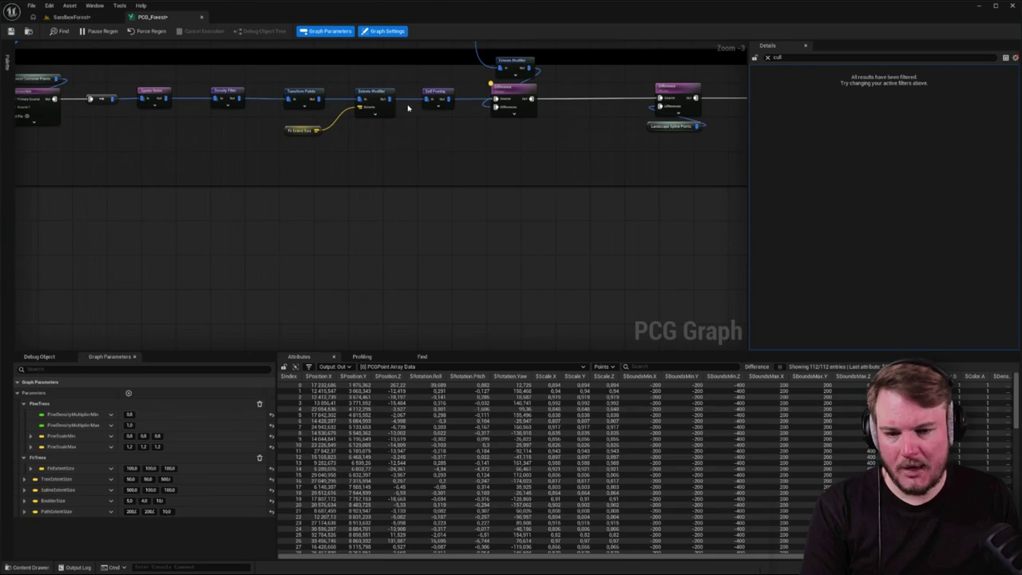
click(371, 95)
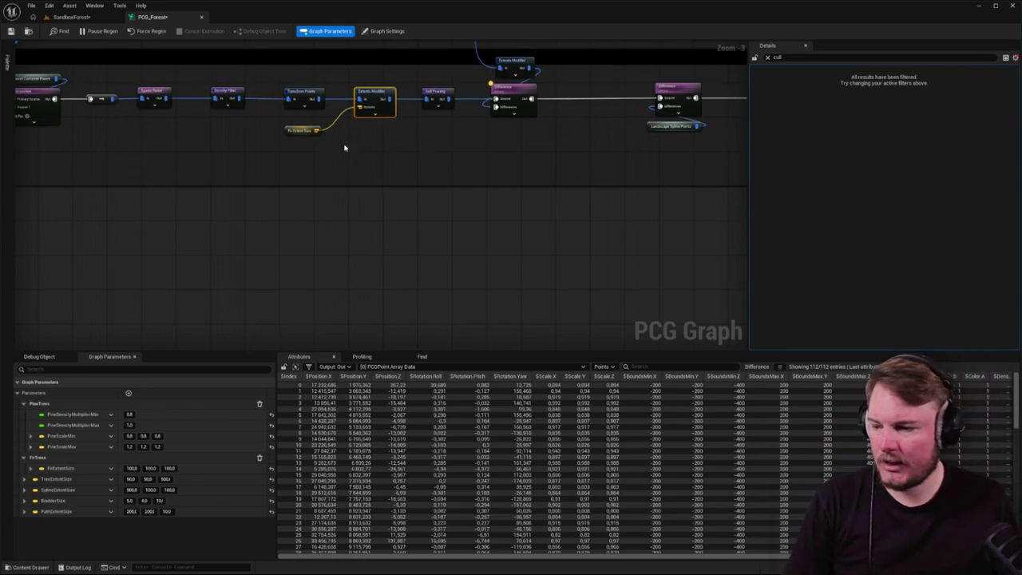
click(70, 17)
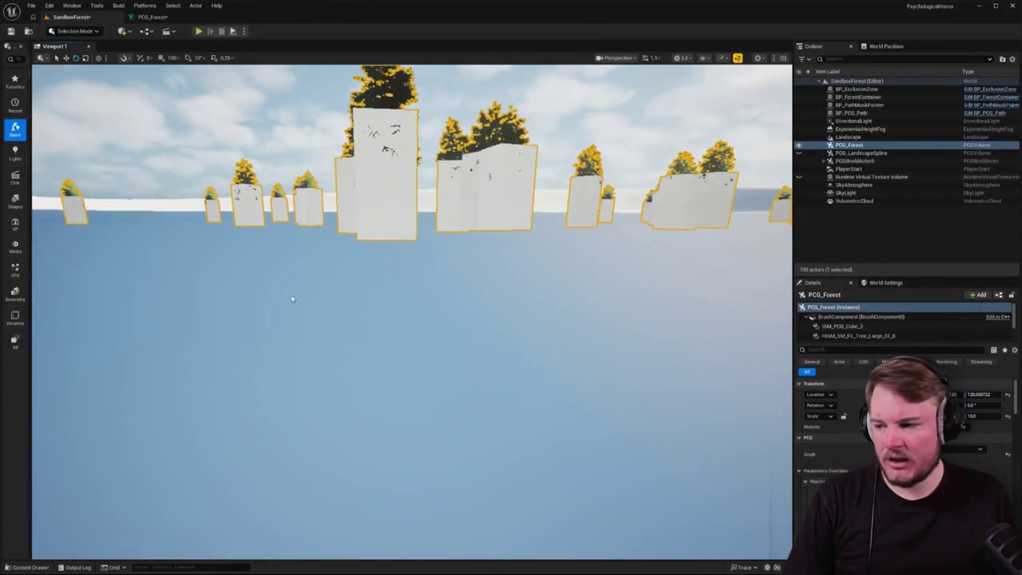
drag(292, 296, 398, 259)
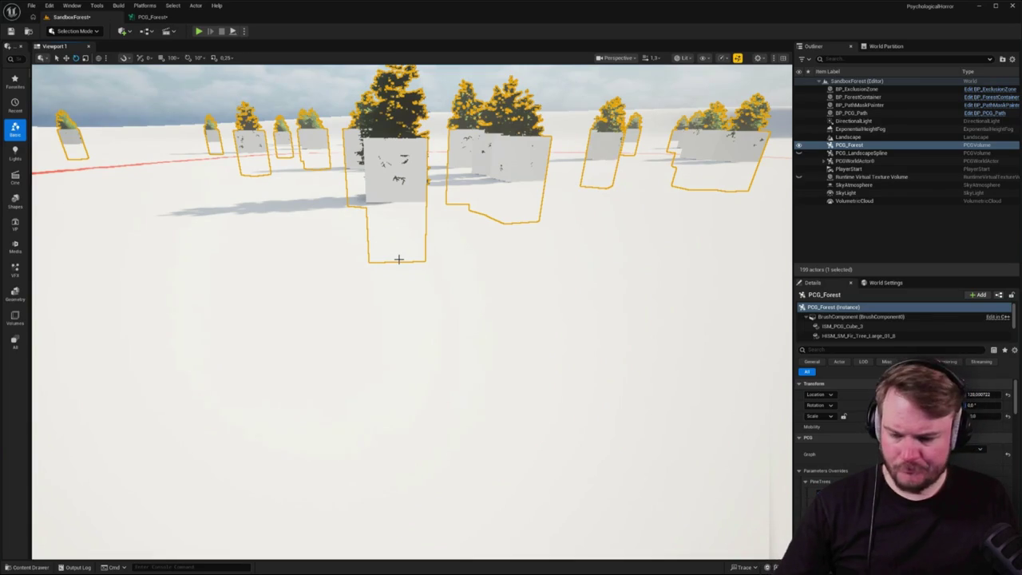
click(151, 17)
mouse_move(344, 109)
mouse_down()
mouse_move(602, 257)
mouse_move(689, 196)
mouse_move(466, 168)
mouse_up()
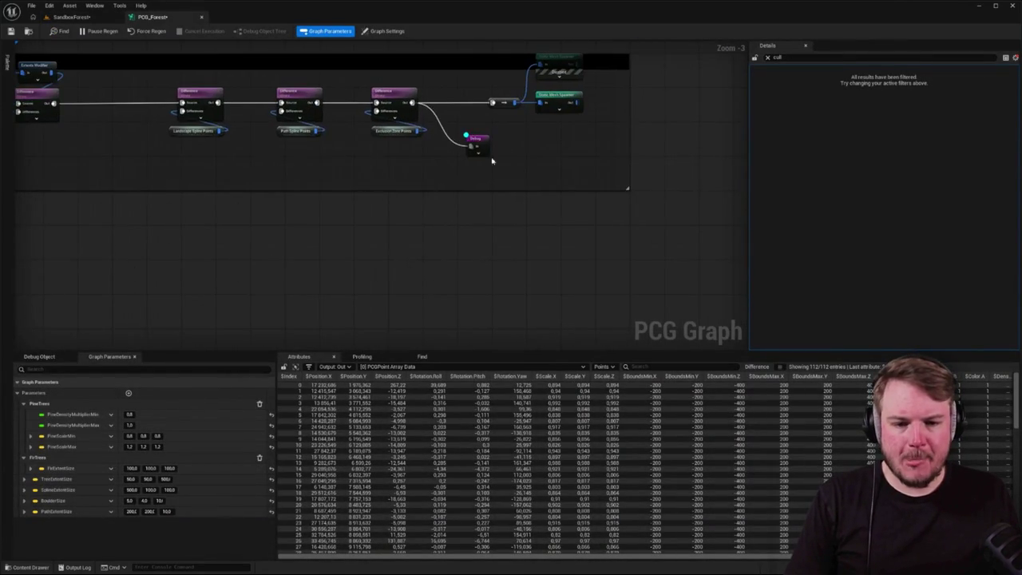
- Select the Debug node and show its full, unfiltered settings
click(479, 139)
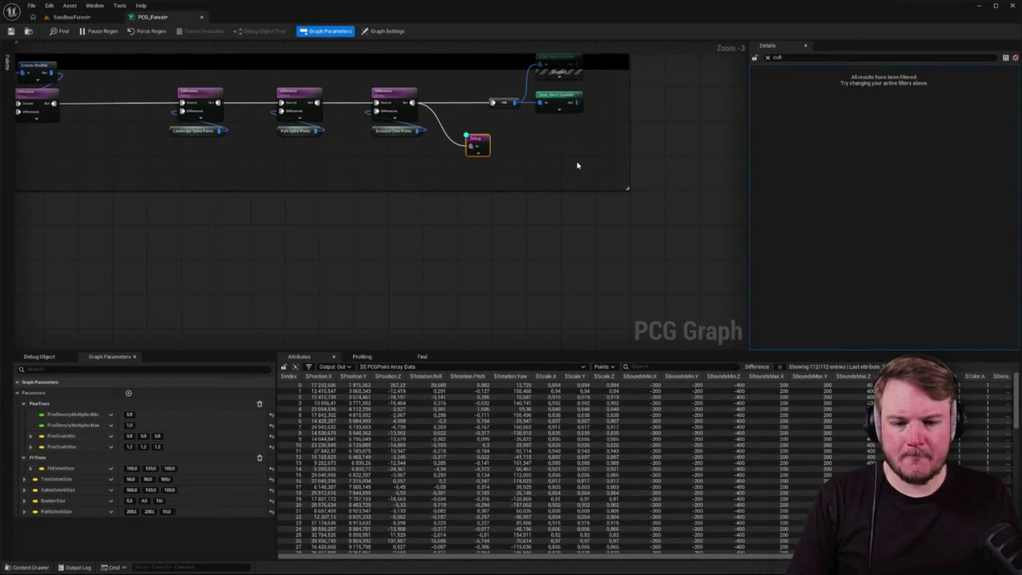
click(768, 57)
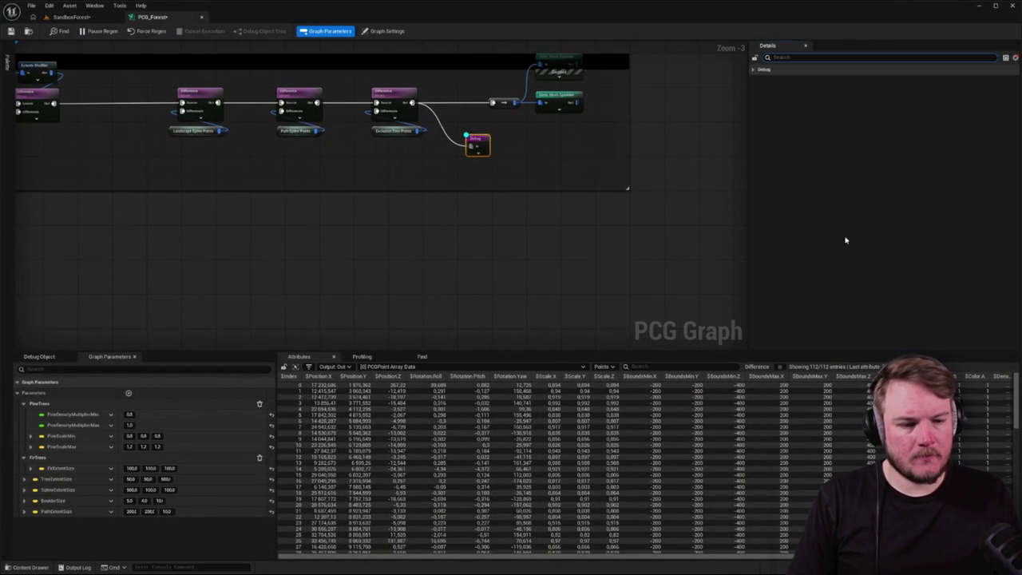
click(1014, 60)
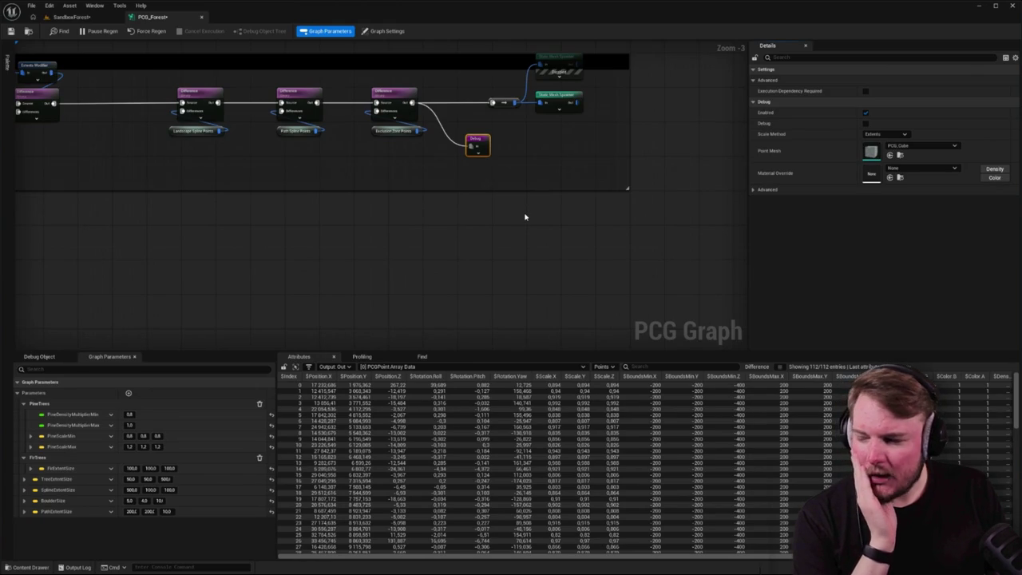
- Tidy the graph, moving the extent size node above the Extents Modifier and Self Pruning left
scroll(513, 210, up, 4)
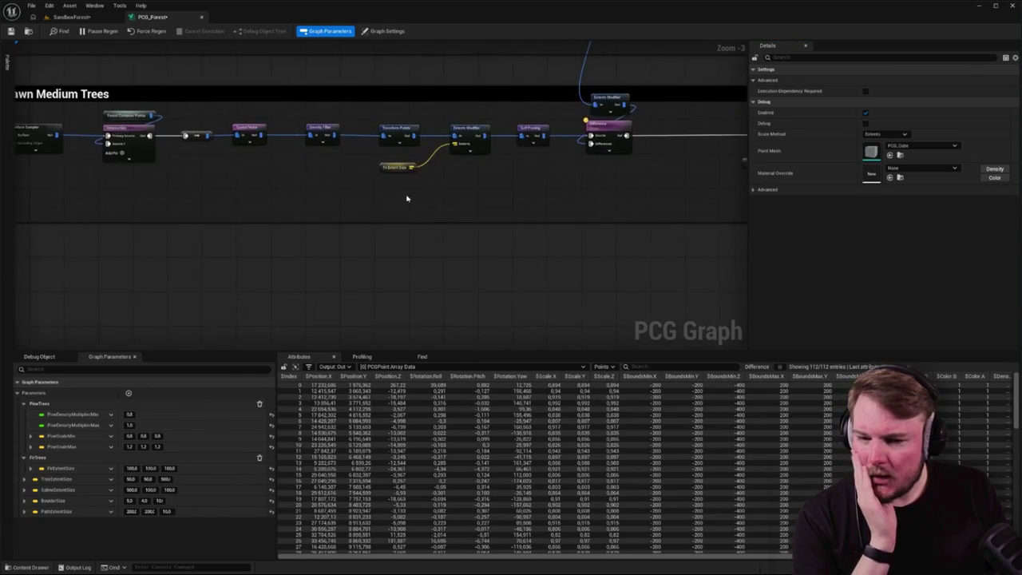
mouse_move(335, 188)
mouse_down()
mouse_move(350, 156)
mouse_move(429, 107)
mouse_move(436, 113)
mouse_up()
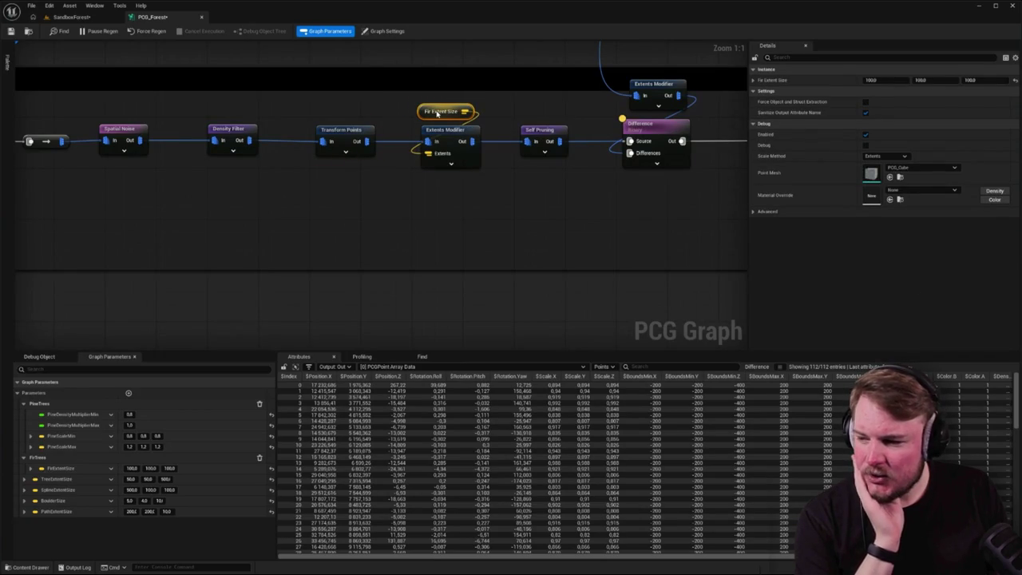
click(530, 133)
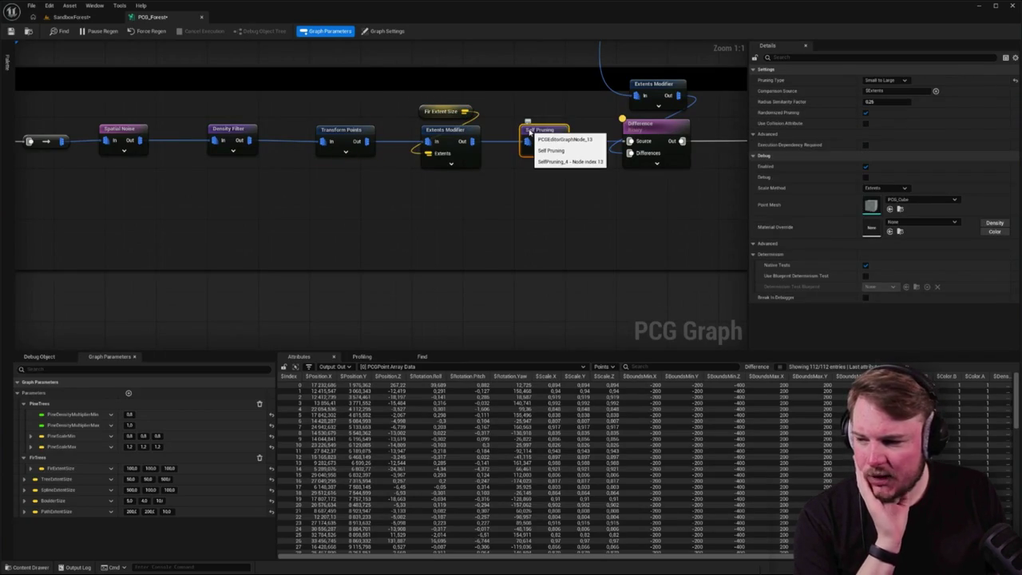
mouse_move(529, 133)
mouse_down()
mouse_move(171, 132)
mouse_move(60, 144)
mouse_move(44, 116)
mouse_move(284, 160)
mouse_move(499, 165)
mouse_move(502, 179)
mouse_up()
scroll(60, 144, down, 2)
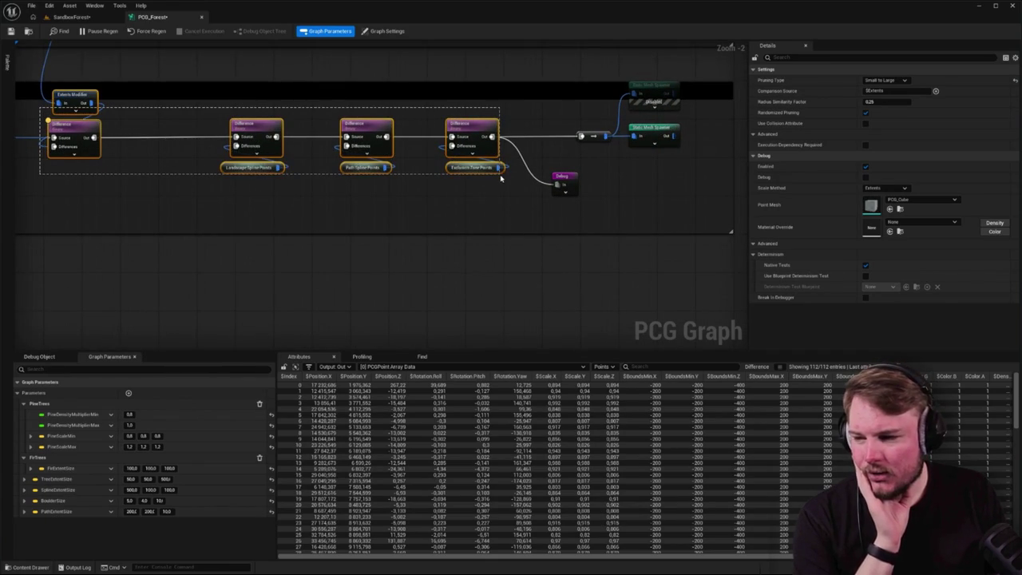
drag(500, 178, 503, 179)
mouse_move(567, 110)
mouse_down()
mouse_move(607, 160)
mouse_move(699, 216)
mouse_up()
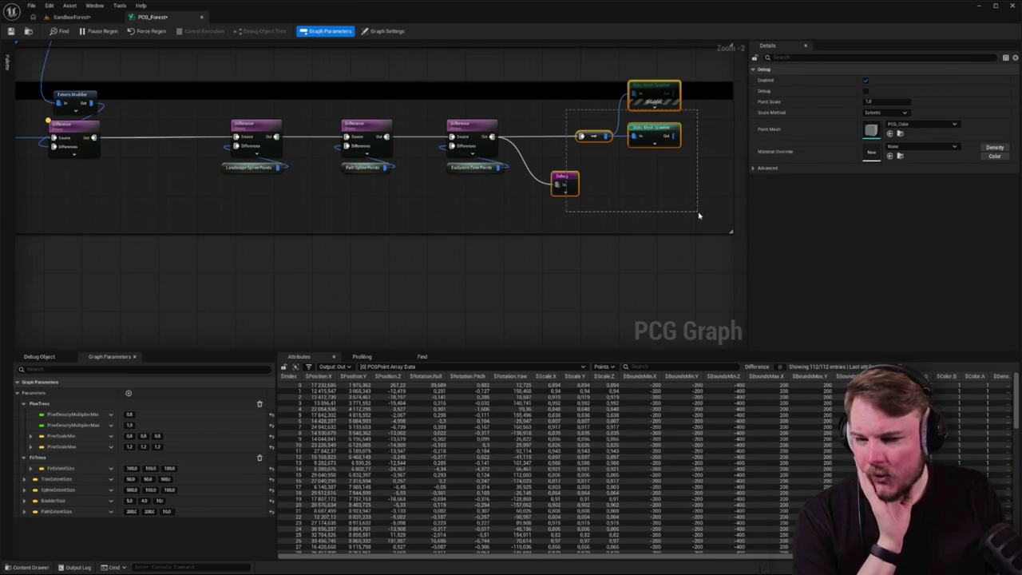
drag(699, 215, 697, 215)
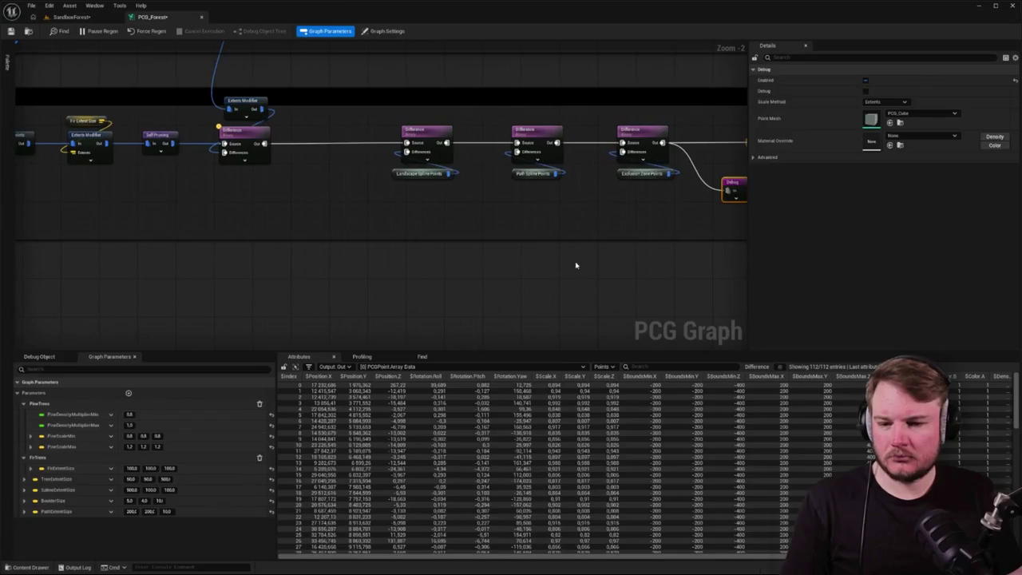
click(244, 140)
click(72, 17)
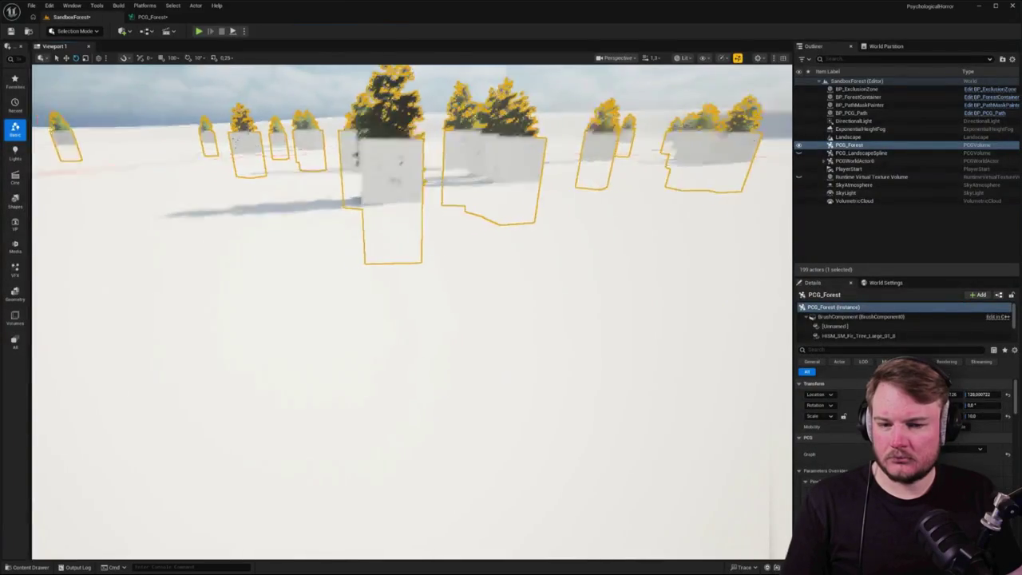
- Select the Debug node in PCG_Forest to hide the debug boxes, then fly among the trees
click(160, 16)
scroll(577, 166, down, 2)
drag(578, 168, 583, 204)
click(675, 219)
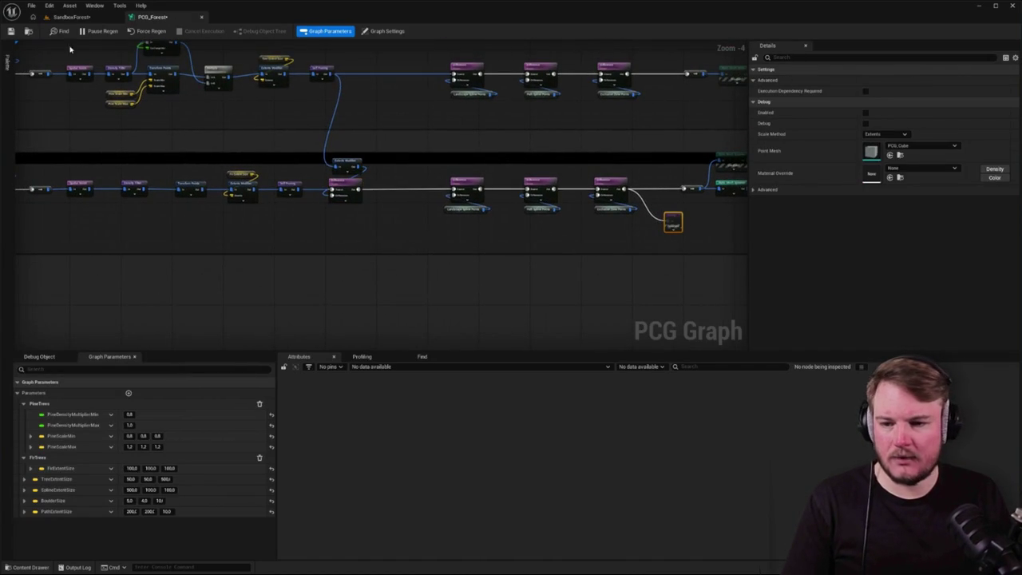
click(72, 16)
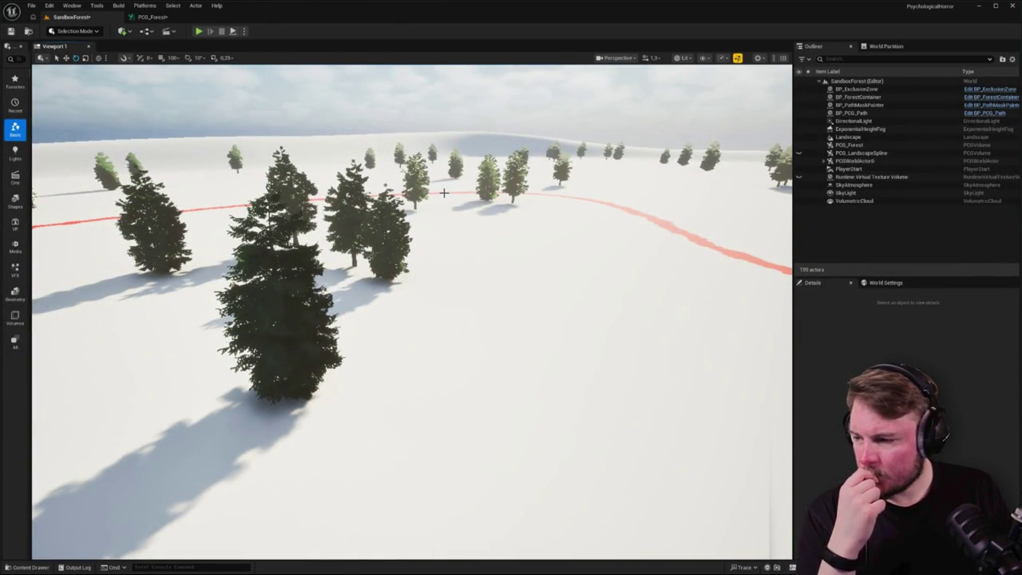
mouse_move(460, 192)
mouse_down()
mouse_move(431, 152)
mouse_move(408, 176)
mouse_move(413, 123)
mouse_move(498, 198)
mouse_up()
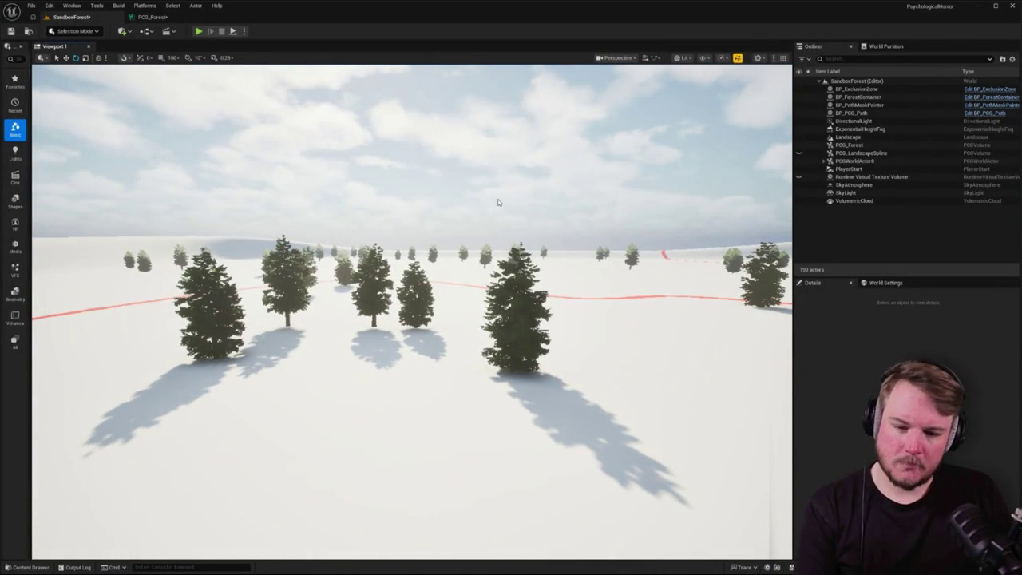
- Fly the camera above the fir trees and red path, then return to the PCG_Forest graph
mouse_move(489, 210)
mouse_down()
mouse_move(434, 213)
mouse_move(559, 254)
mouse_up()
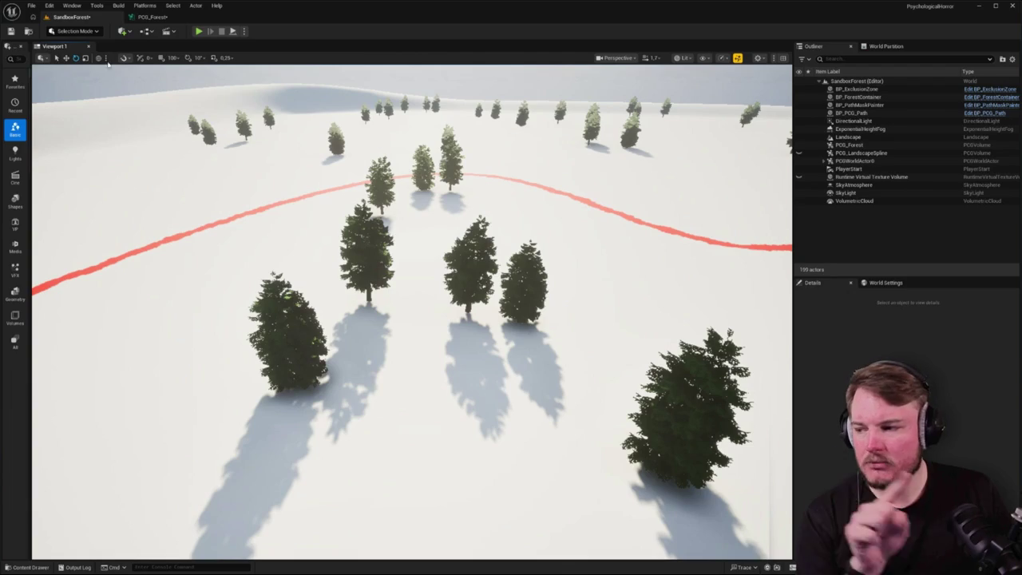
click(145, 17)
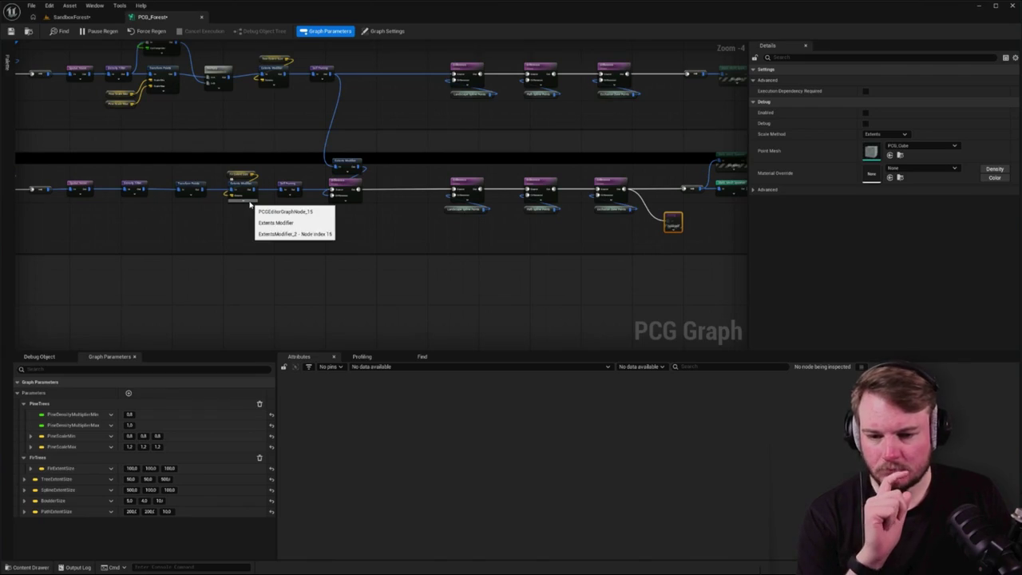
- Zoom in on the fir extents nodes and select Fir Extent Size before returning to the level
scroll(200, 203, up, 2)
drag(212, 203, 244, 189)
click(279, 149)
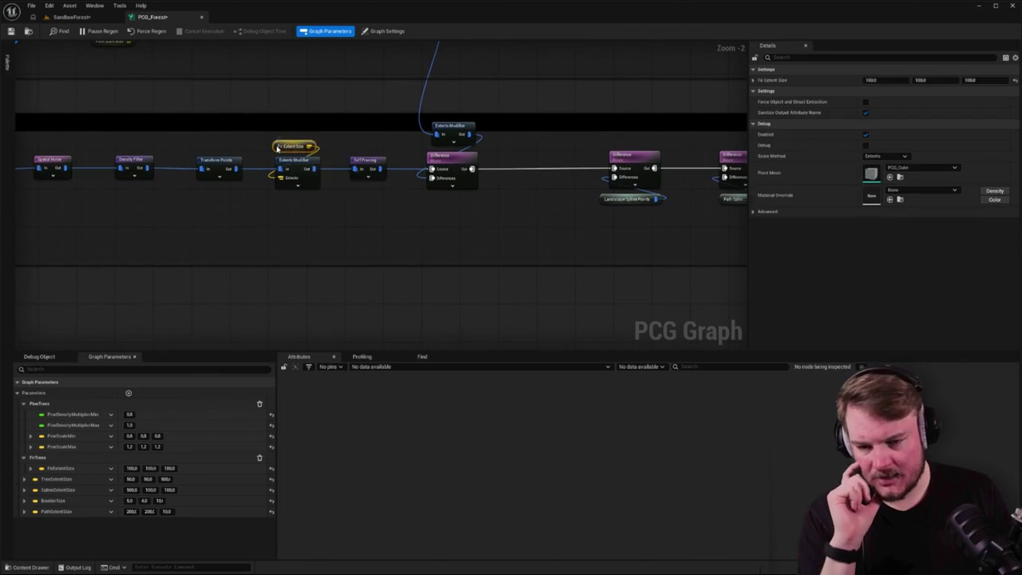
click(80, 17)
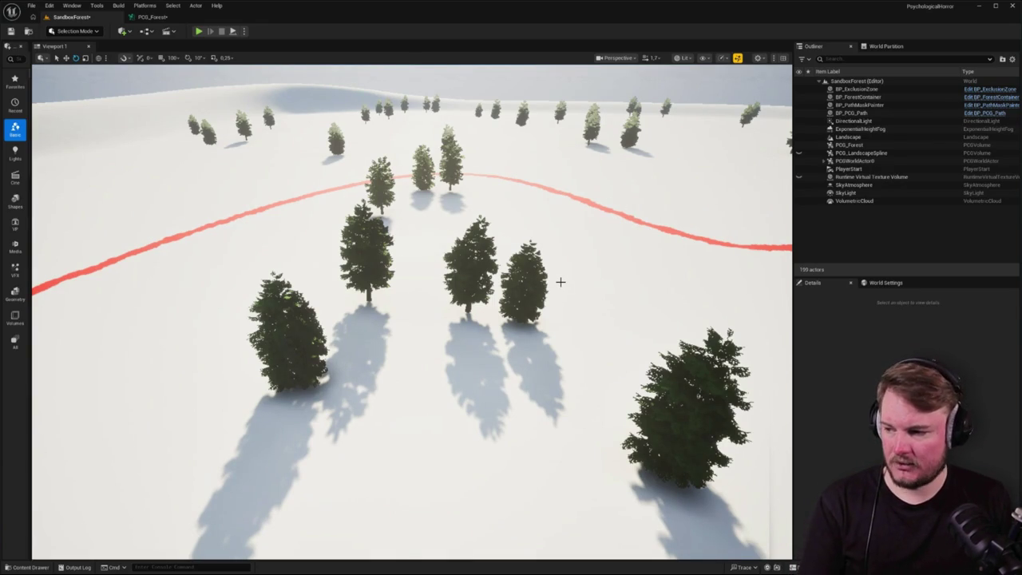
- Select the Debug node in the PCG_Forest graph to re-enable the debug boxes
click(153, 17)
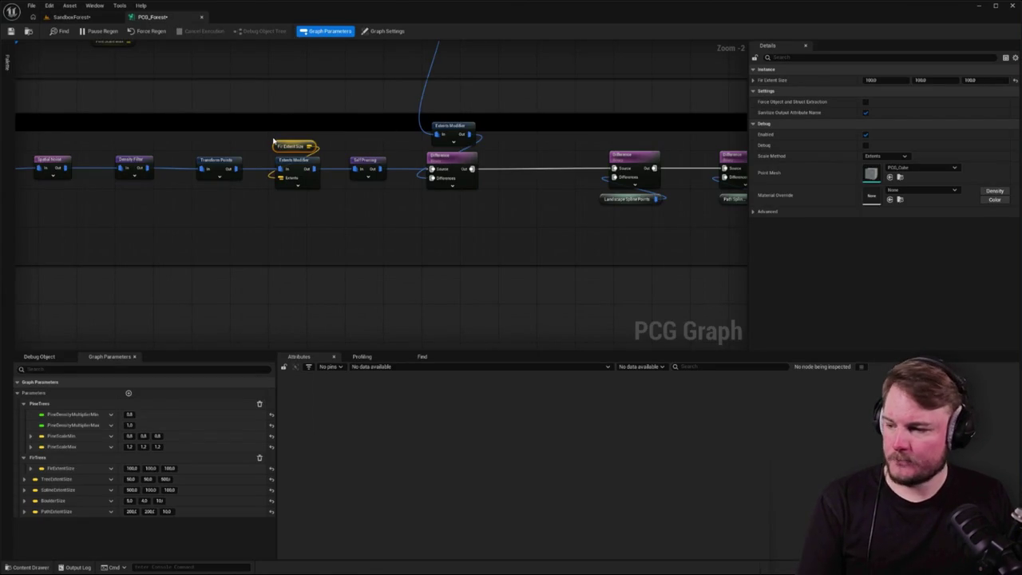
click(76, 17)
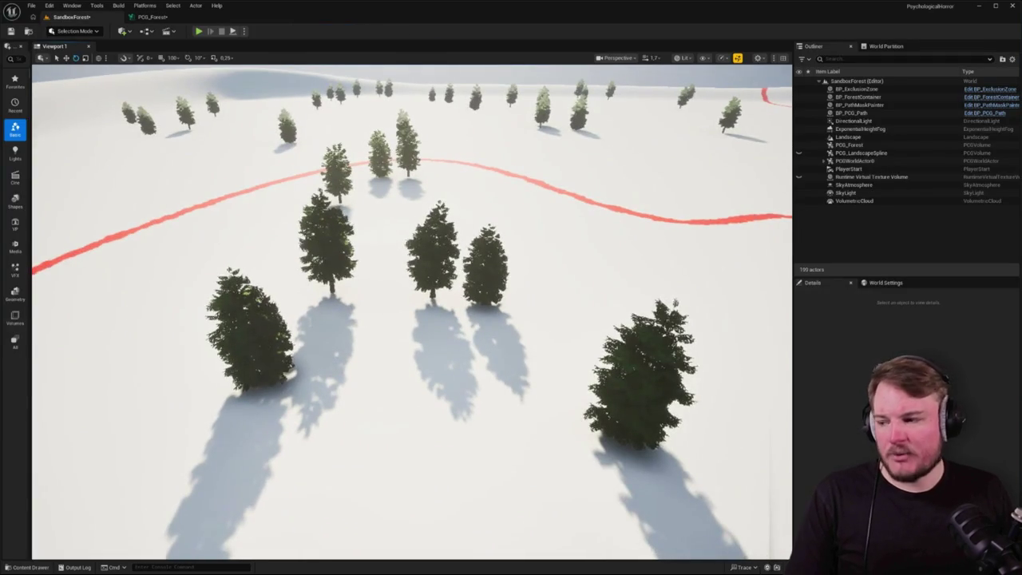
click(151, 17)
mouse_move(581, 248)
mouse_down()
mouse_move(451, 200)
mouse_move(448, 174)
mouse_up()
click(448, 174)
- Fly down to the trees' debug cubes in SandboxForest and select the PCG_Forest volume
click(94, 17)
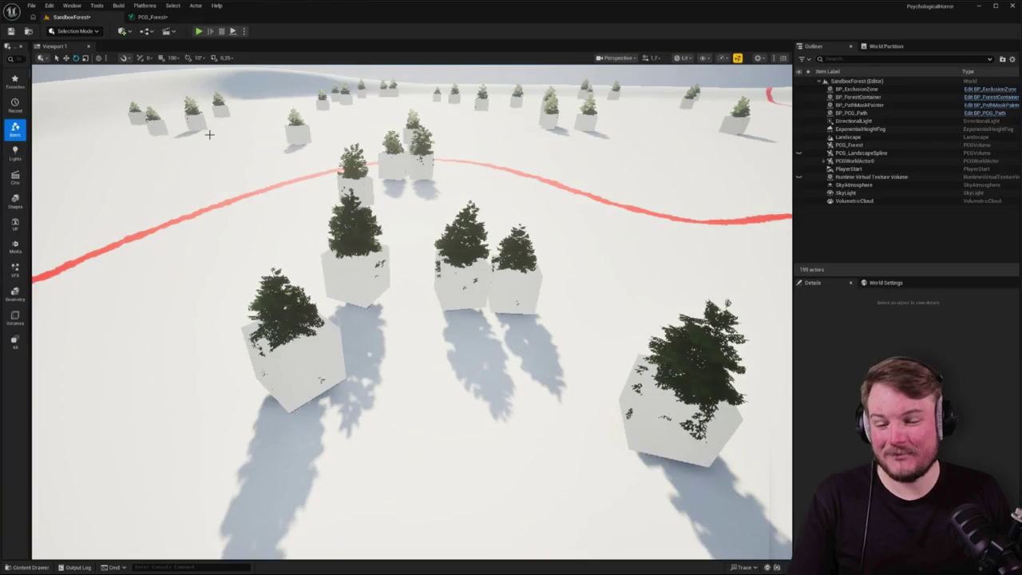
drag(354, 224, 322, 272)
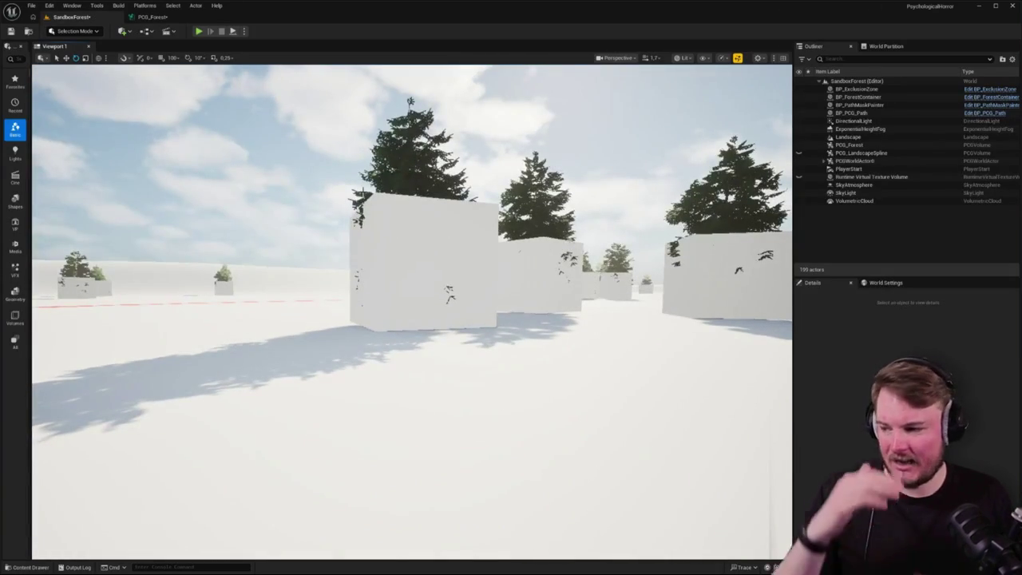
mouse_move(461, 247)
mouse_down()
mouse_move(463, 263)
mouse_move(463, 245)
mouse_up()
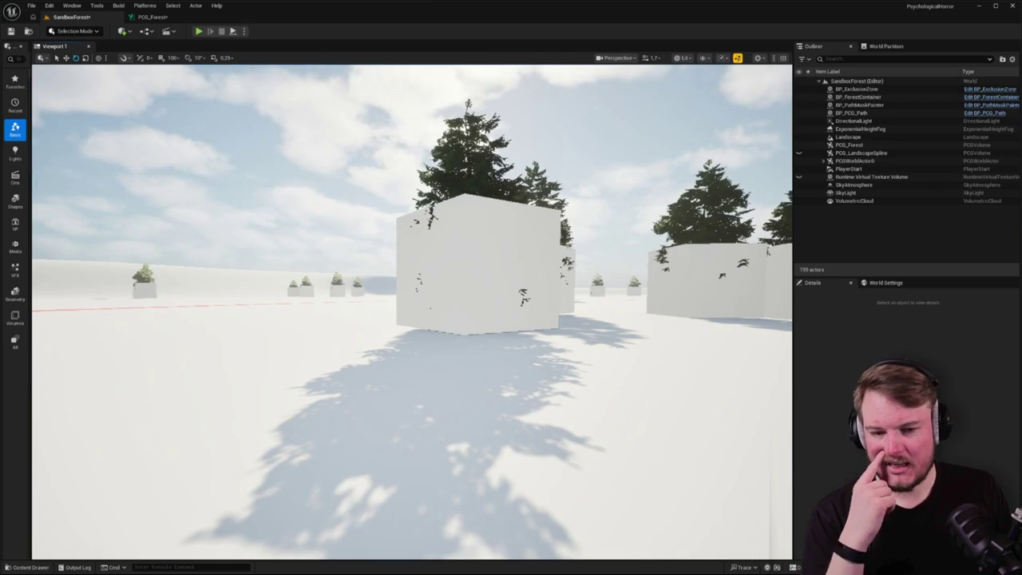
click(512, 214)
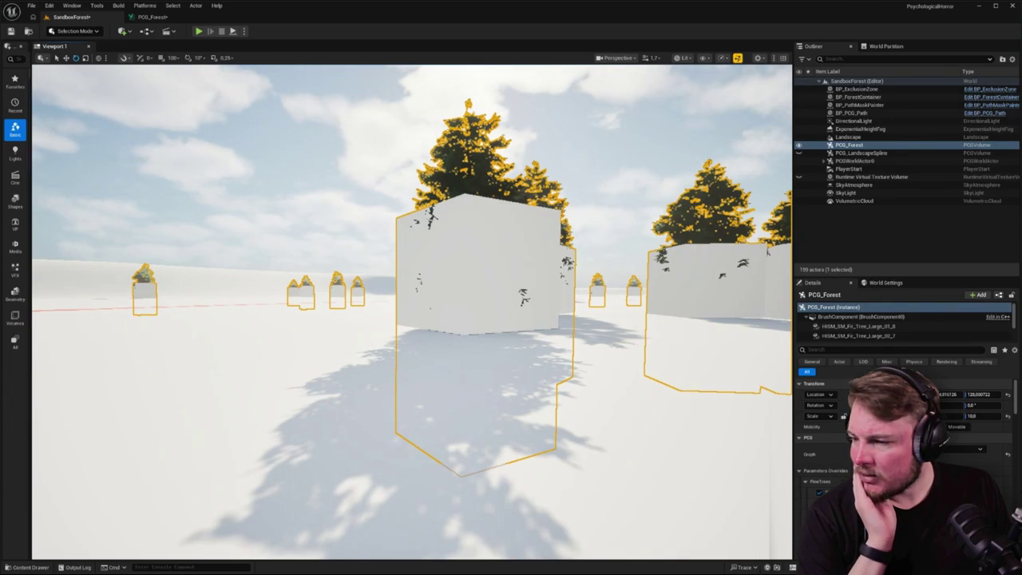
- Reopen the PCG_Forest graph, deselect all nodes, and zoom to view the Medium Trees branch
click(152, 17)
click(559, 189)
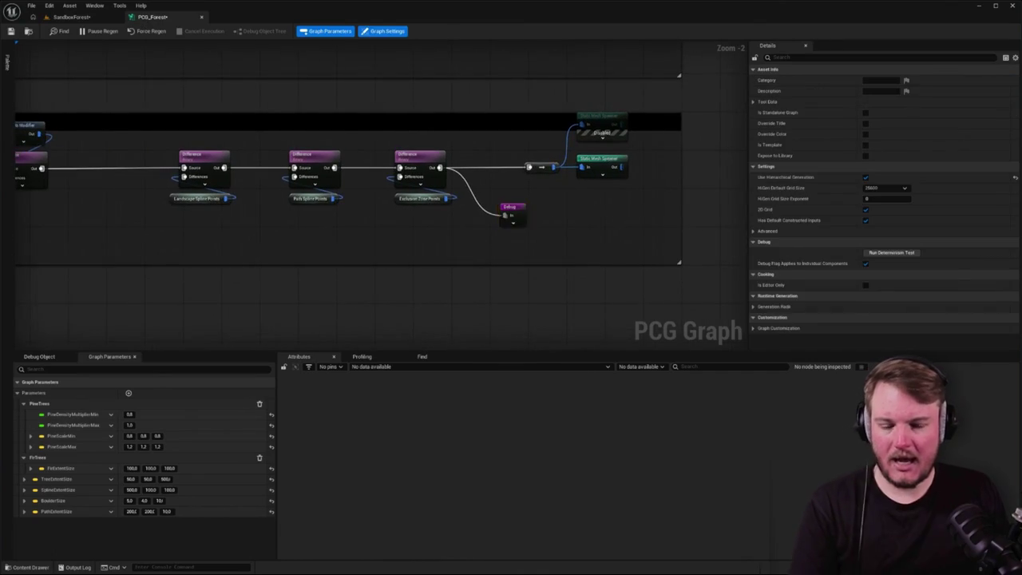
scroll(557, 189, down, 4)
scroll(557, 190, up, 1)
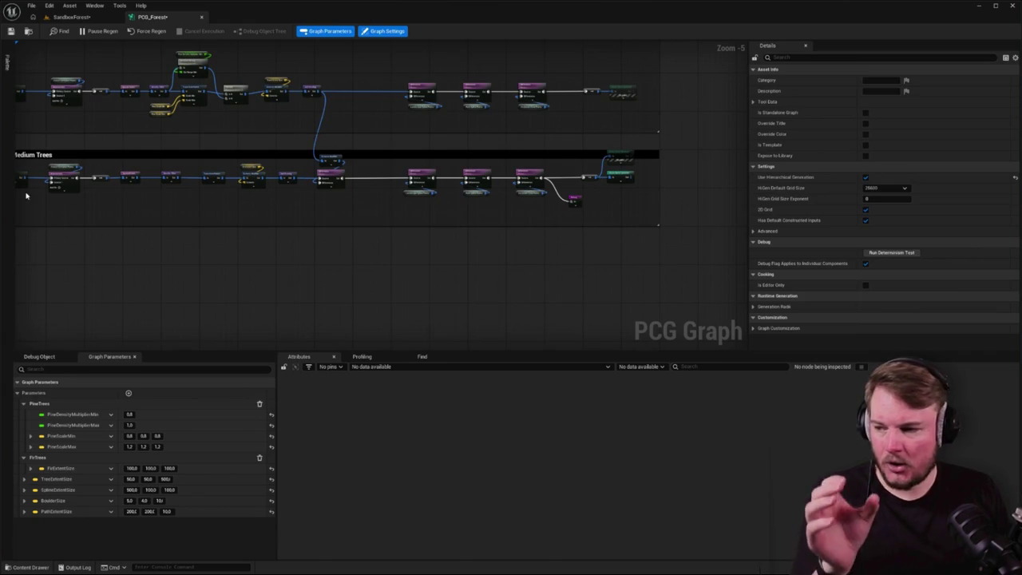
mouse_move(67, 194)
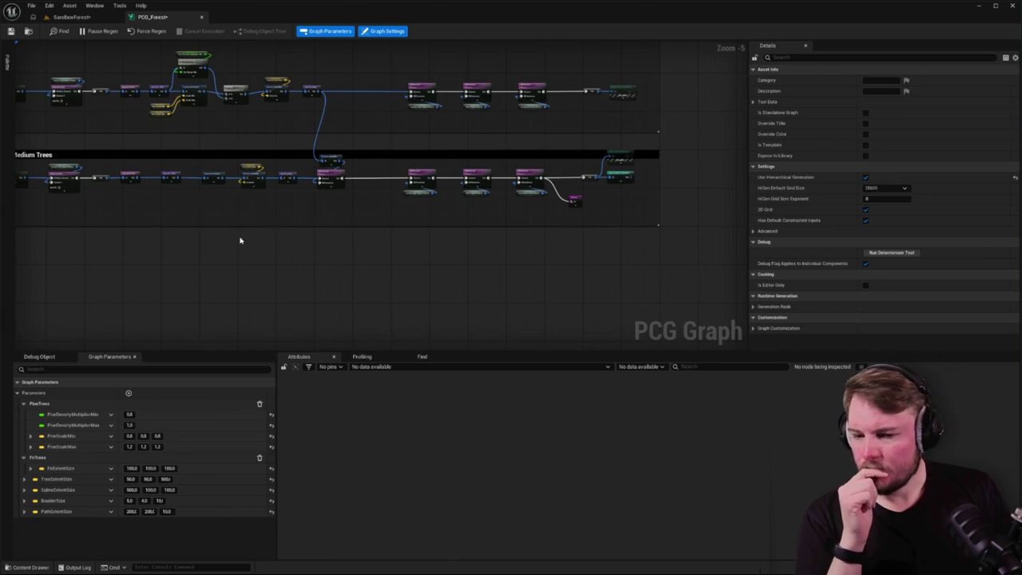
drag(253, 238, 388, 250)
scroll(335, 249, up, 1)
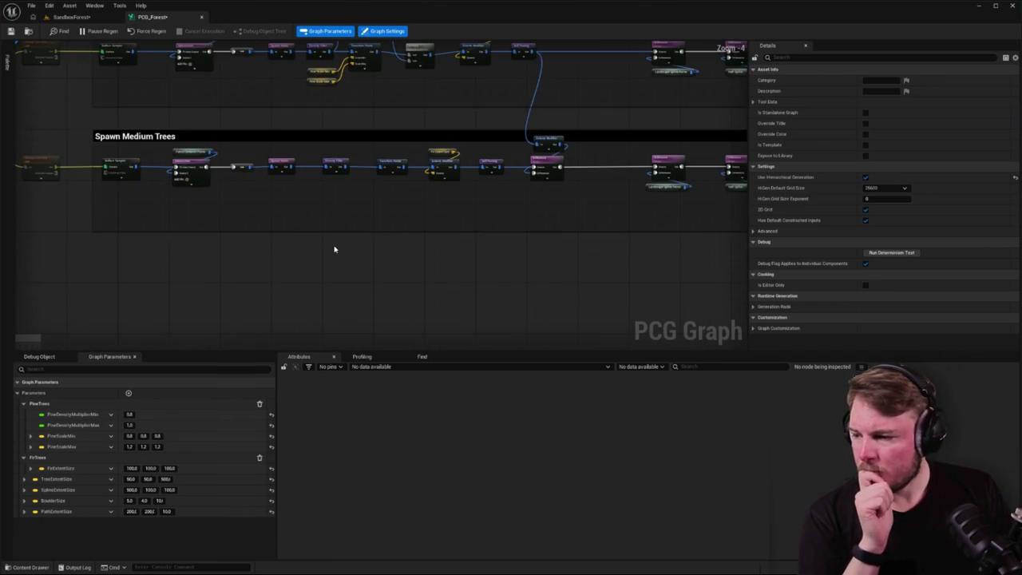
mouse_move(415, 256)
mouse_down()
mouse_move(580, 255)
mouse_move(512, 268)
mouse_up()
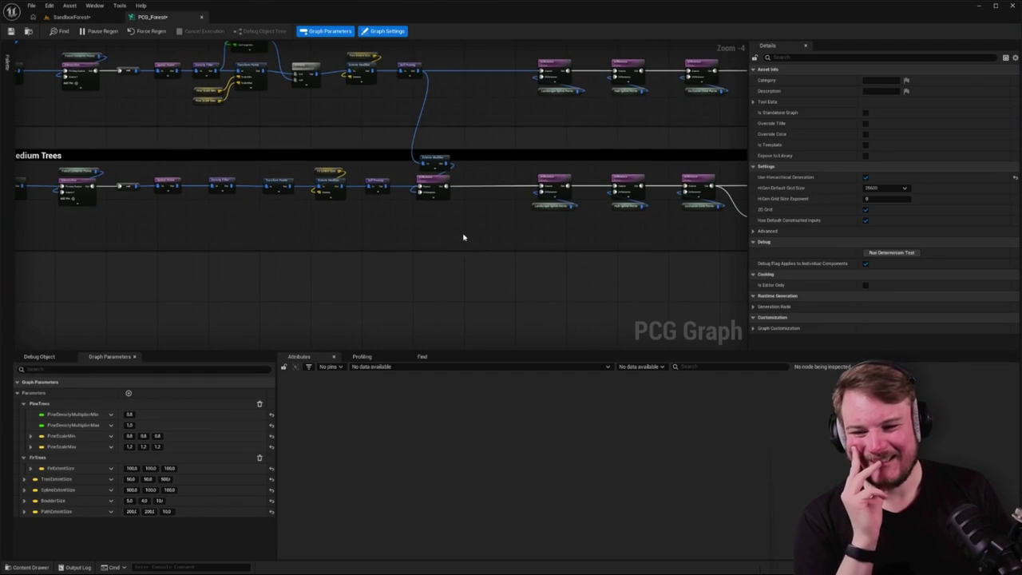
drag(460, 236, 503, 226)
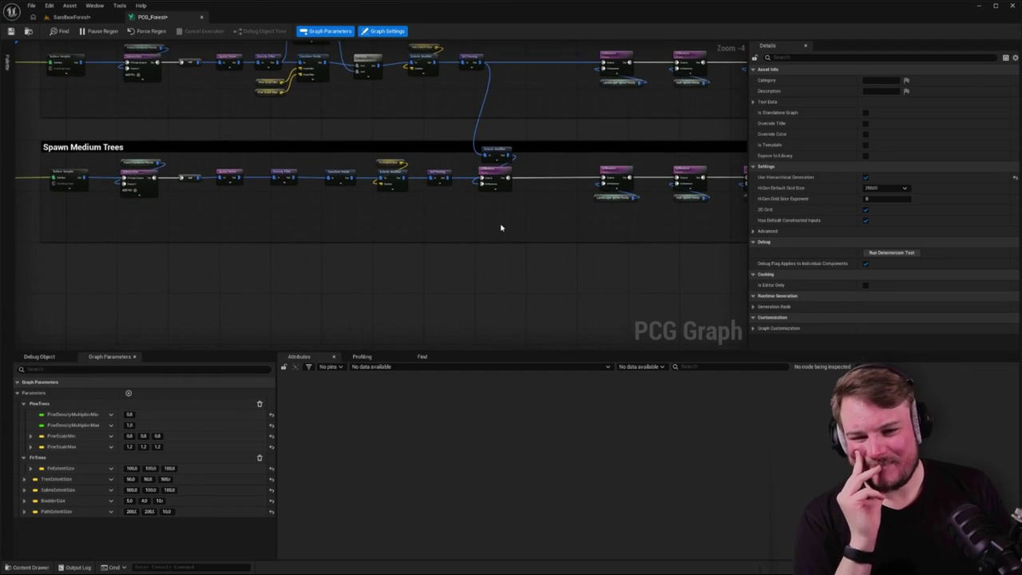
scroll(495, 229, up, 1)
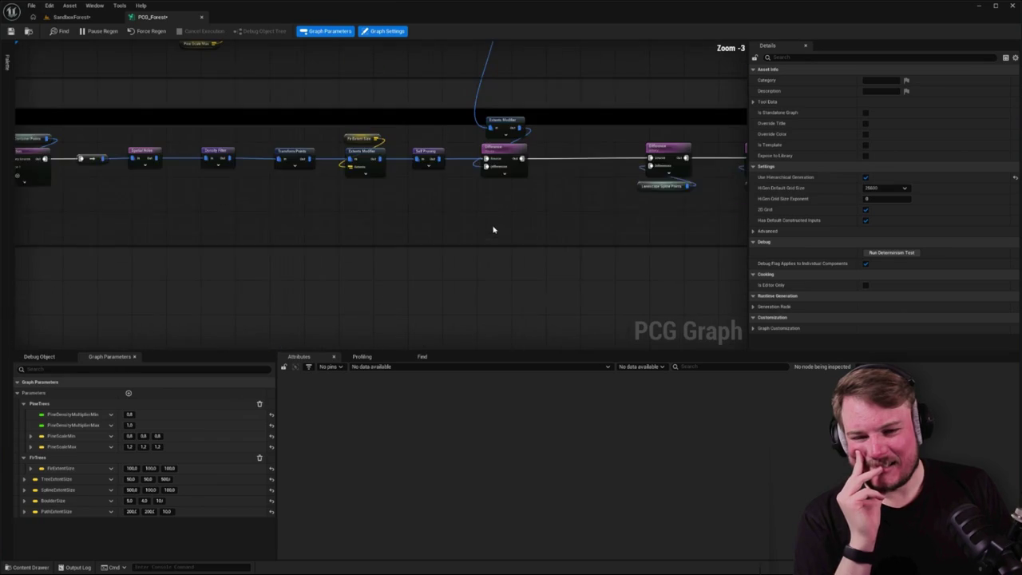
drag(482, 229, 520, 228)
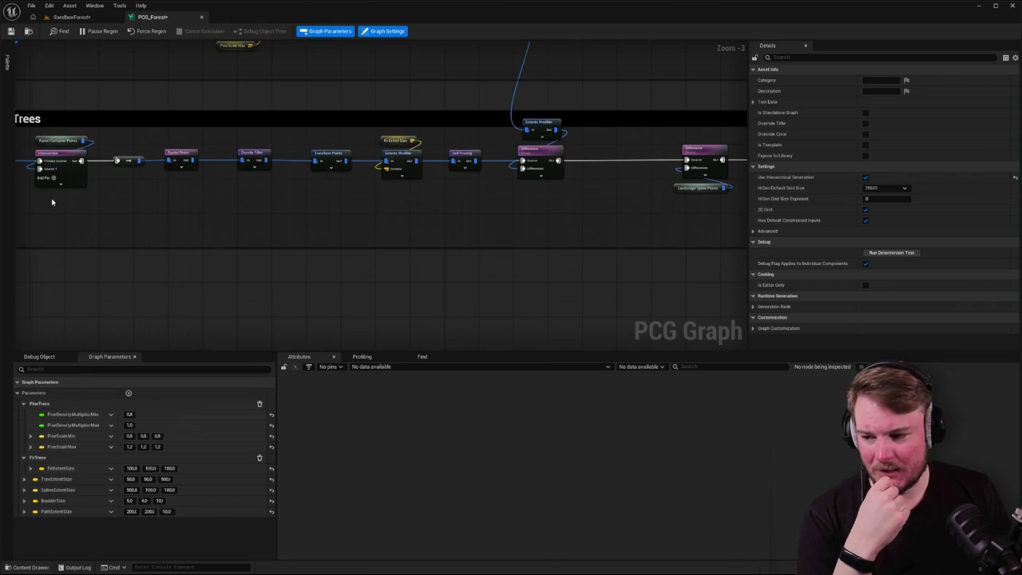
mouse_move(670, 214)
mouse_down()
mouse_move(468, 210)
mouse_move(654, 187)
mouse_move(499, 177)
mouse_up()
drag(258, 182, 114, 169)
drag(514, 83, 546, 132)
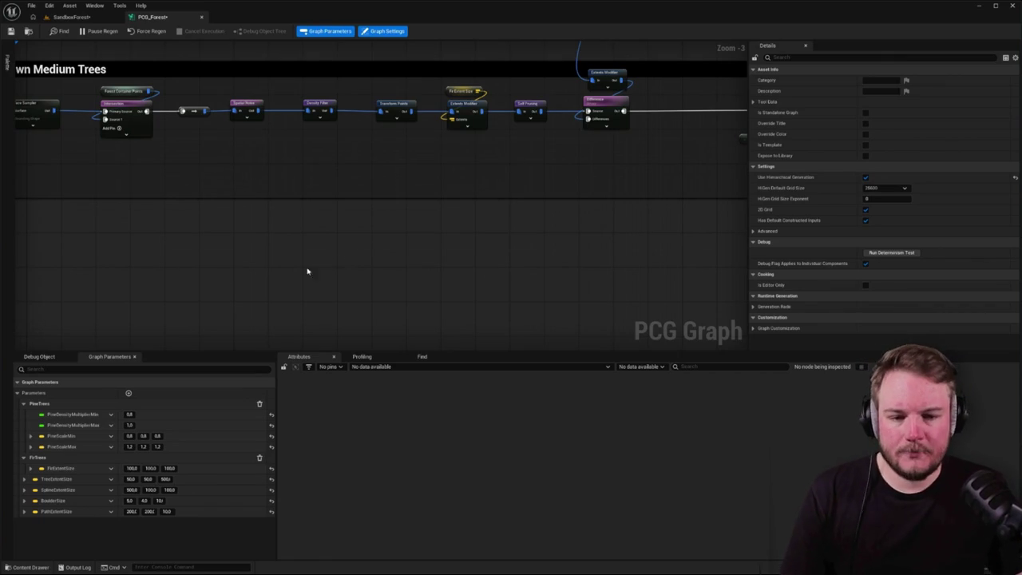
scroll(311, 267, down, 2)
click(70, 17)
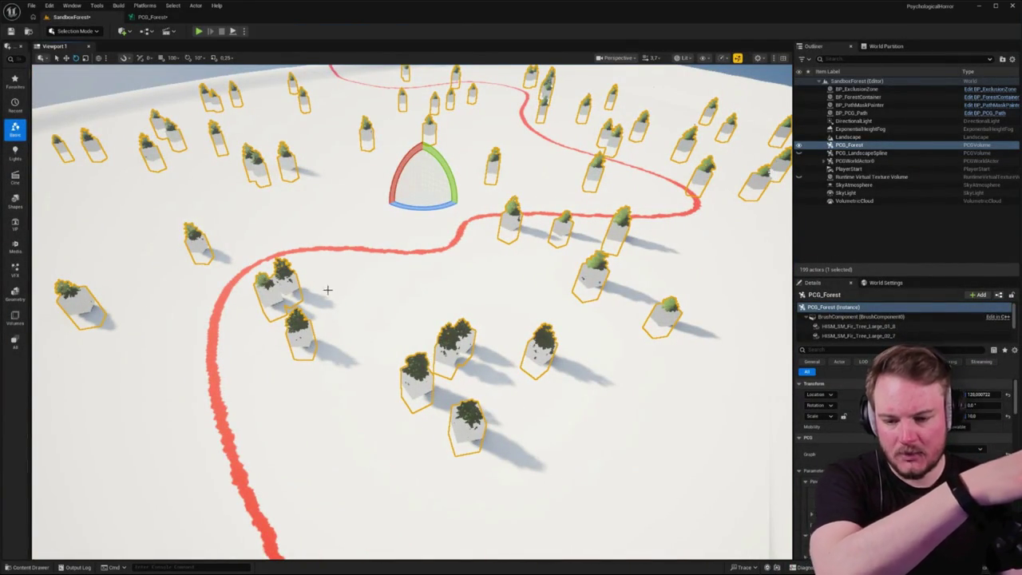
click(158, 17)
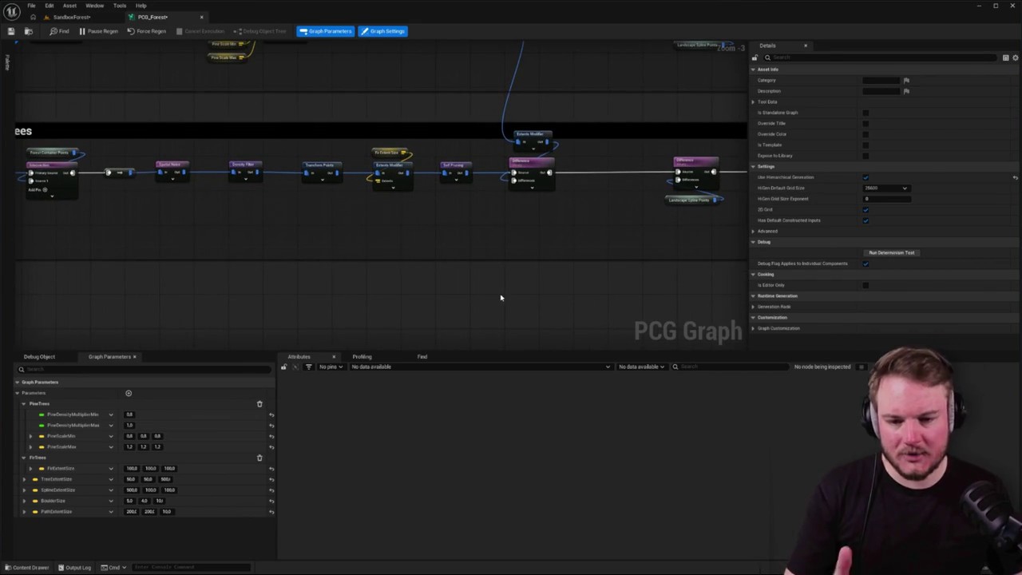
- Inspect the Extents Modifier node's Details, then return to the SandboxForest level viewport
click(397, 167)
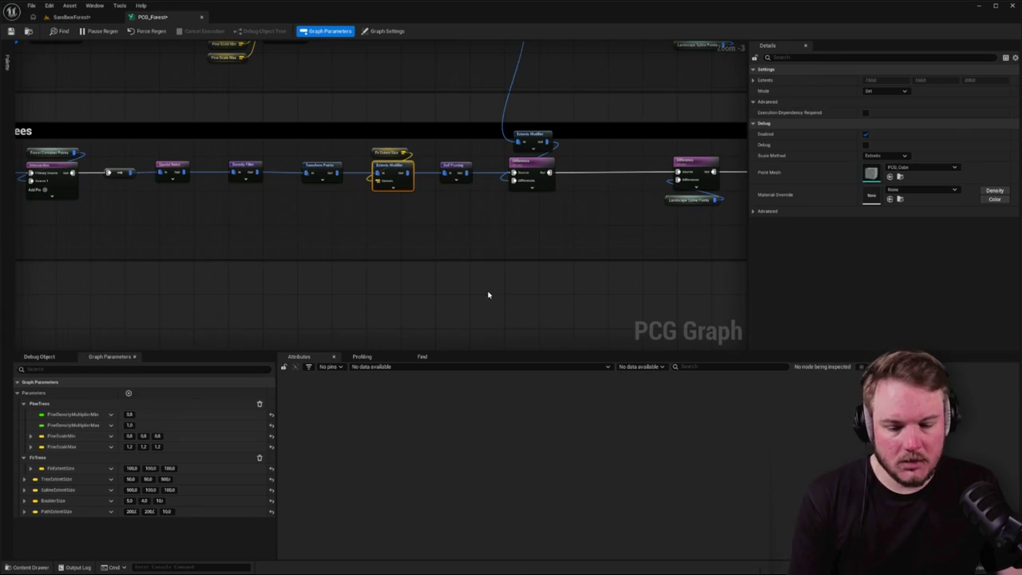
click(72, 17)
scroll(285, 162, up, 2)
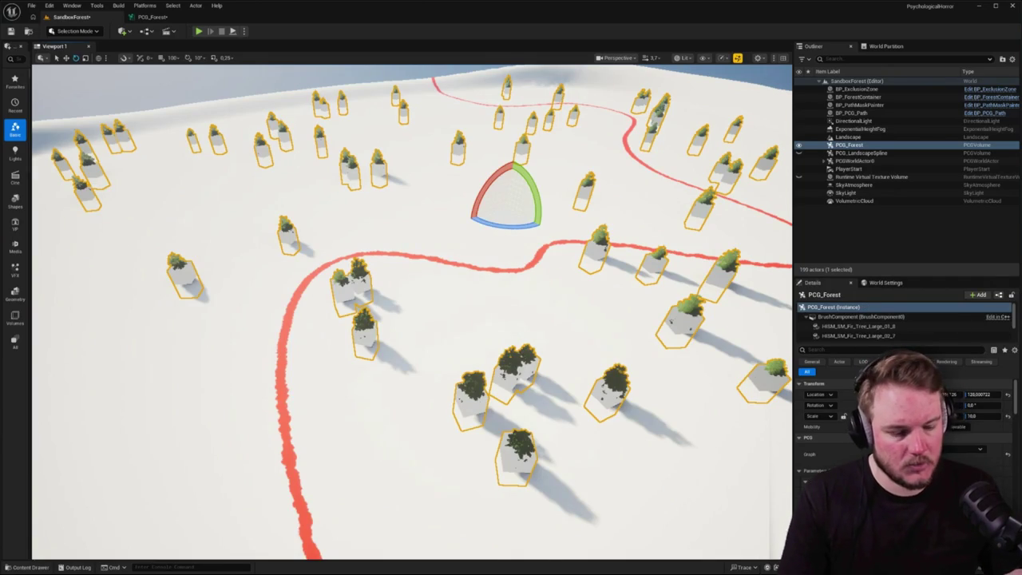
- Fly the camera around the fir trees on debug cubes, then expand the Place Actors panel
scroll(867, 399, down, 3)
drag(411, 311, 411, 256)
drag(533, 303, 533, 343)
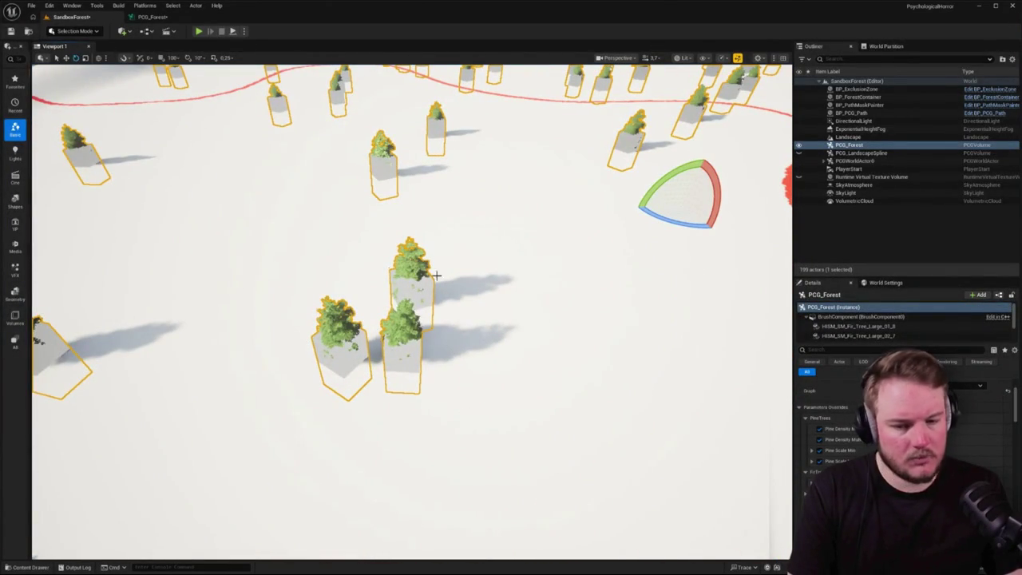
mouse_move(468, 289)
mouse_down()
mouse_move(469, 271)
mouse_move(418, 292)
mouse_up()
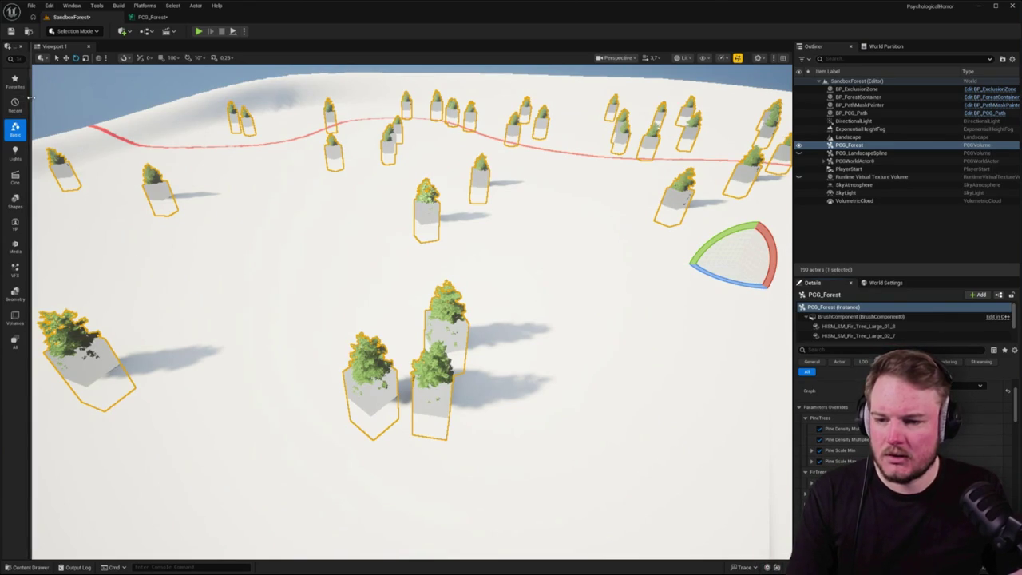
drag(32, 100, 182, 81)
click(99, 59)
text(cube)
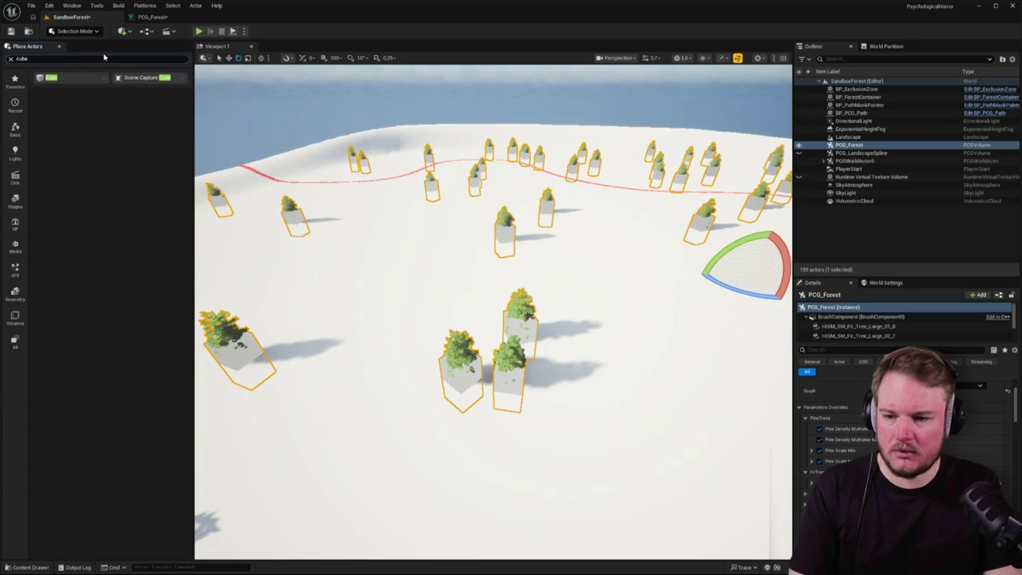
mouse_move(64, 78)
mouse_down()
mouse_move(605, 413)
mouse_move(541, 399)
mouse_up()
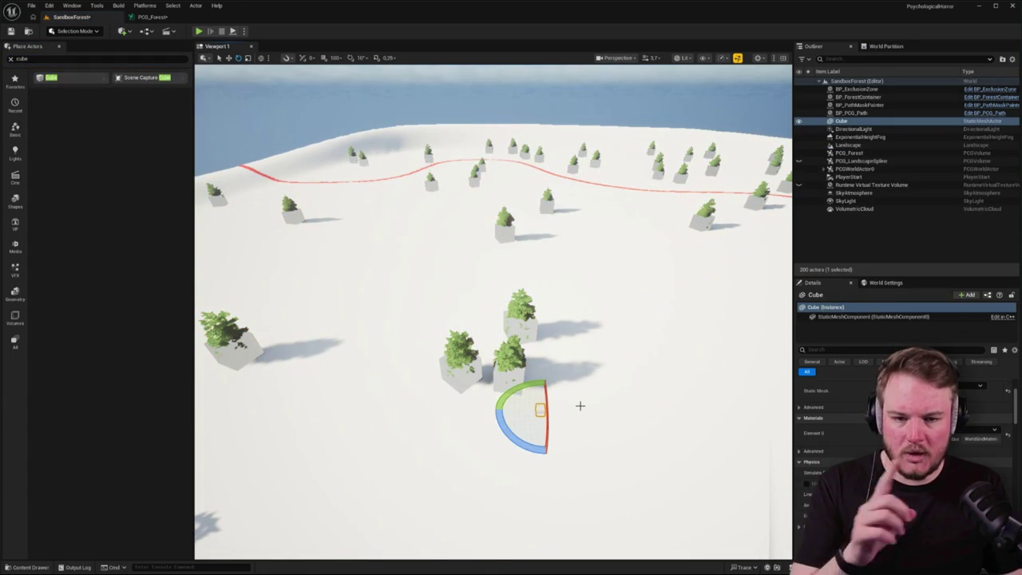
drag(541, 399, 609, 414)
key(w)
drag(616, 376, 522, 369)
key(f)
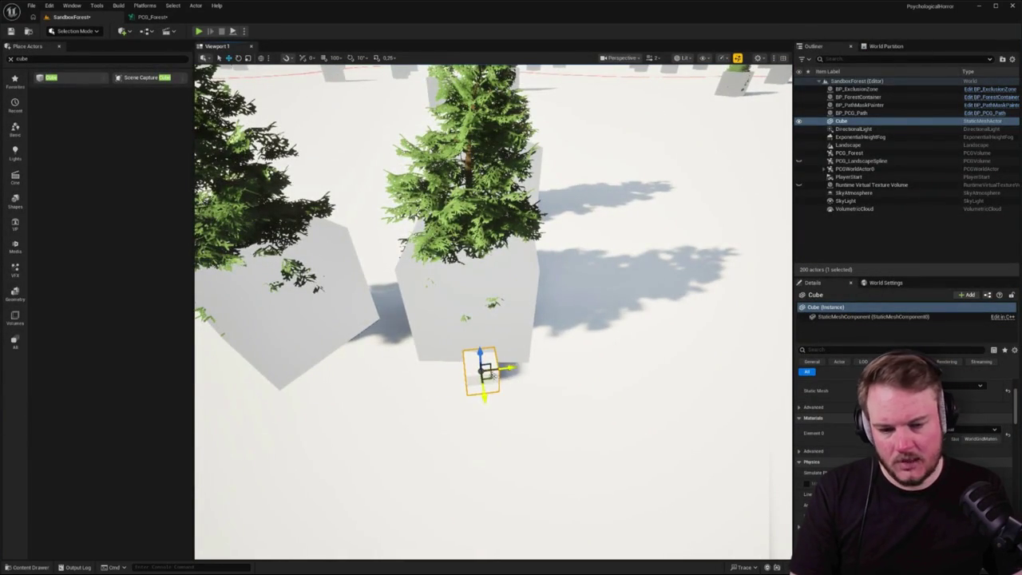
drag(494, 375, 511, 375)
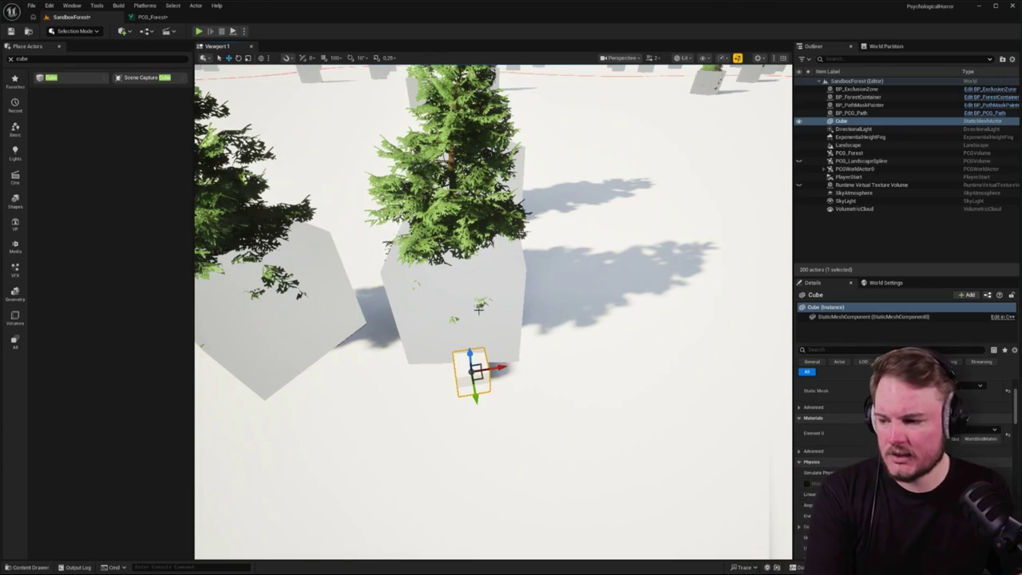
key(Delete)
click(455, 247)
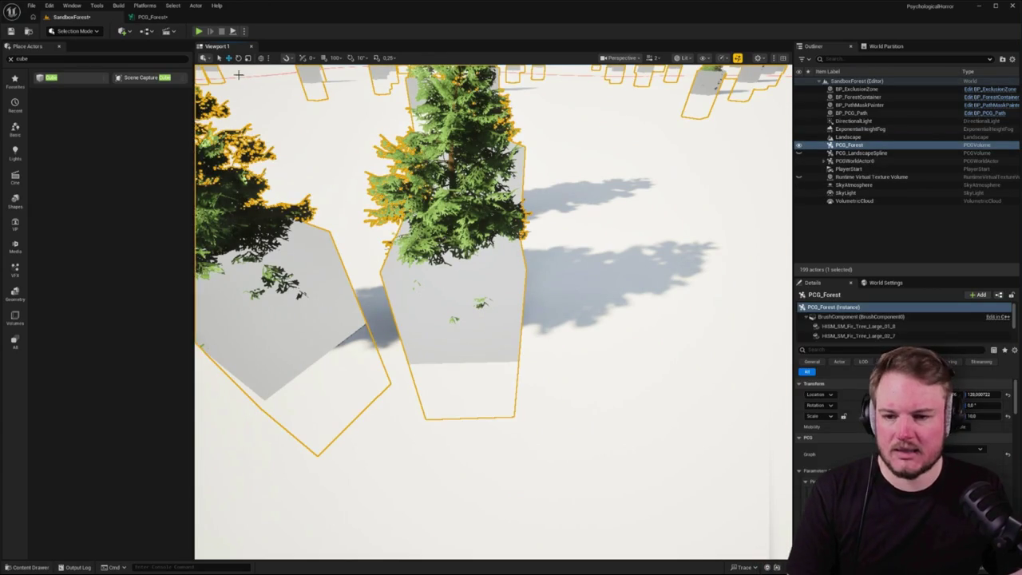
click(151, 17)
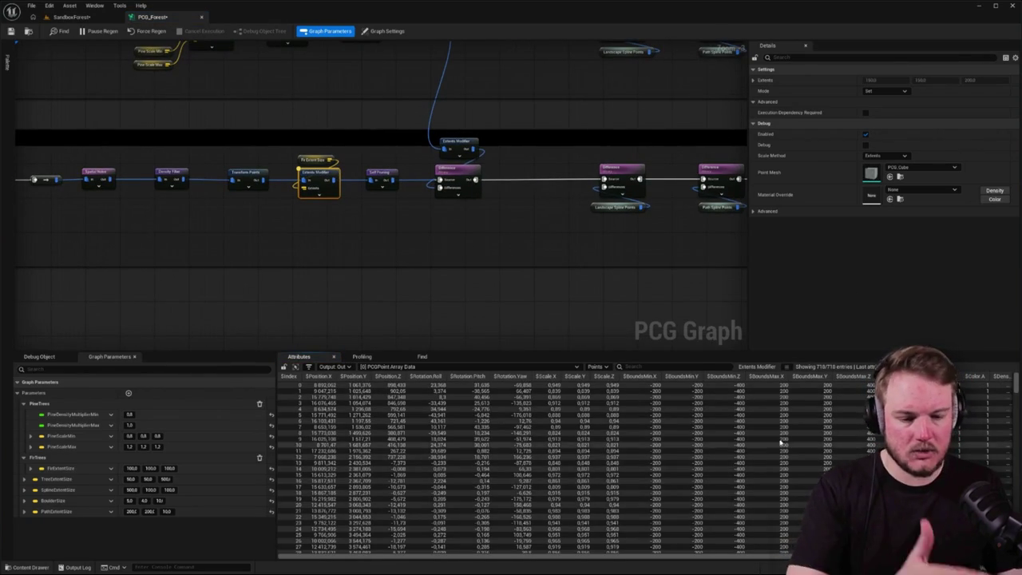
click(72, 17)
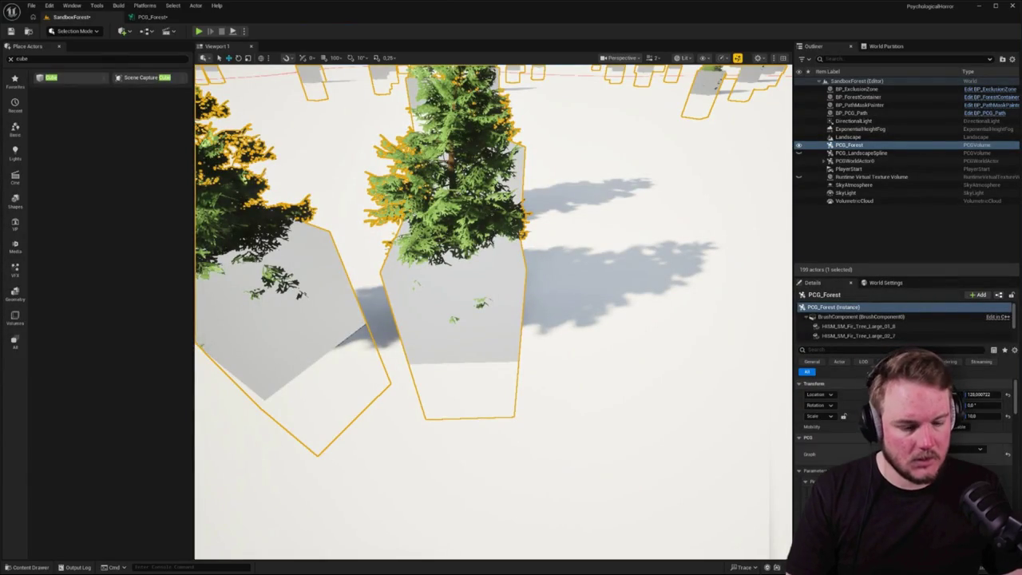
scroll(902, 432, down, 2)
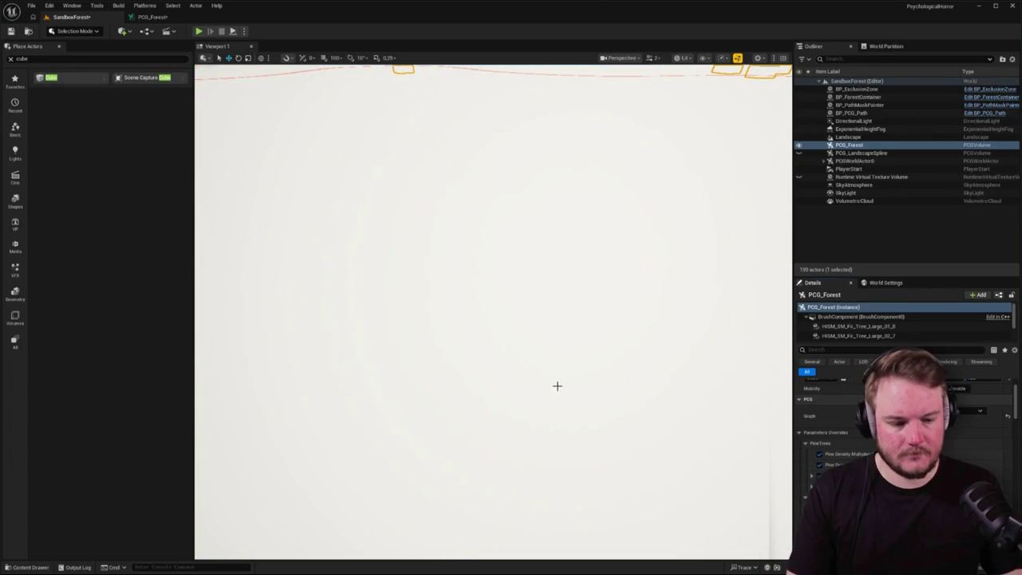
mouse_move(554, 384)
mouse_down()
mouse_move(554, 320)
mouse_move(504, 237)
mouse_move(420, 360)
mouse_move(447, 335)
mouse_move(517, 319)
mouse_up()
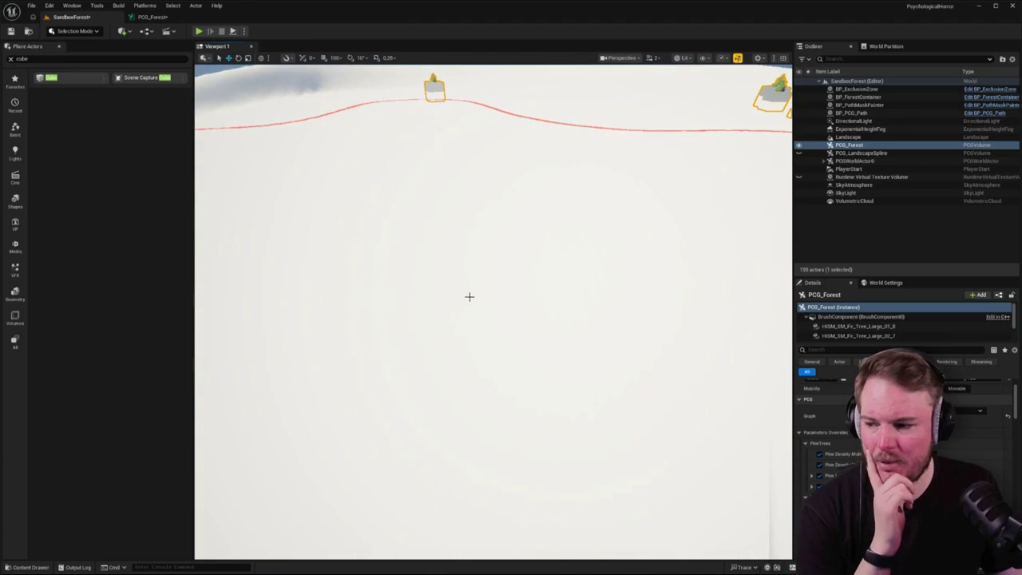
click(144, 15)
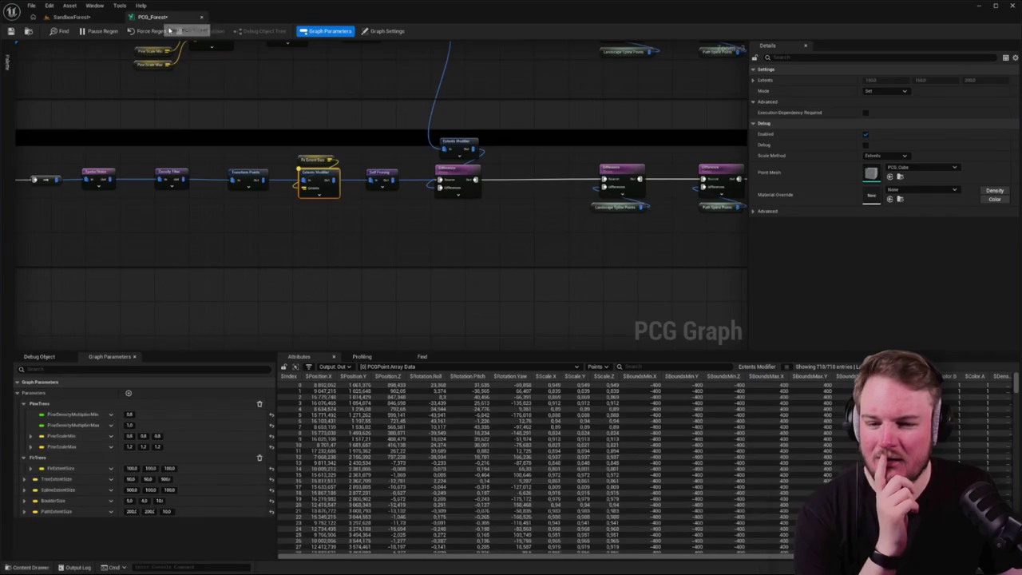
click(380, 175)
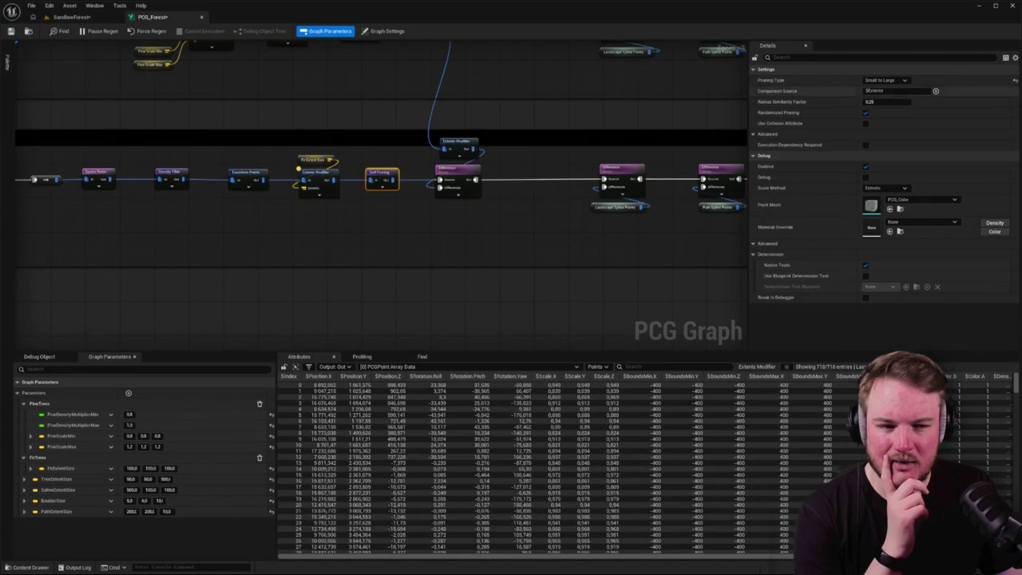
click(56, 17)
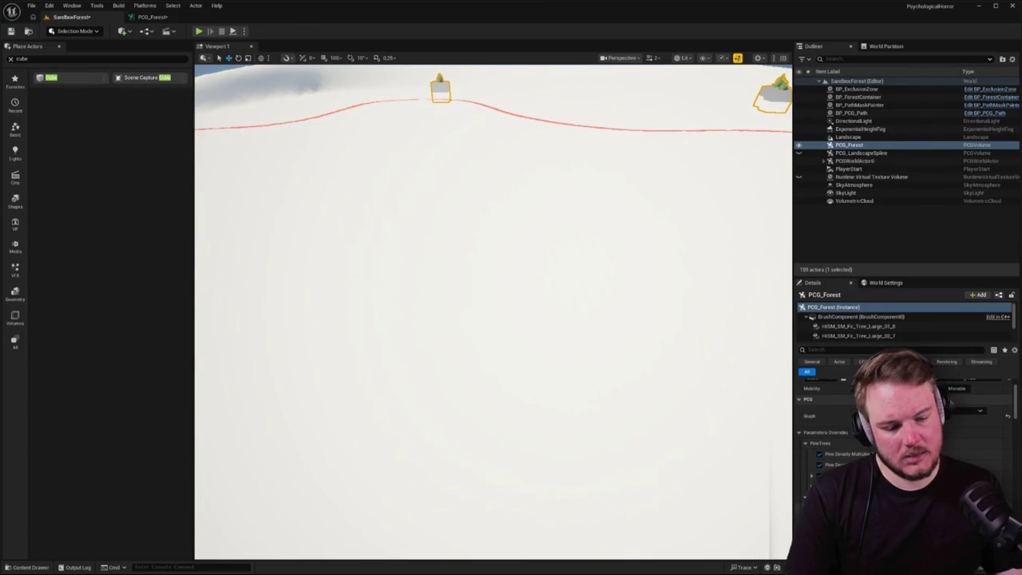
- In the PCG_Forest graph, select the Debug node wired below Self Pruning
click(160, 19)
mouse_move(486, 235)
mouse_down()
mouse_move(593, 262)
mouse_move(464, 209)
mouse_up()
scroll(464, 209, down, 1)
mouse_move(146, 191)
mouse_down()
mouse_move(491, 192)
mouse_move(589, 205)
mouse_move(227, 210)
mouse_up()
scroll(229, 211, up, 3)
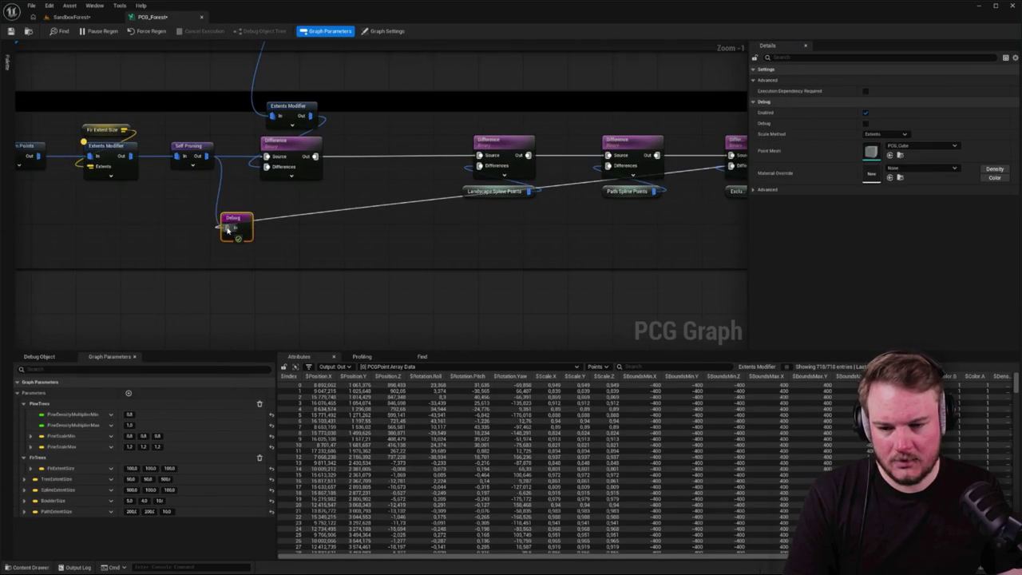
scroll(323, 201, up, 1)
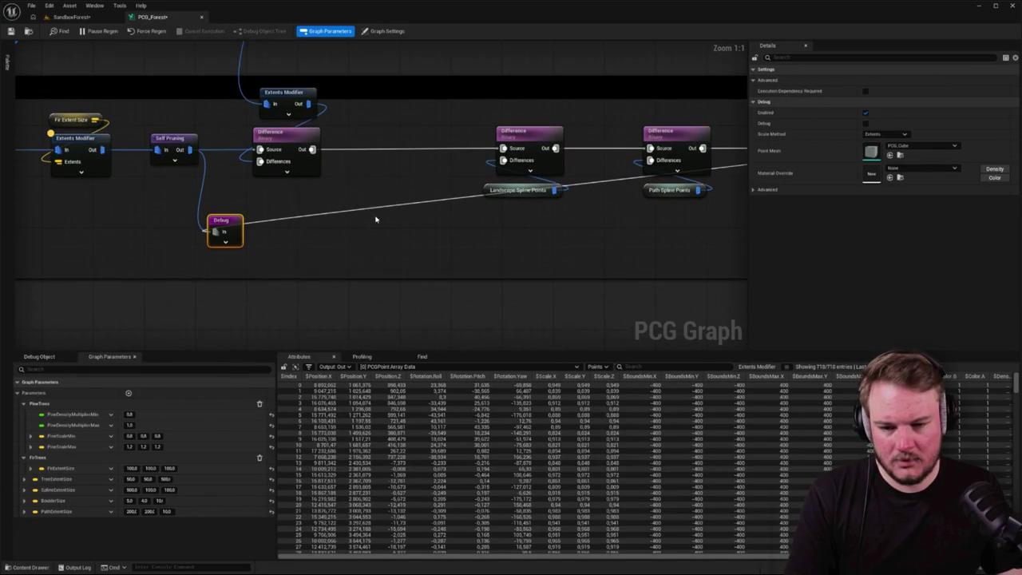
- View the grey debug cubes of the pruned points across the SandboxForest level
click(83, 18)
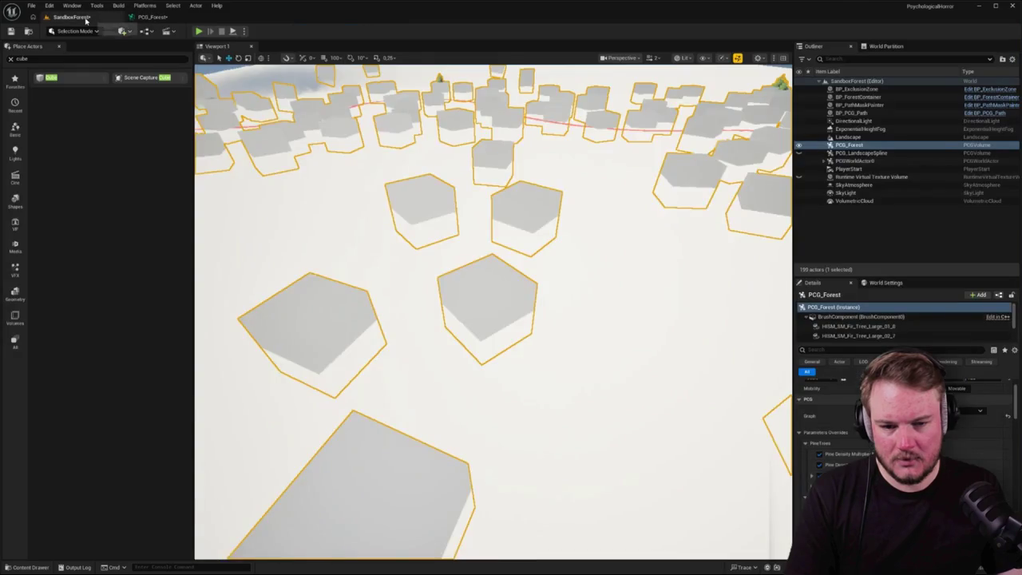
scroll(494, 311, down, 5)
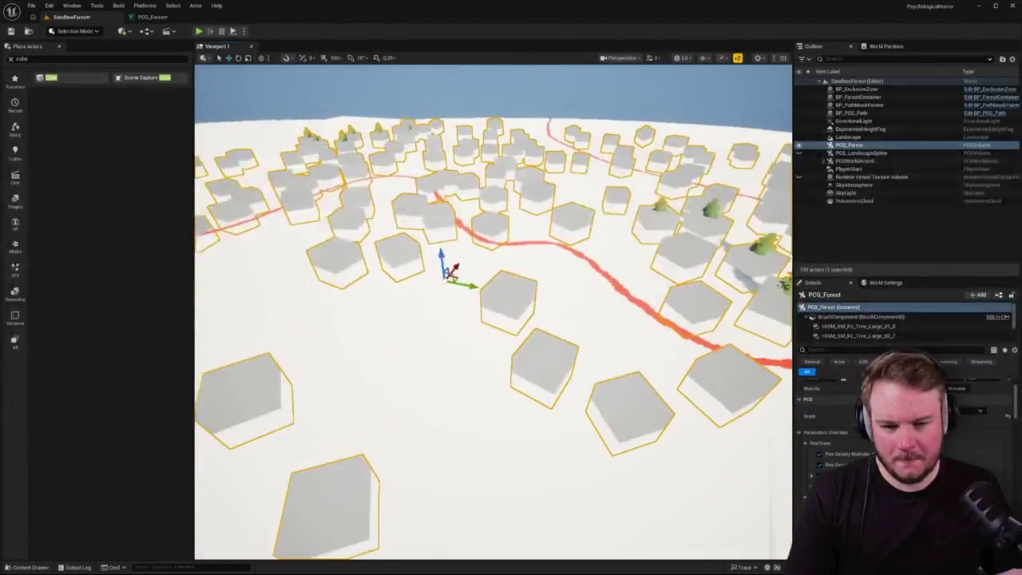
scroll(493, 311, up, 5)
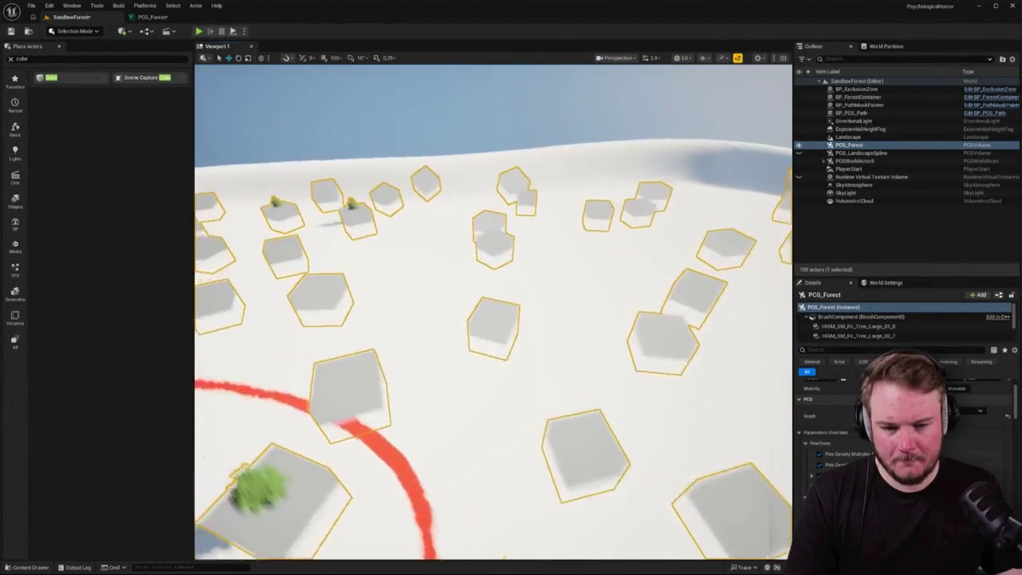
mouse_move(442, 205)
mouse_down()
mouse_move(431, 224)
mouse_move(416, 216)
mouse_move(443, 205)
mouse_up()
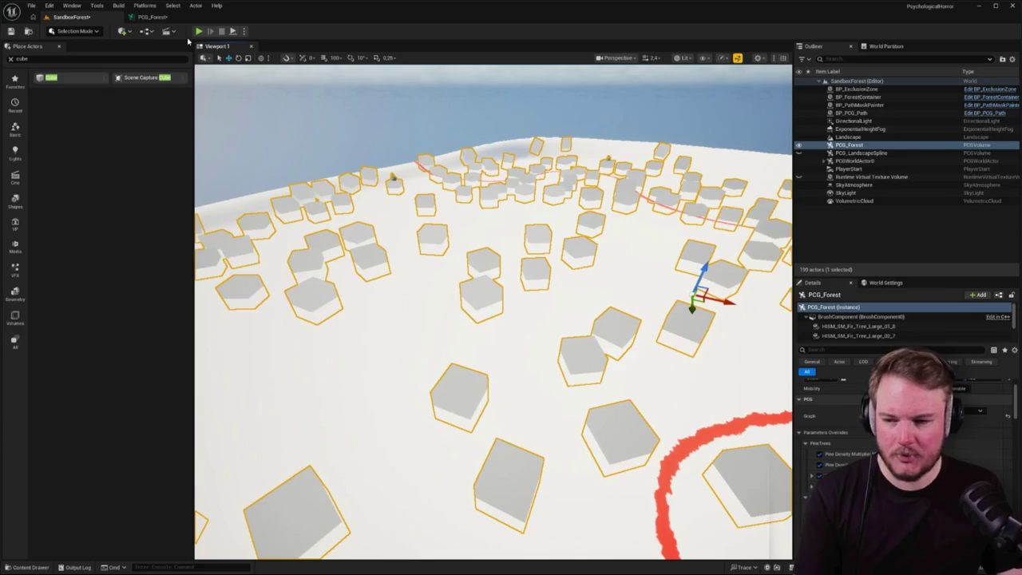
click(152, 17)
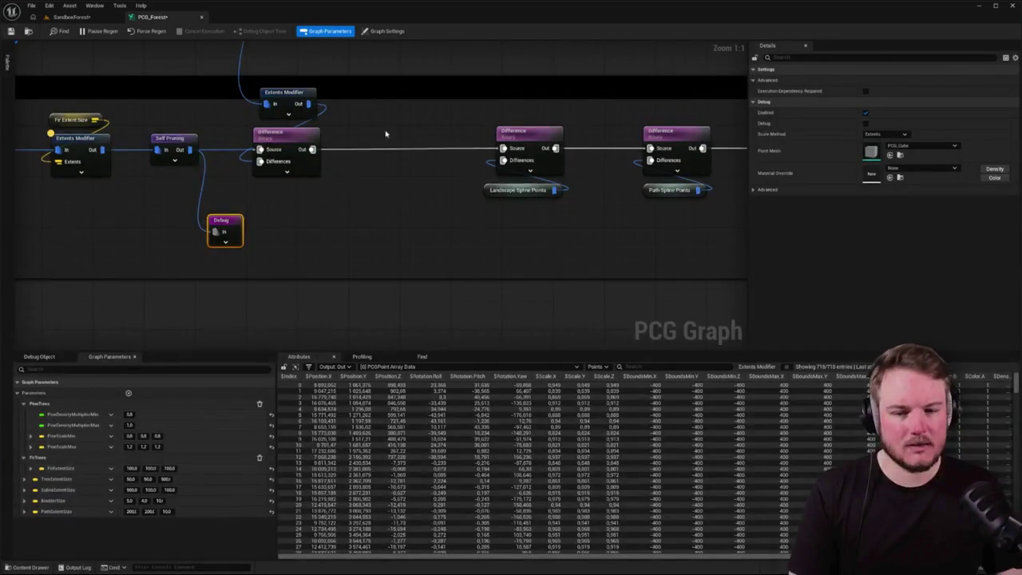
- Move the Debug node right and wire the first Difference node's output into it
drag(223, 217, 377, 230)
drag(315, 185, 352, 238)
drag(260, 236, 249, 249)
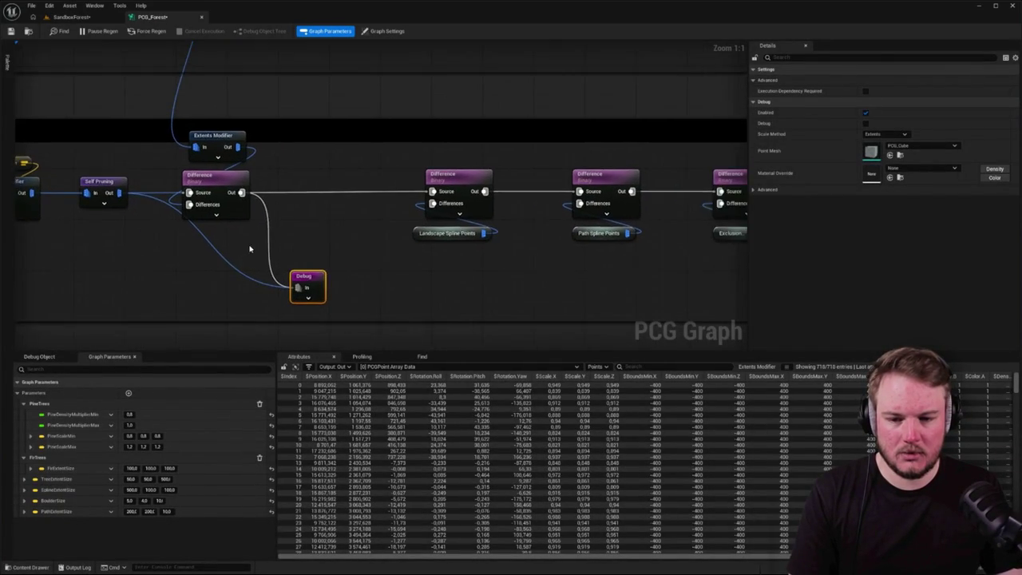
scroll(217, 273, down, 1)
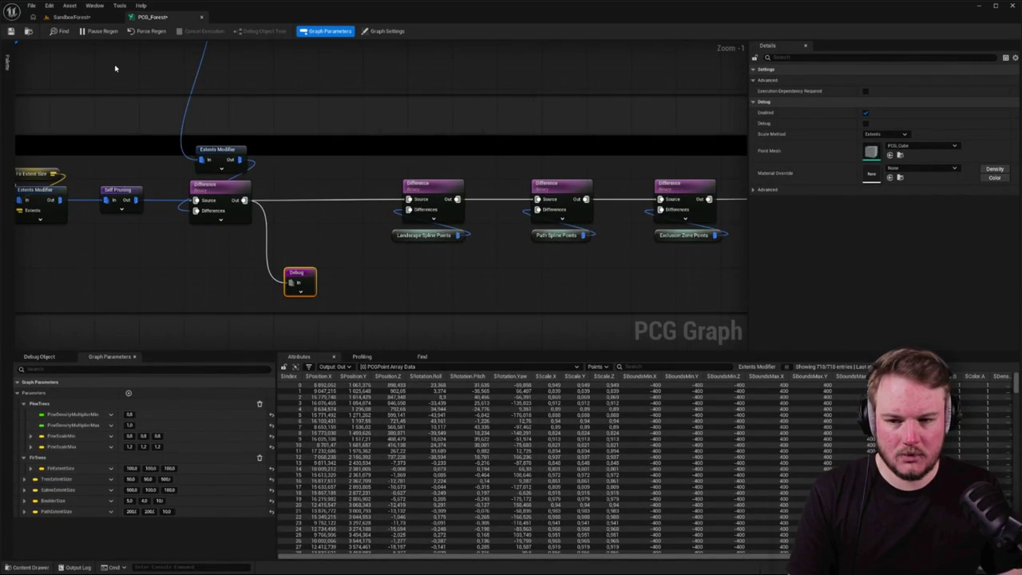
- Check the level with the view focused (F) on the PCG_Forest volume, trees and path
click(84, 17)
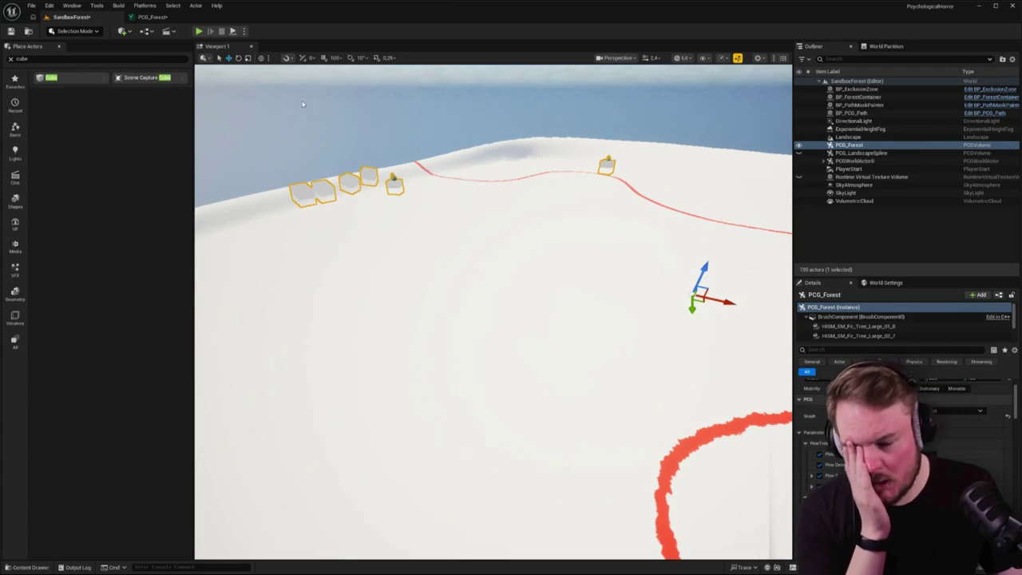
key(f)
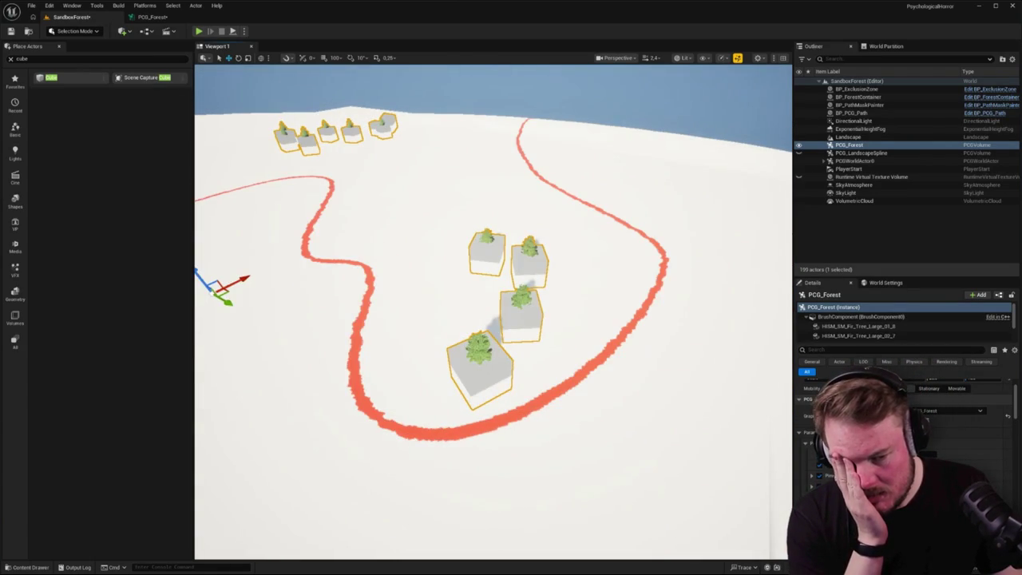
mouse_move(373, 185)
mouse_down()
mouse_move(343, 185)
mouse_move(374, 186)
mouse_up()
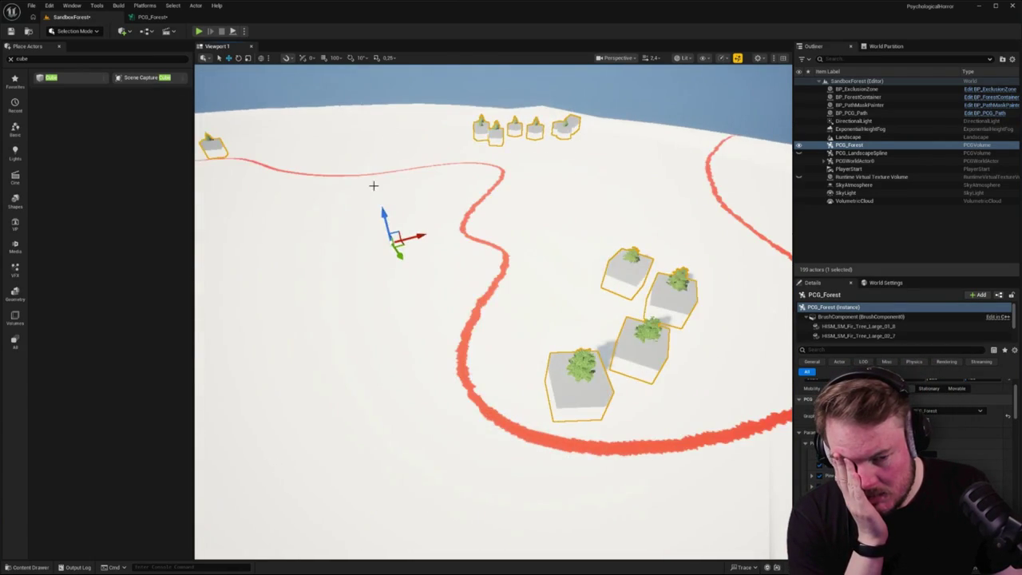
- Back in the graph, inspect the Extents Modifier and first Difference node settings
click(152, 17)
scroll(331, 147, up, 2)
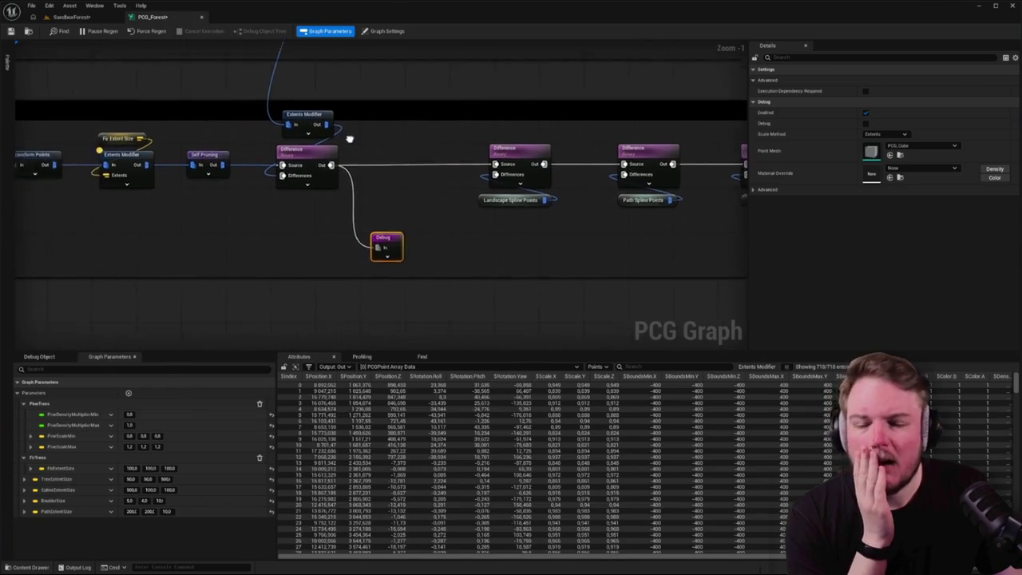
drag(415, 134, 431, 189)
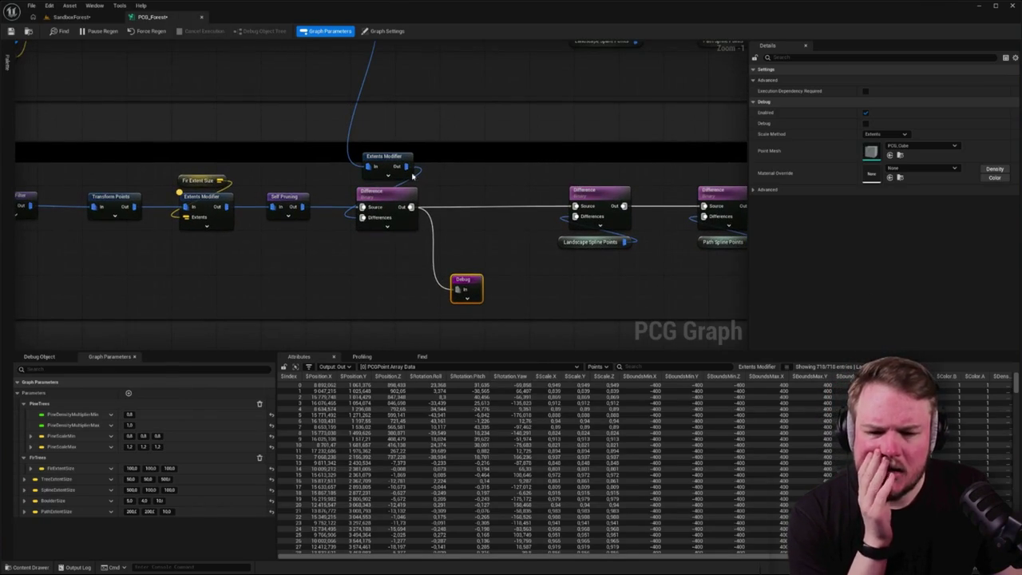
click(403, 162)
drag(434, 178, 448, 162)
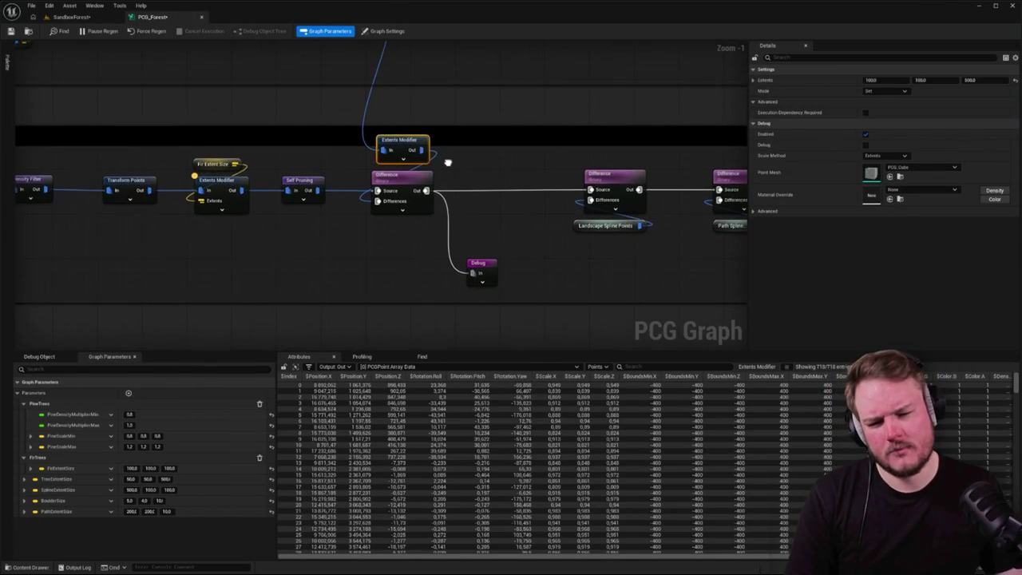
click(411, 182)
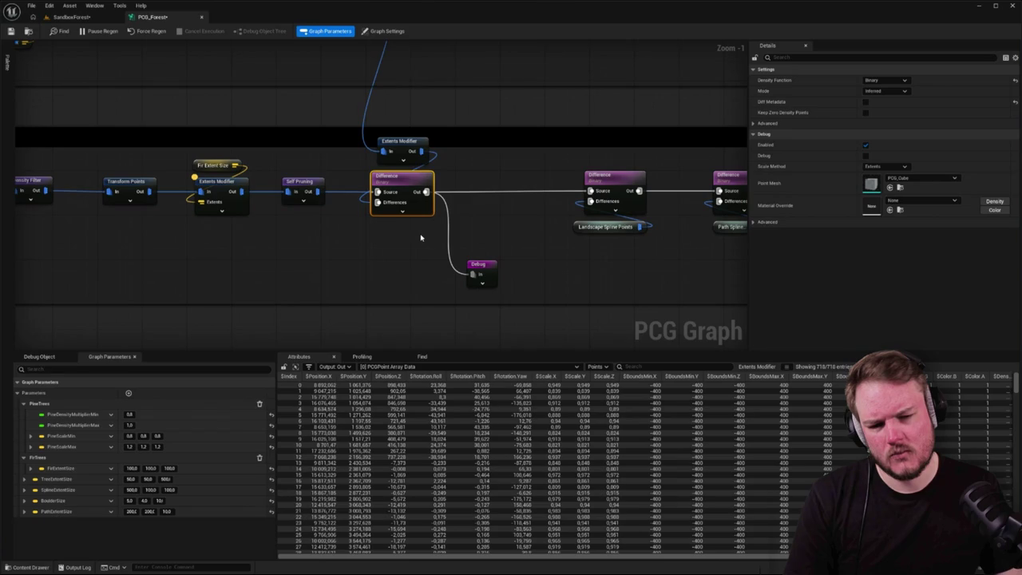
- Pan across both tree branches and inspect the pine Self Pruning node's settings
mouse_move(421, 237)
mouse_down()
mouse_move(532, 265)
mouse_move(488, 220)
mouse_up()
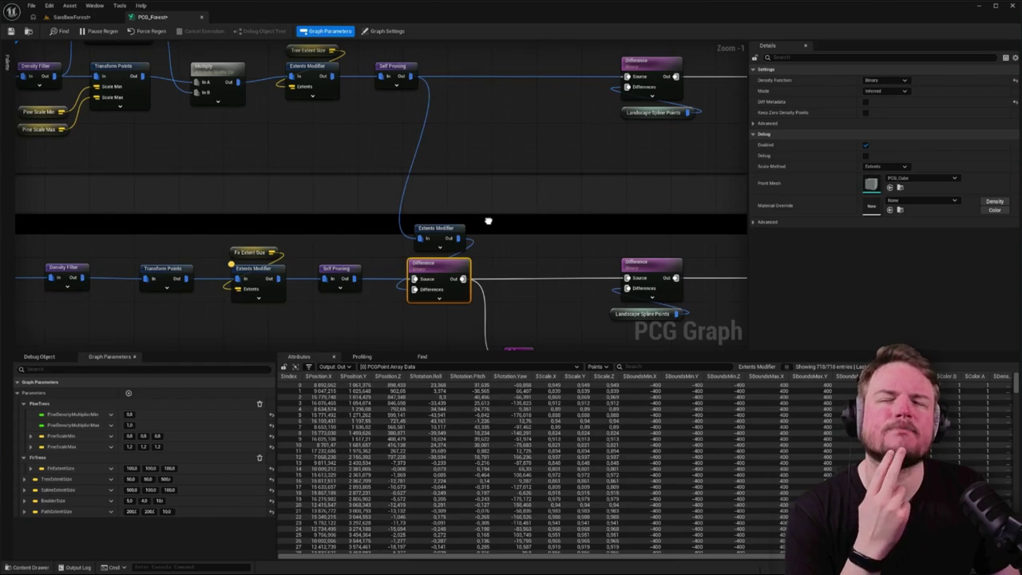
drag(489, 220, 484, 223)
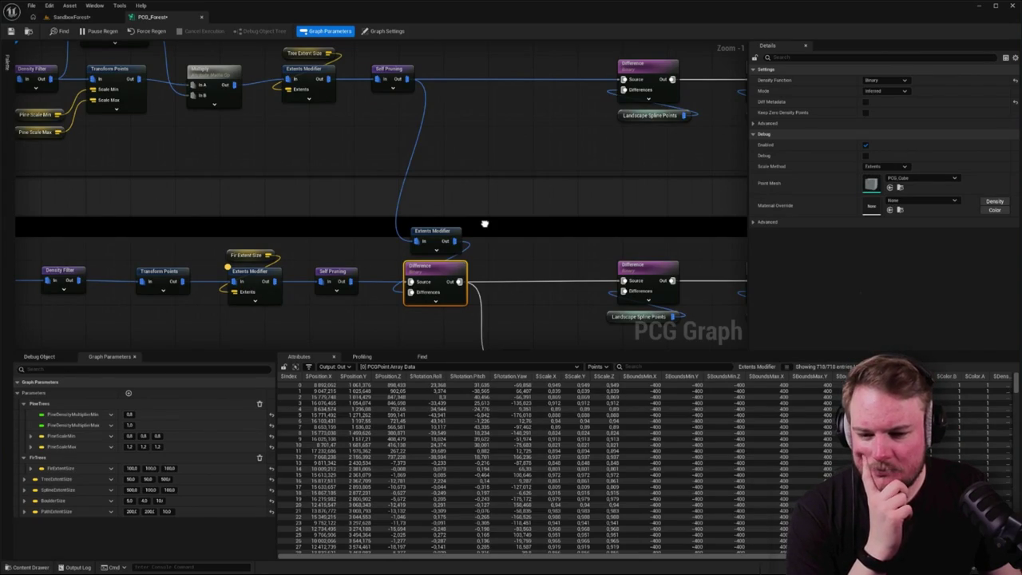
mouse_move(484, 223)
mouse_down()
mouse_move(475, 199)
mouse_move(488, 173)
mouse_up()
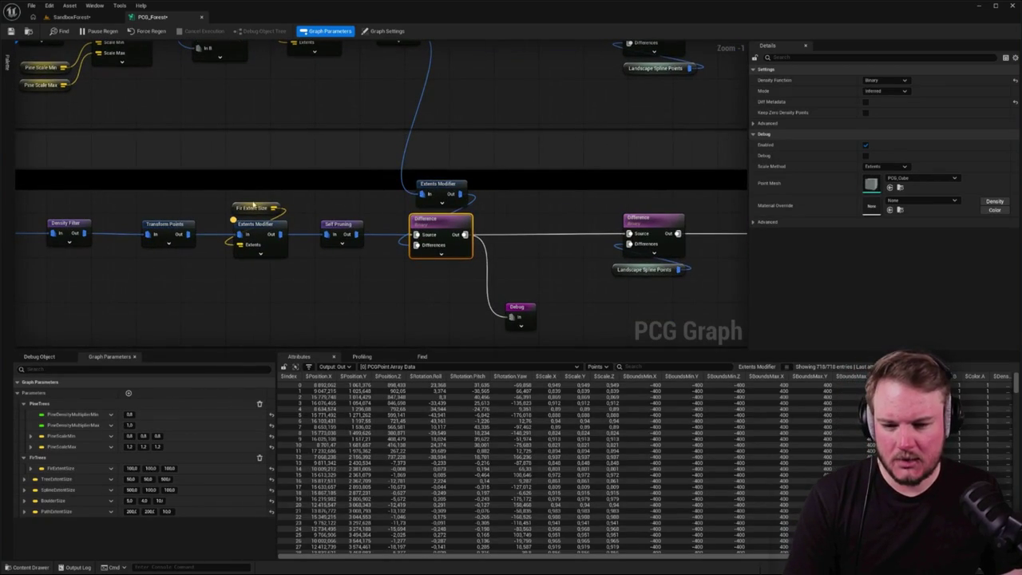
drag(218, 206, 240, 234)
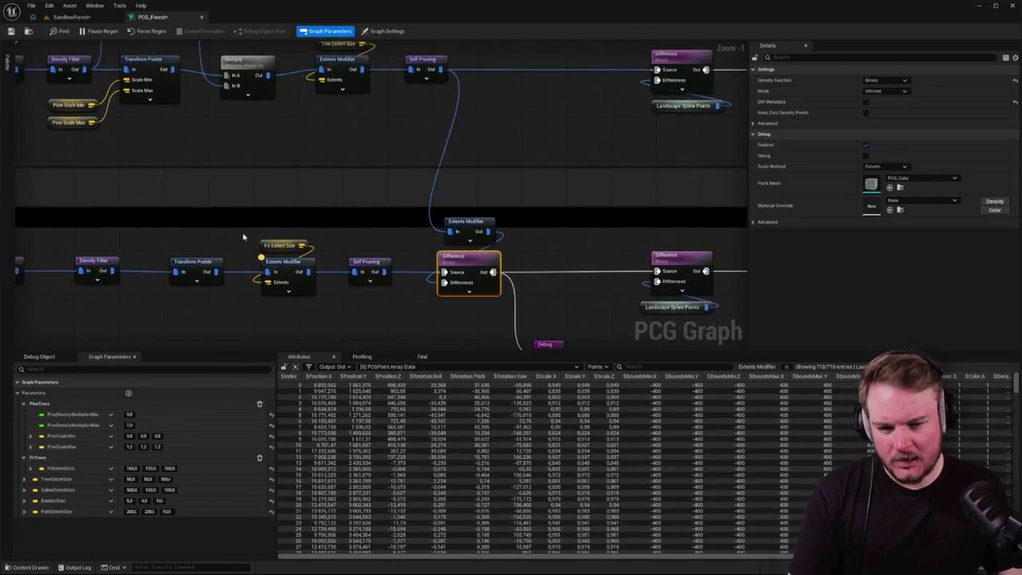
click(416, 70)
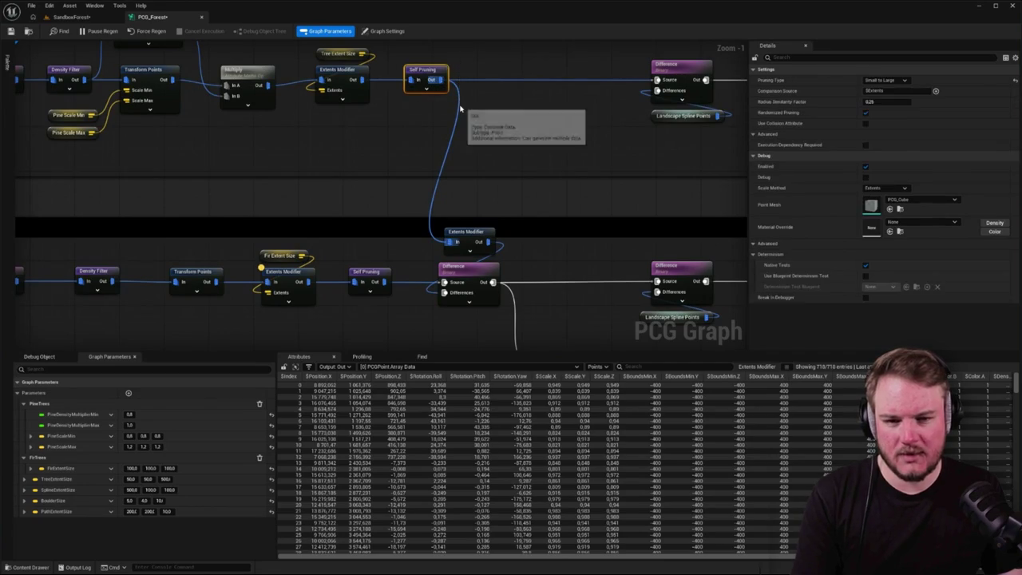
- Move the Fir Extent Size parameter node up above the fir Extents Modifier
drag(471, 118, 499, 99)
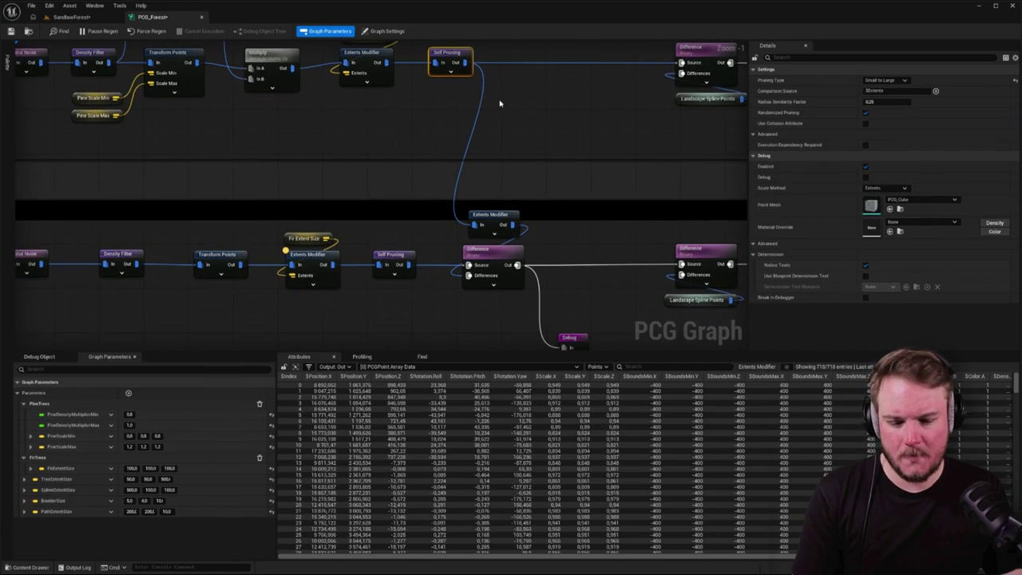
drag(437, 234, 531, 246)
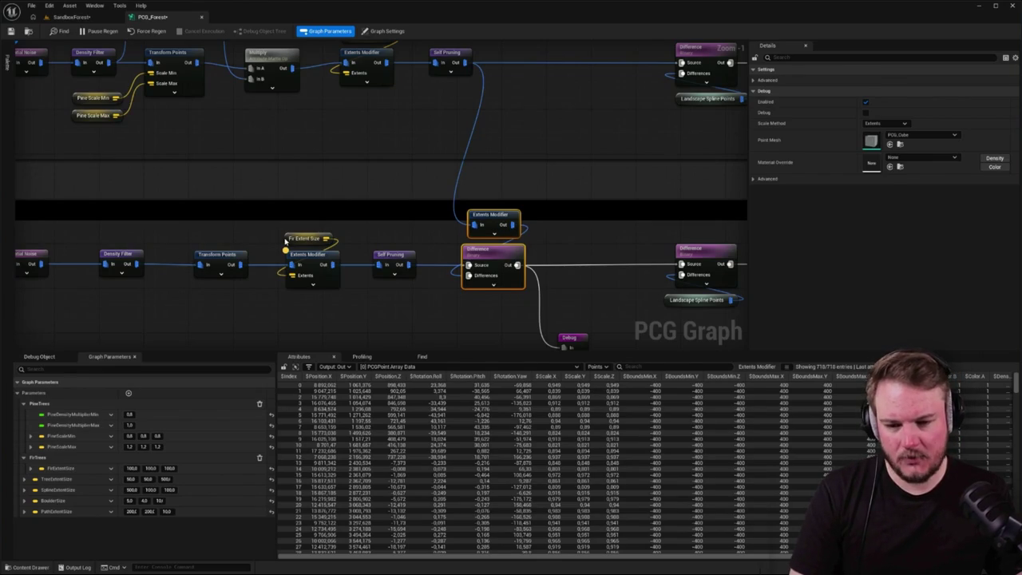
click(288, 241)
drag(296, 243, 302, 238)
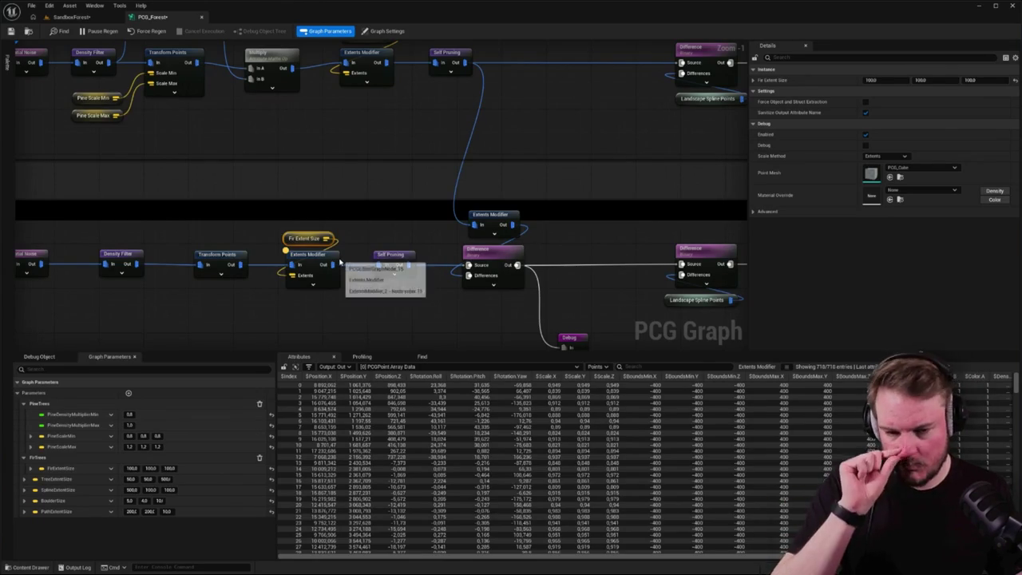
- Disconnect the fir Extents Modifier's input and shift the Extents Modifier and Difference pair left
alt+click(292, 264)
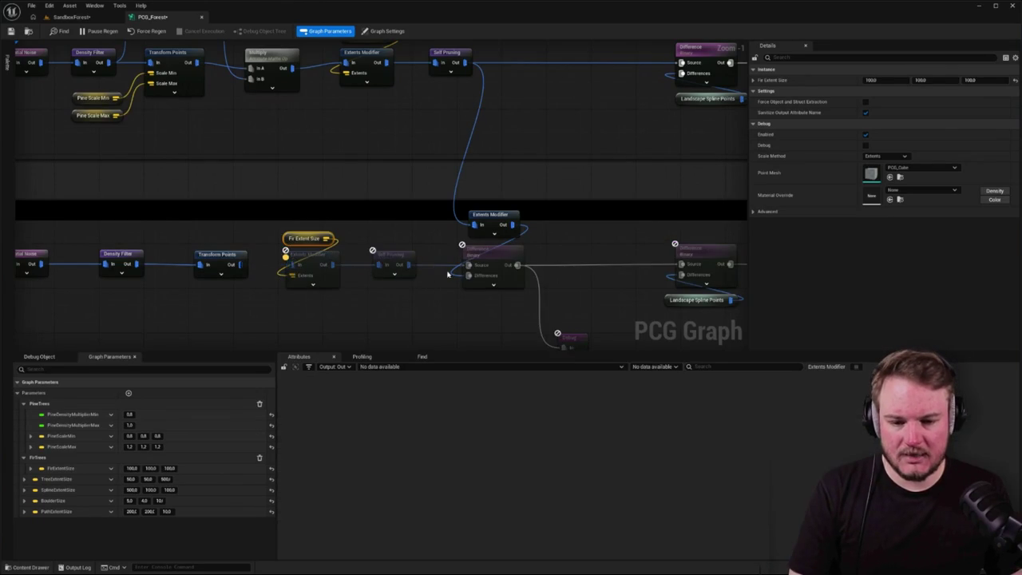
shift+click(391, 263)
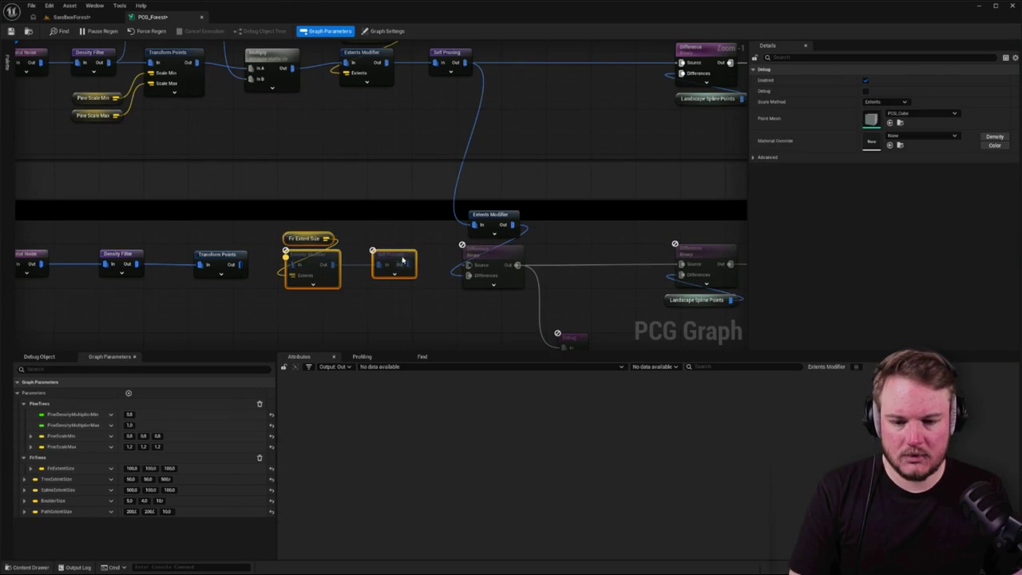
drag(391, 263, 421, 314)
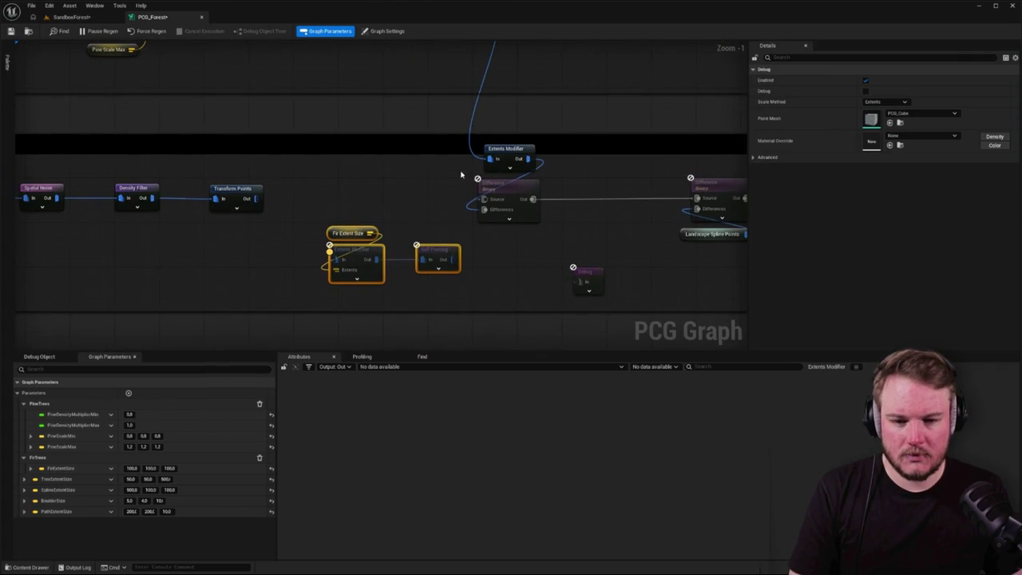
click(511, 198)
drag(511, 198, 317, 198)
- Connect Self Pruning's output to the next Difference node
click(405, 227)
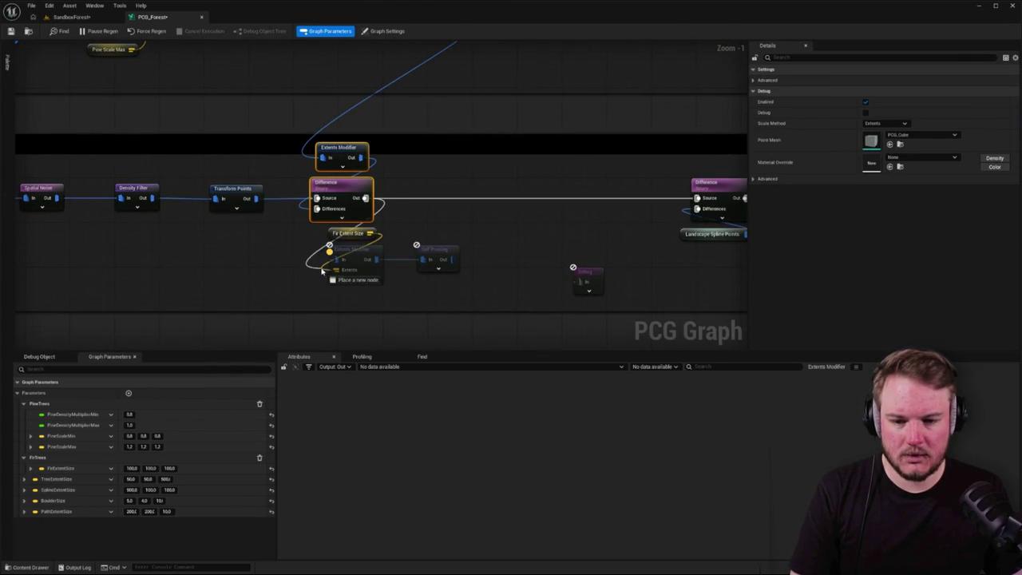
drag(452, 260, 695, 209)
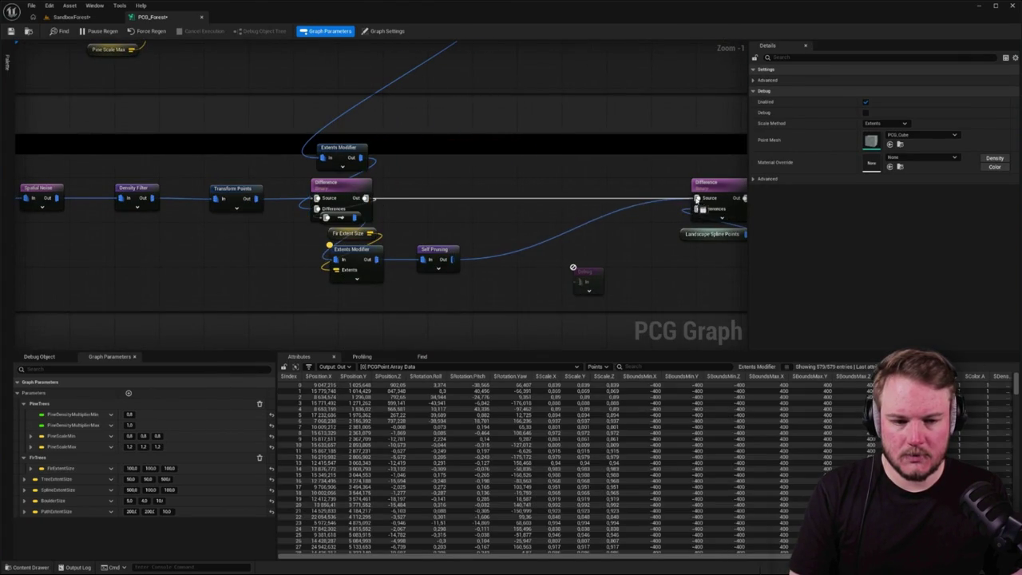
alt+click(527, 199)
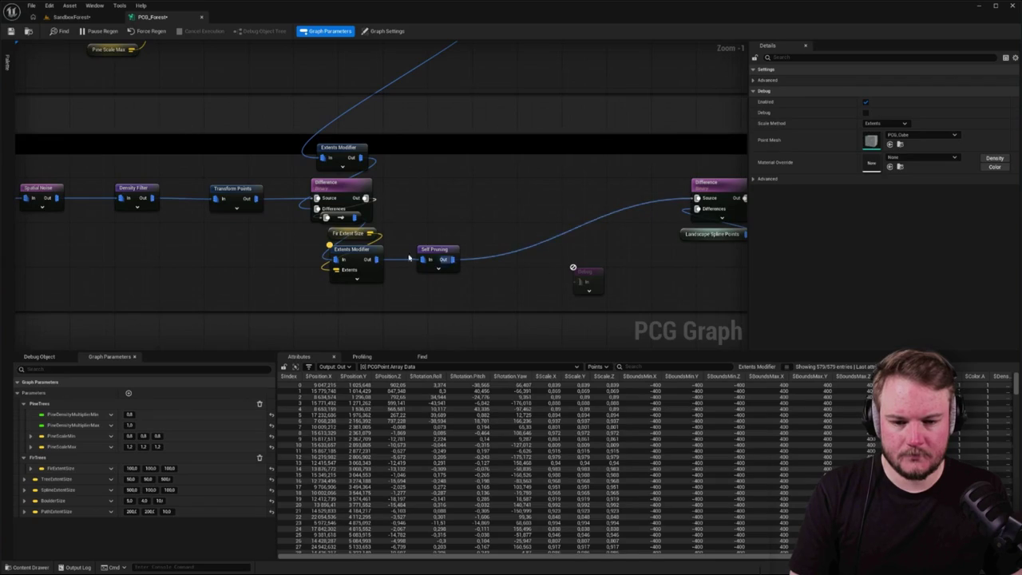
- Line up Fir Extent Size, Extents Modifier and Self Pruning after a reroute from Difference
drag(299, 227, 476, 287)
drag(362, 239, 474, 189)
mouse_move(359, 217)
mouse_down()
mouse_move(407, 275)
mouse_move(417, 198)
mouse_move(544, 217)
mouse_up()
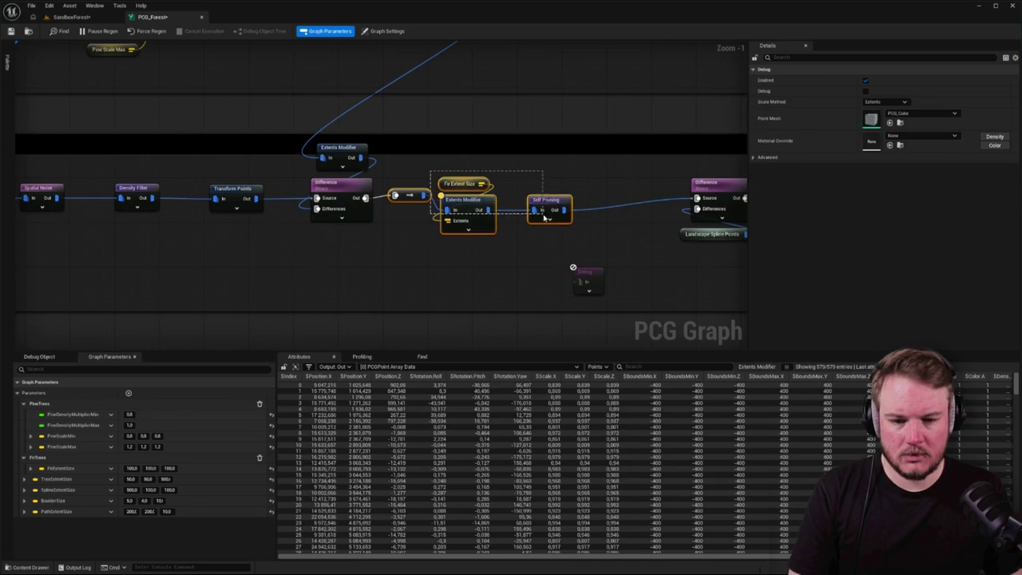
mouse_move(472, 205)
mouse_down()
mouse_move(551, 212)
mouse_move(493, 199)
mouse_move(474, 240)
mouse_up()
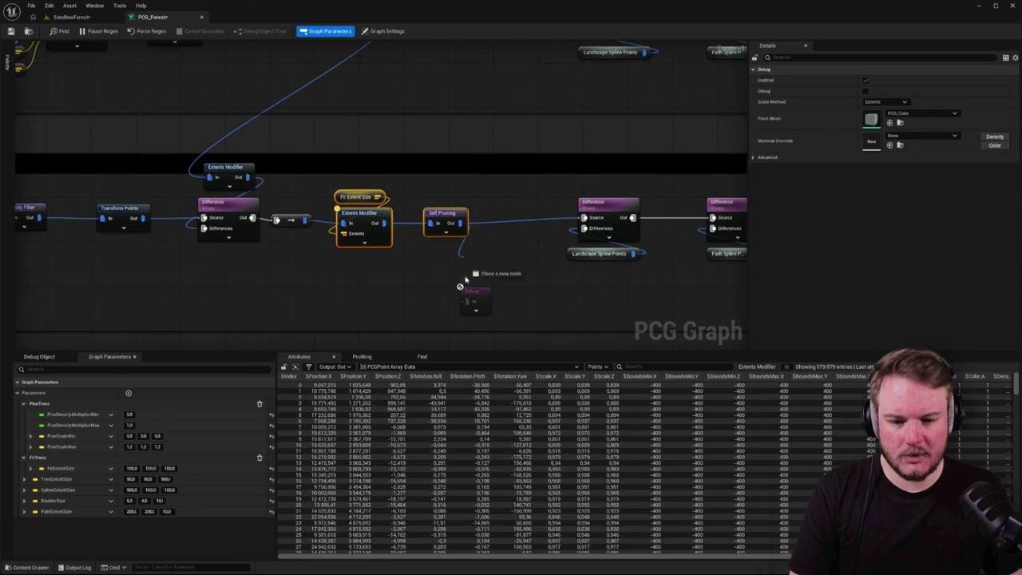
- Place the Debug node below Self Pruning and preview its points (A) in the level
drag(468, 309, 524, 280)
key(a)
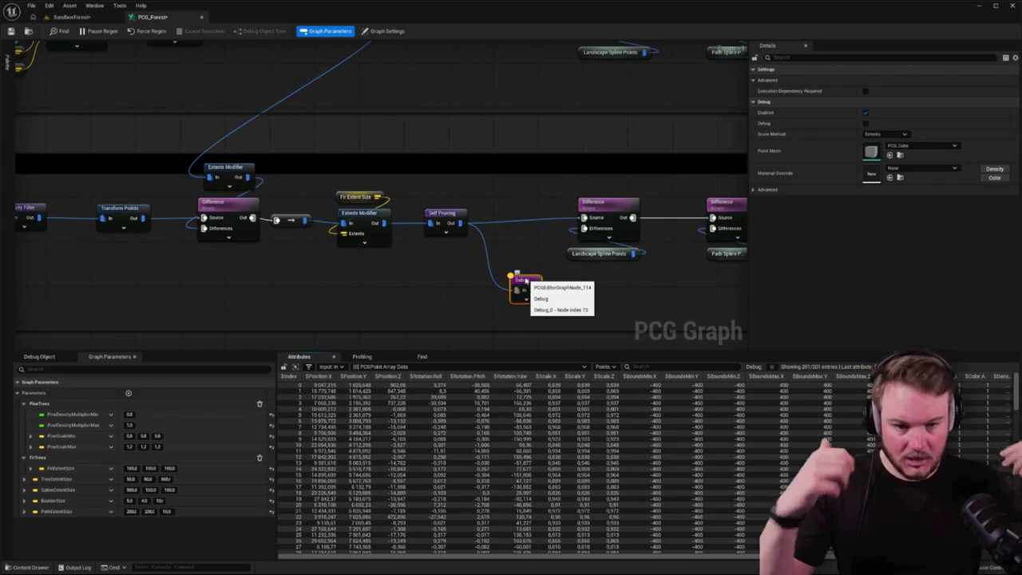
click(71, 17)
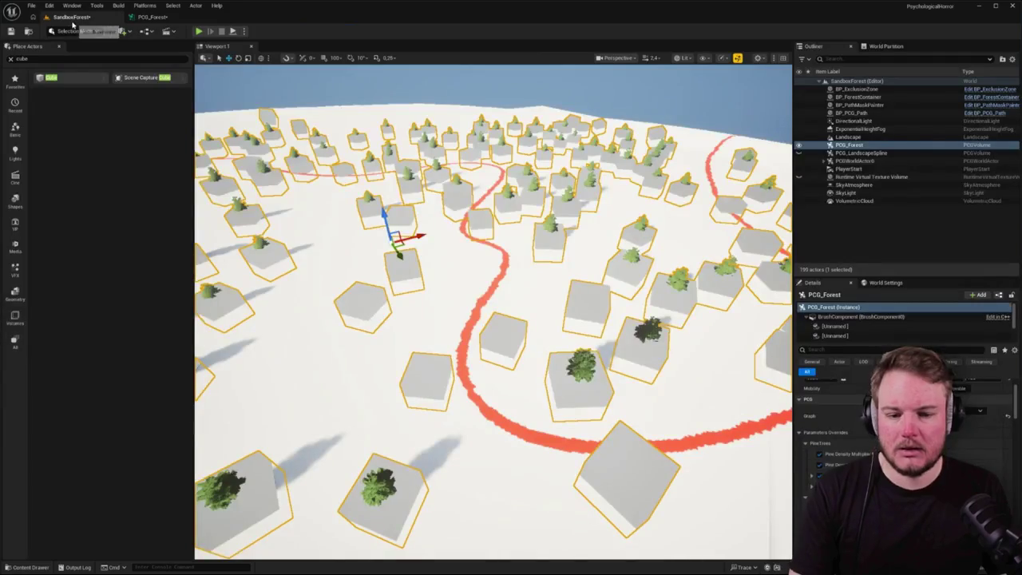
- Survey the forest from the level camera, then check a node in the PCG_Forest graph
drag(438, 187, 508, 252)
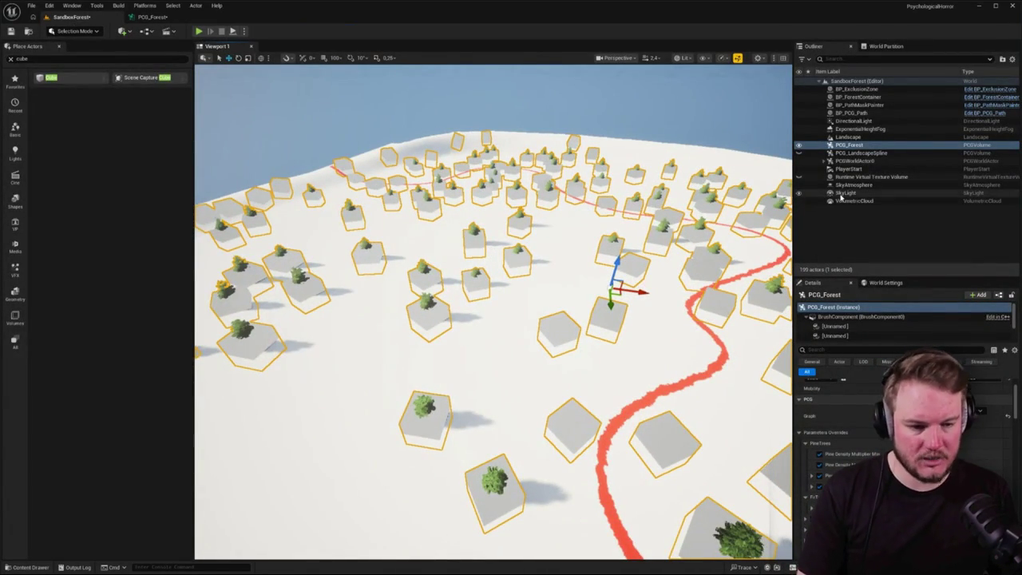
click(151, 17)
scroll(553, 145, up, 3)
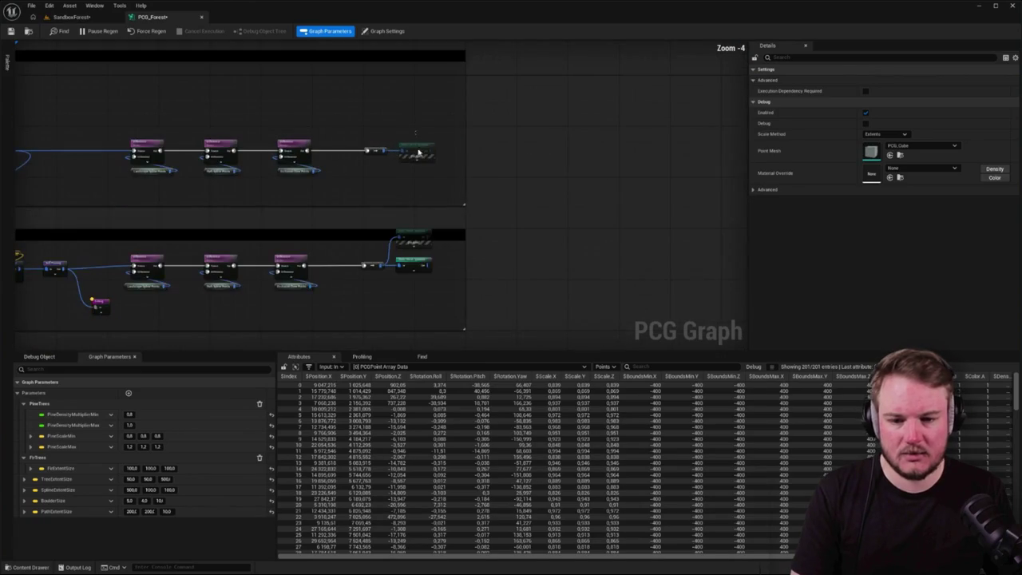
click(418, 149)
- Fly the camera through the pine and fir forest, selecting the Debug node along the way
click(70, 17)
drag(492, 312, 511, 320)
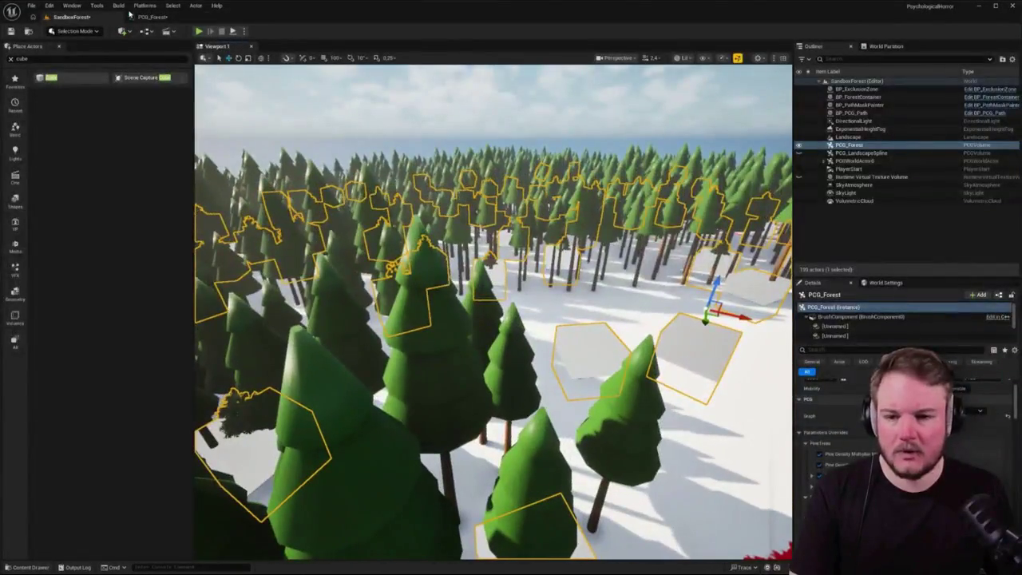
click(152, 17)
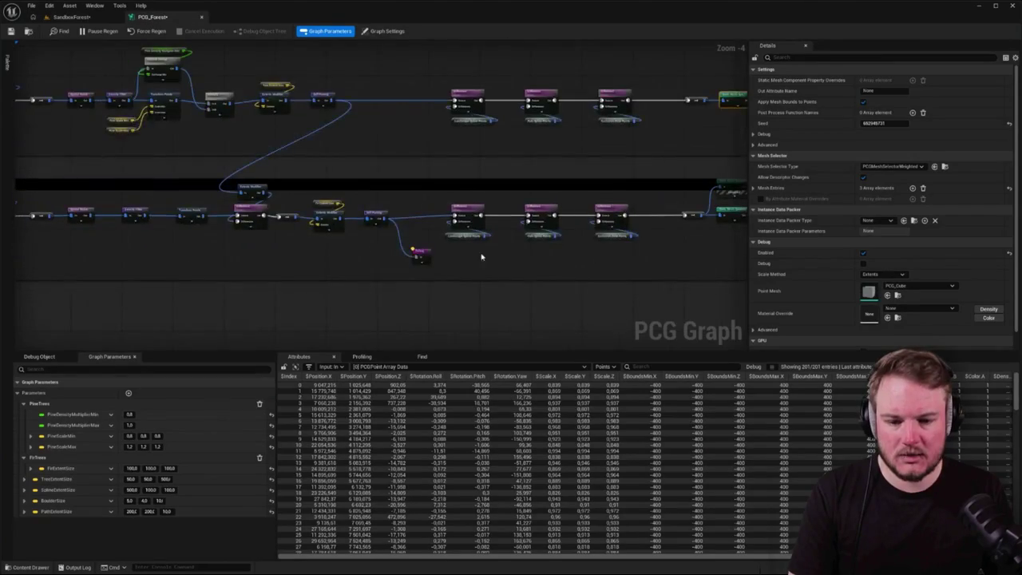
drag(362, 244, 432, 270)
click(72, 19)
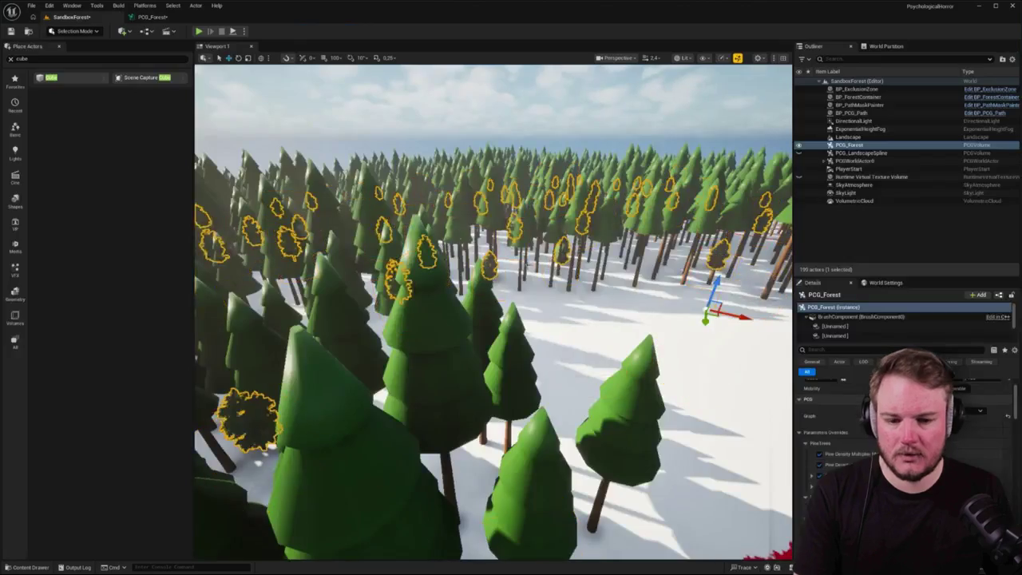
key(w)
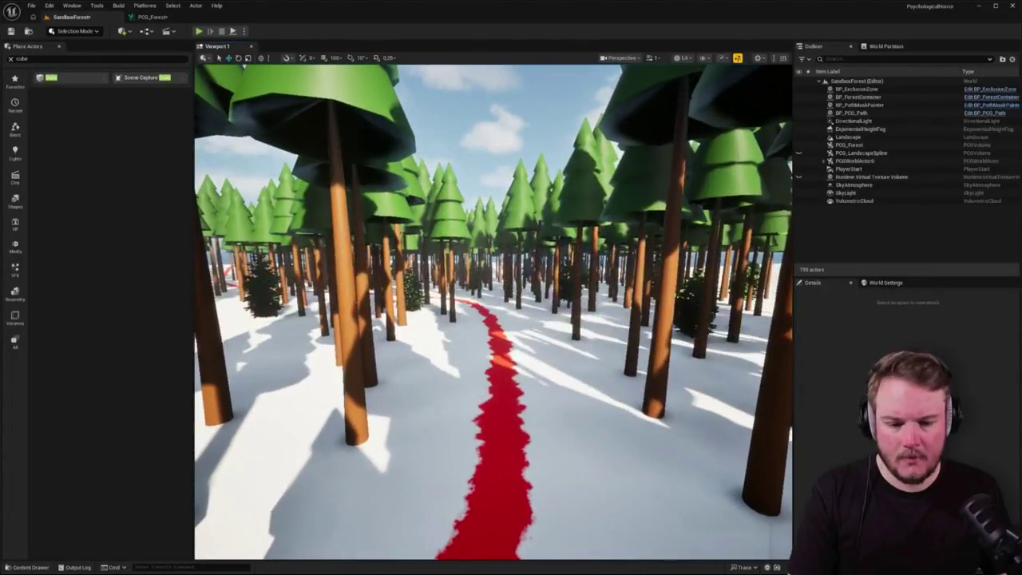
- Play the level in-editor from the chosen landscape spot inside the forest (Alt+P)
right_click(565, 415)
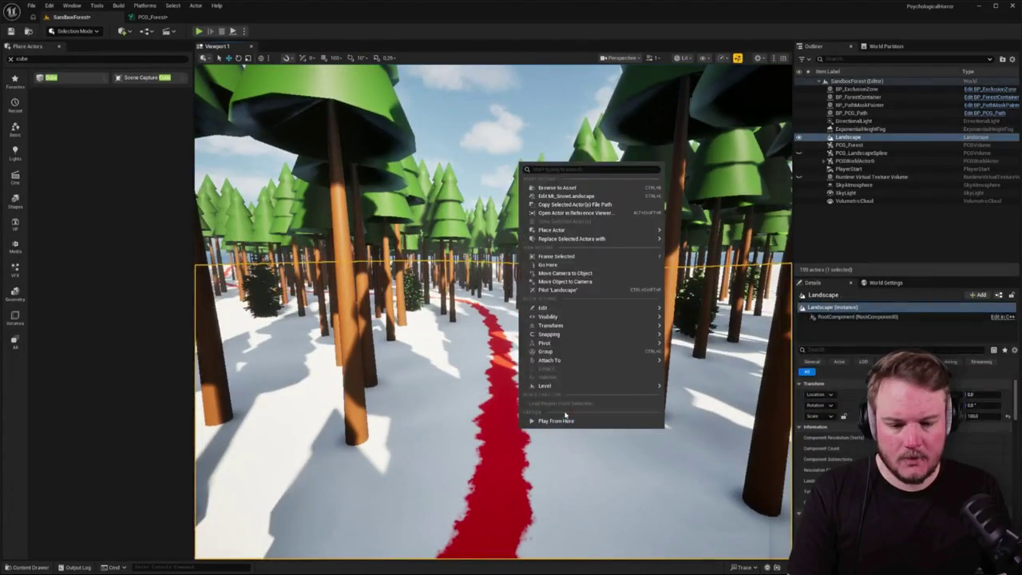
key(alt+p)
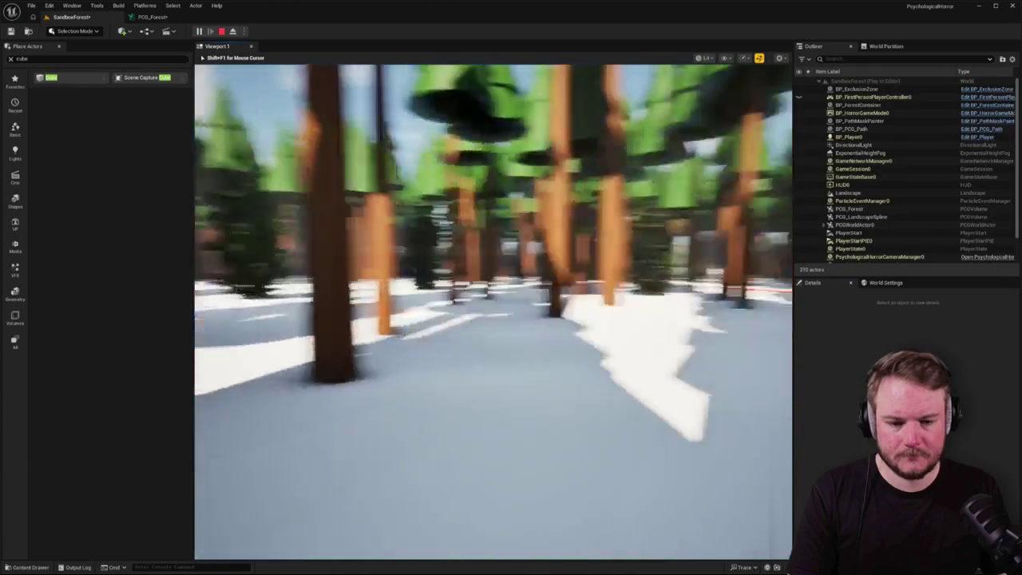
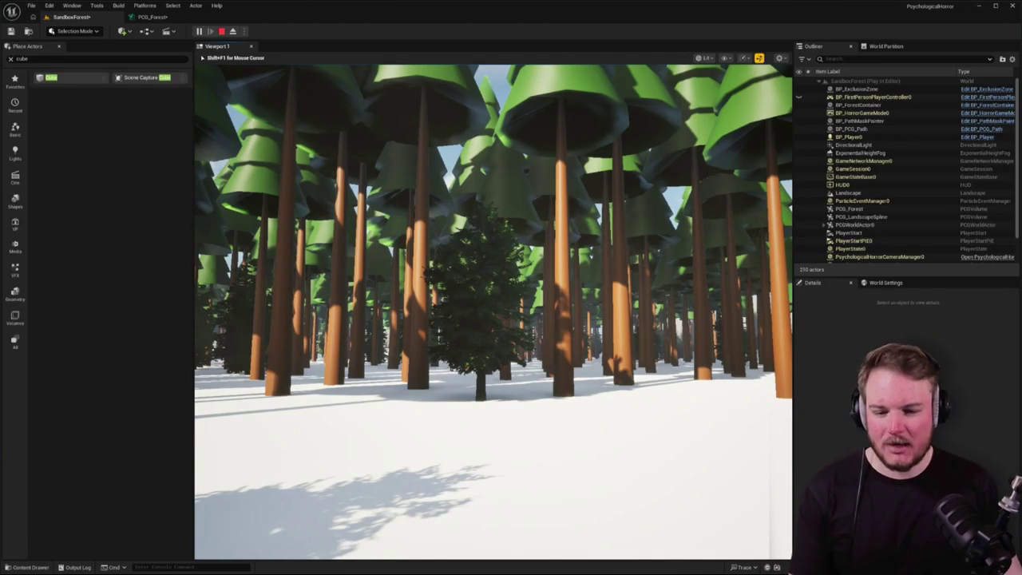
- Stop the play session and fly the camera through the generated snowy forest
key(w)
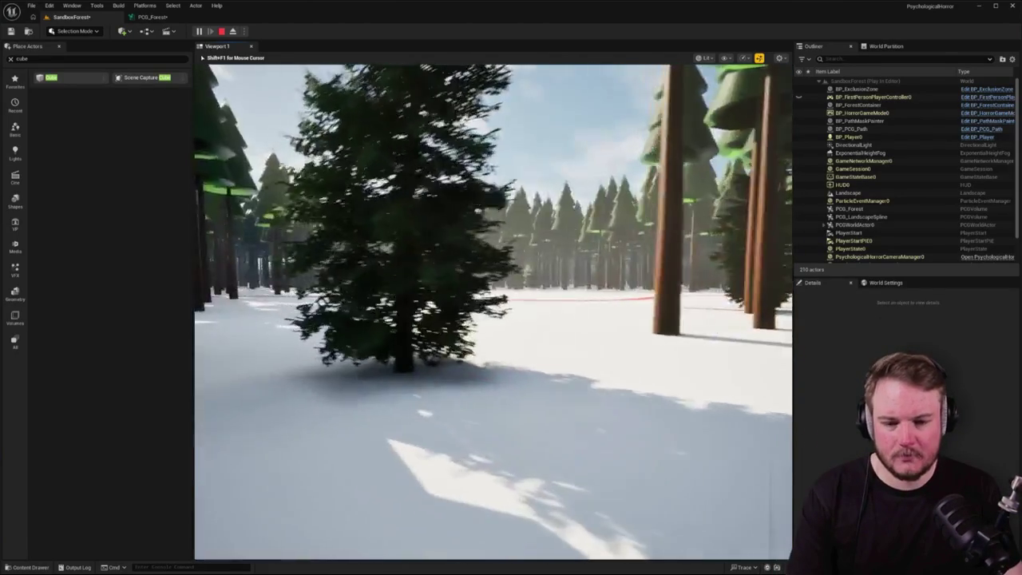
key(Escape)
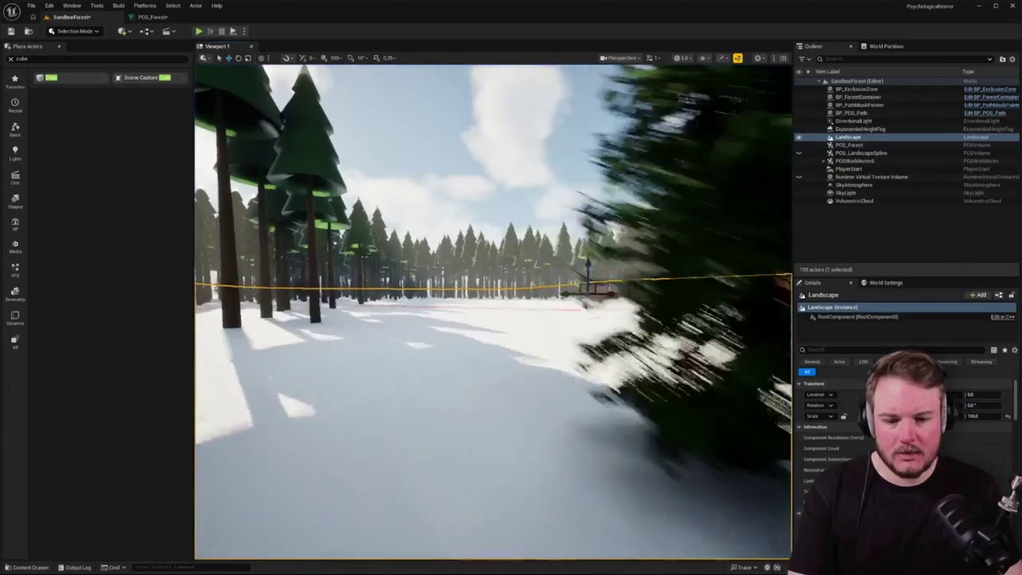
key(w)
key(Escape)
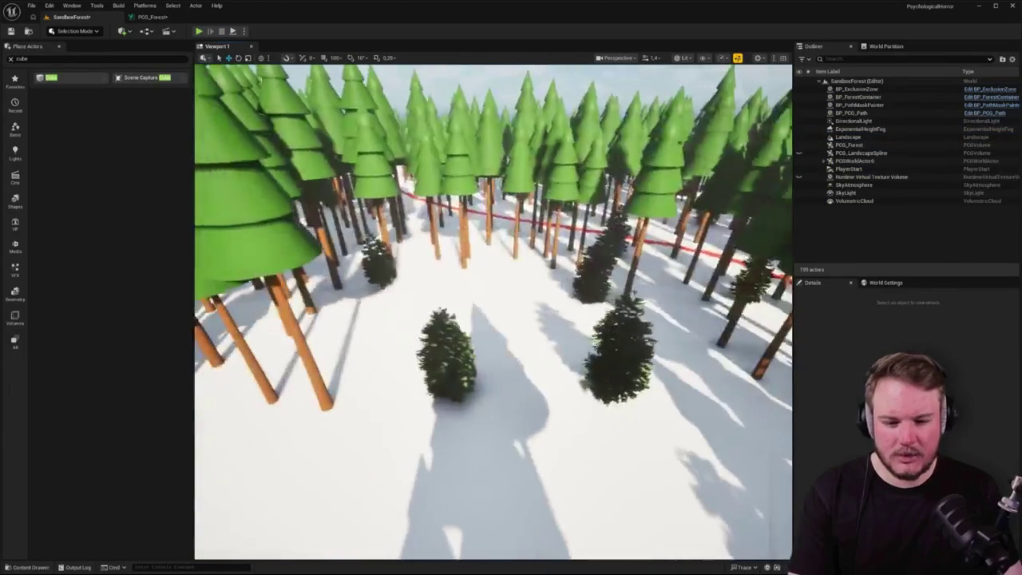
key(w)
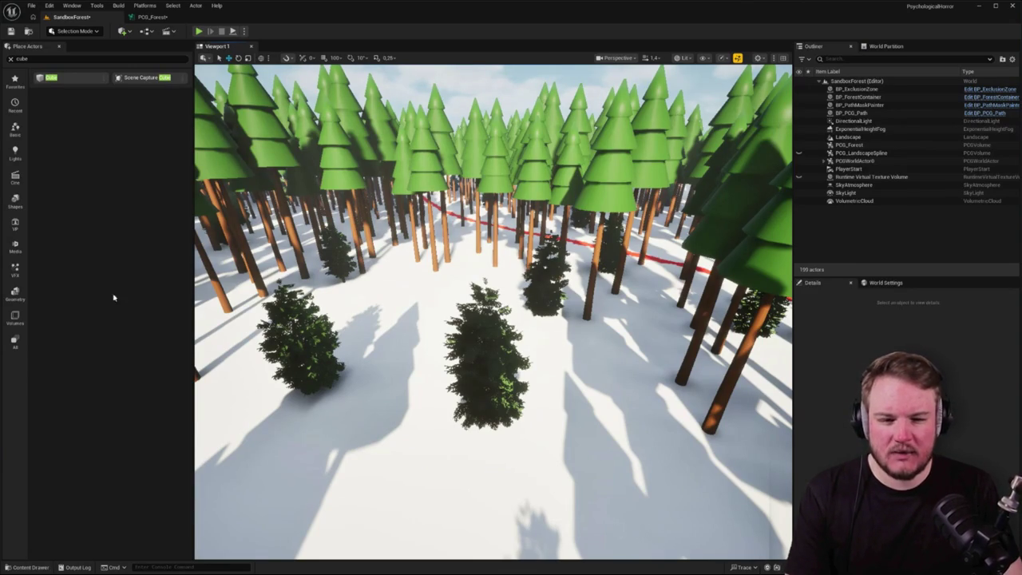
- Select the PCG_Forest volume in the Outliner, level the view, and bring up its graph
click(855, 153)
click(850, 144)
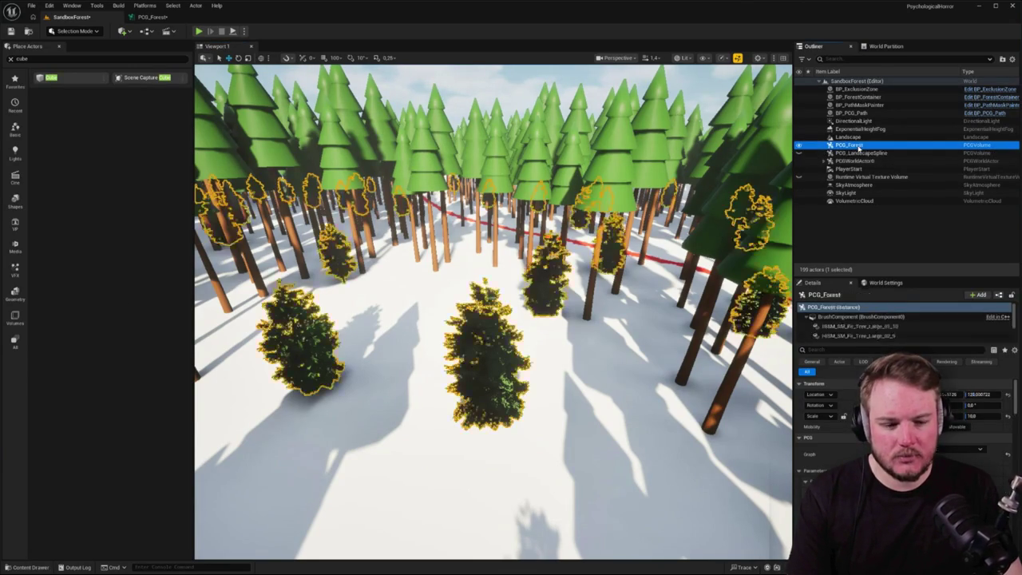
scroll(840, 374, down, 5)
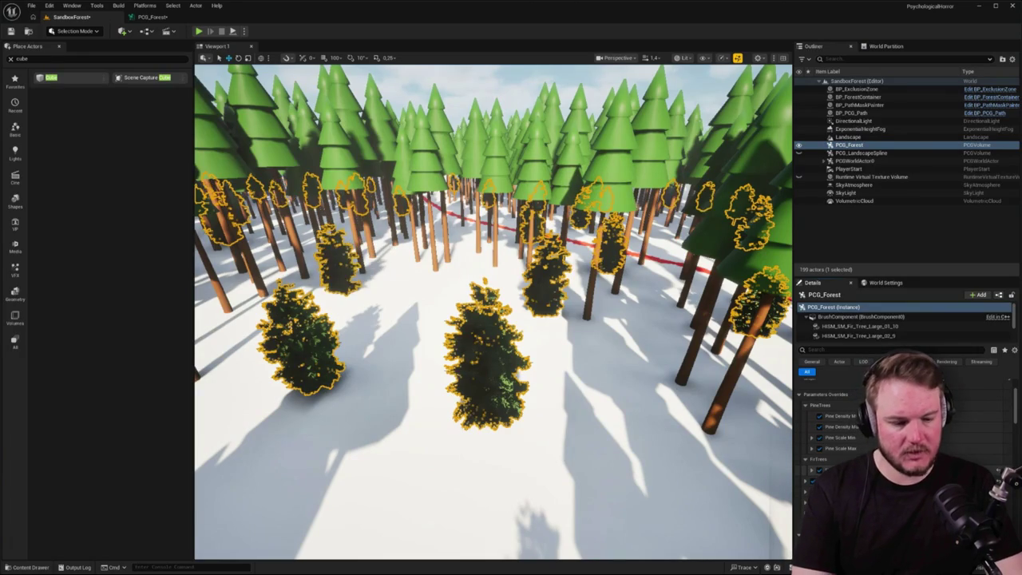
mouse_move(494, 311)
mouse_down()
mouse_move(493, 264)
mouse_move(493, 292)
mouse_move(479, 296)
mouse_move(483, 279)
mouse_up()
click(152, 16)
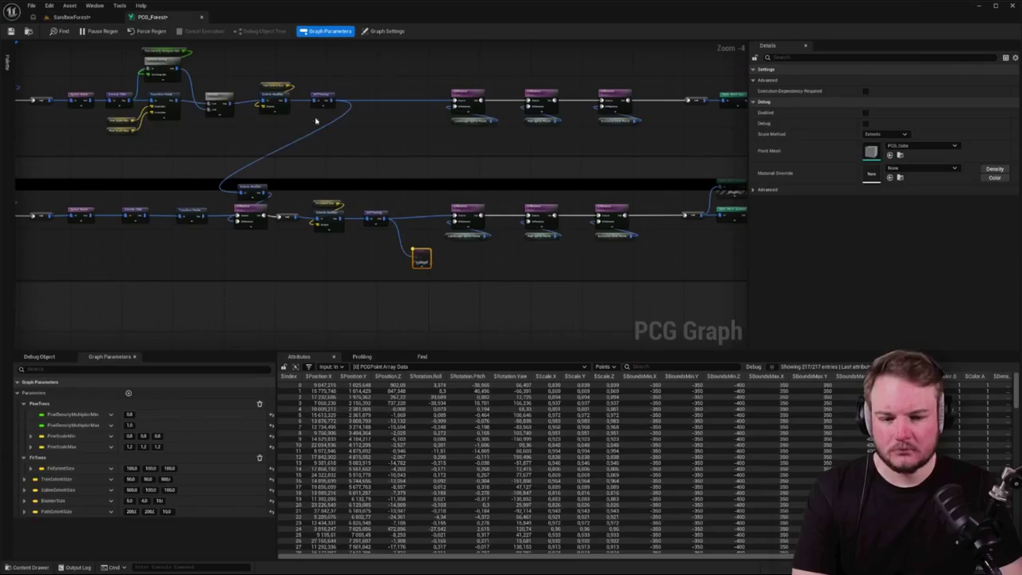
- Shift the three Difference nodes, reroute and Static Mesh Spawner to free canvas space
mouse_move(513, 232)
mouse_down()
mouse_move(557, 232)
mouse_move(214, 200)
mouse_up()
scroll(558, 233, up, 1)
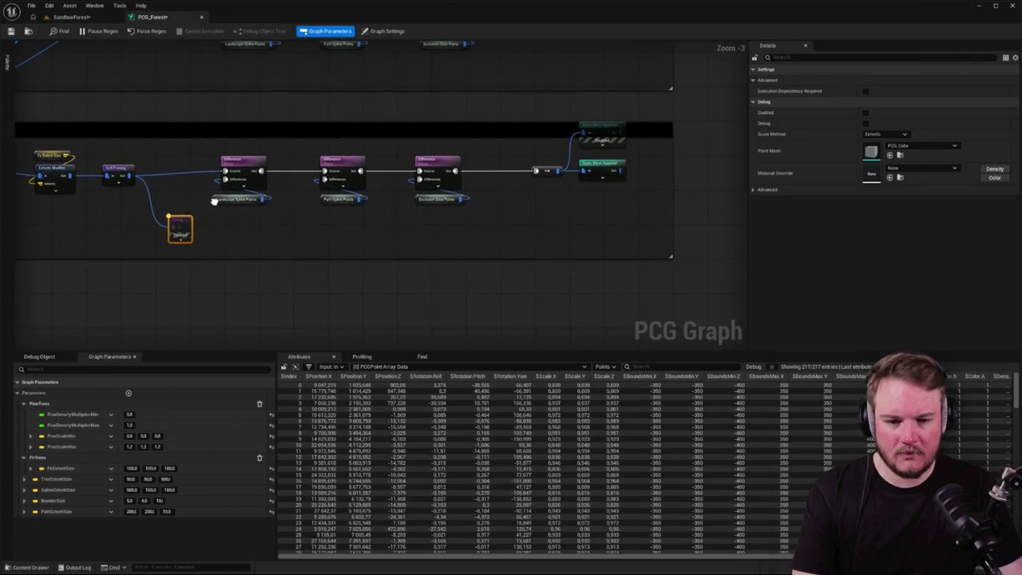
drag(214, 162, 443, 209)
drag(259, 165, 218, 170)
mouse_move(542, 147)
mouse_down()
mouse_move(615, 180)
mouse_move(551, 174)
mouse_up()
click(605, 130)
click(431, 212)
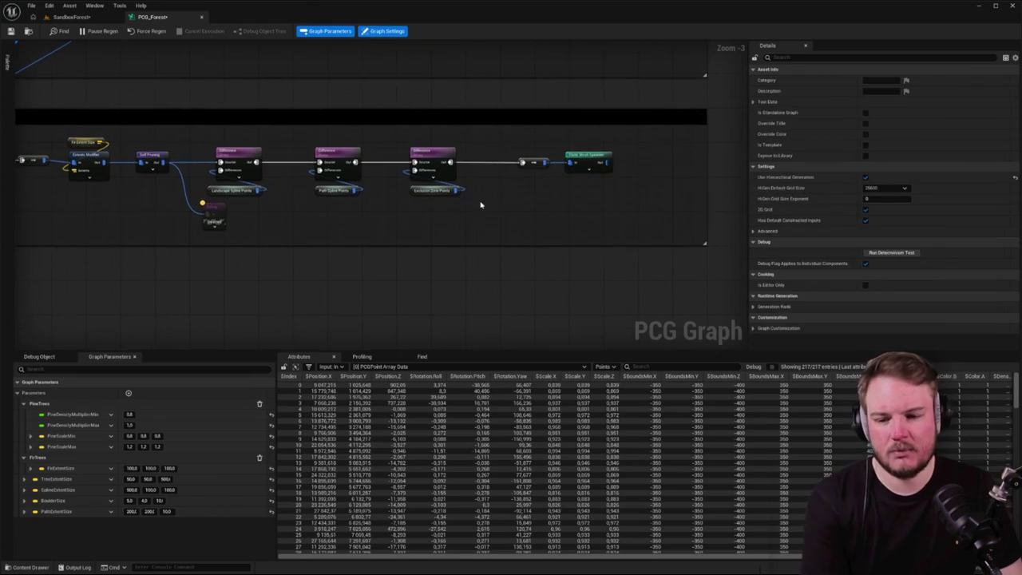
- Add a Create Points Grid node from a 'grid' node search
right_click(355, 224)
text(grid)
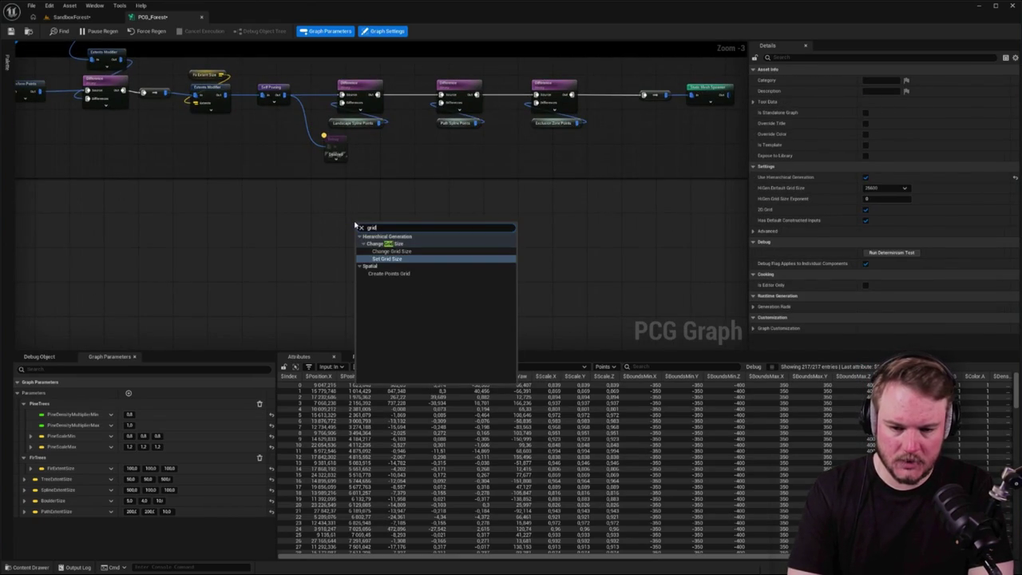
key(Down)
key(Return)
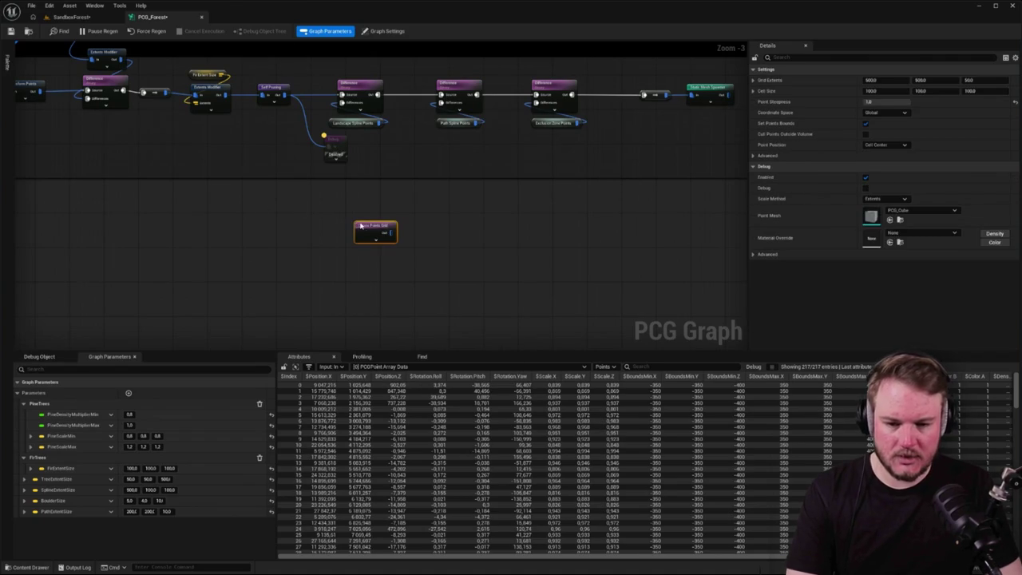
drag(359, 226, 196, 231)
- Place the Debug node after Create Points Grid, enable it, and return to SandboxForest
drag(341, 138, 292, 217)
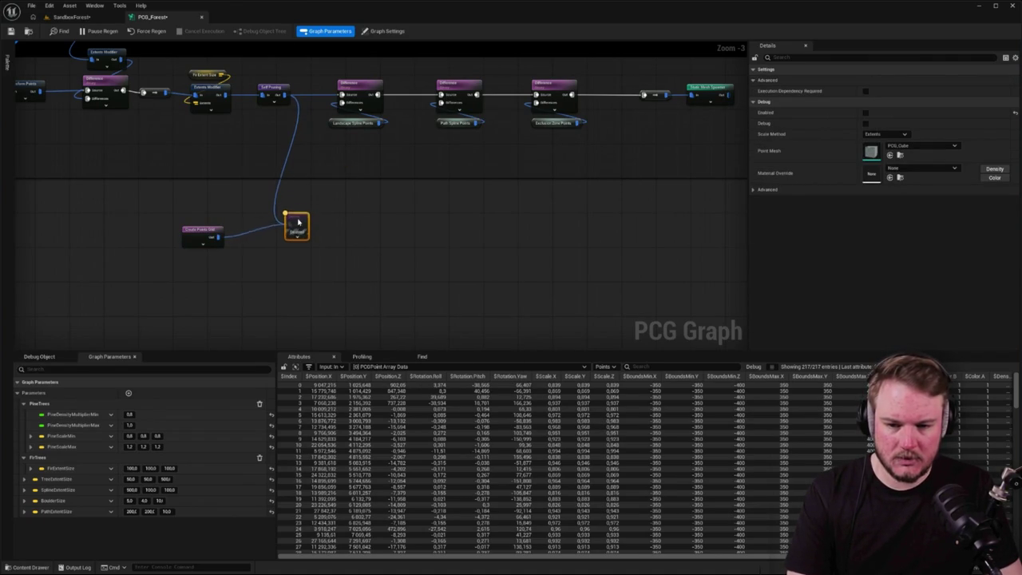
scroll(279, 148, up, 3)
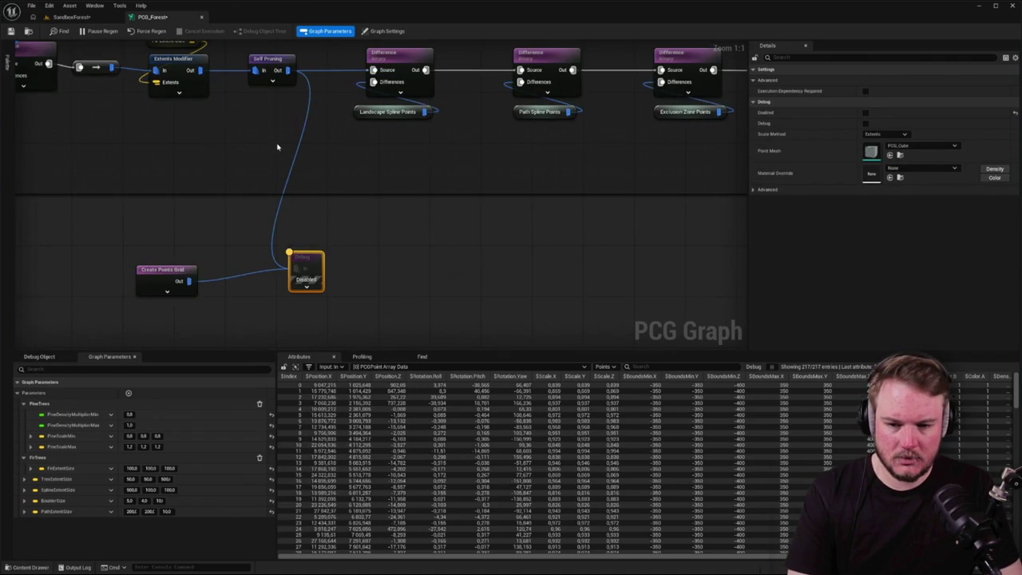
scroll(300, 145, down, 5)
scroll(306, 192, up, 5)
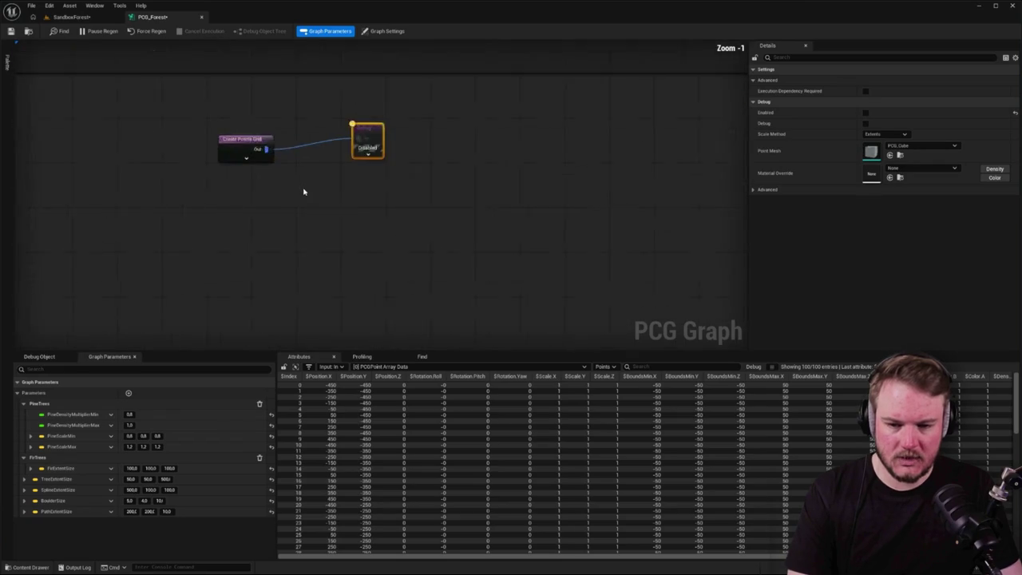
key(e)
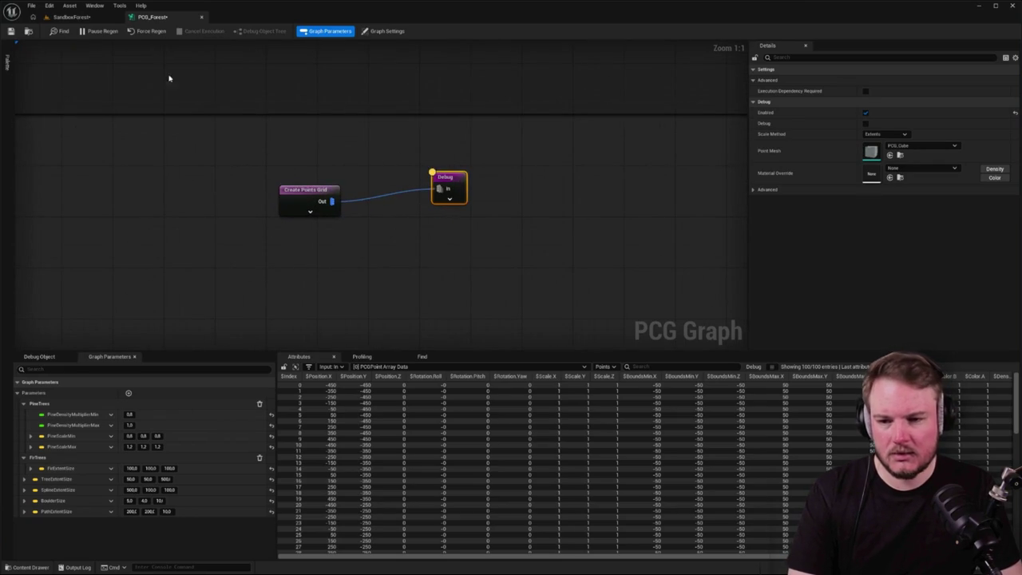
click(72, 17)
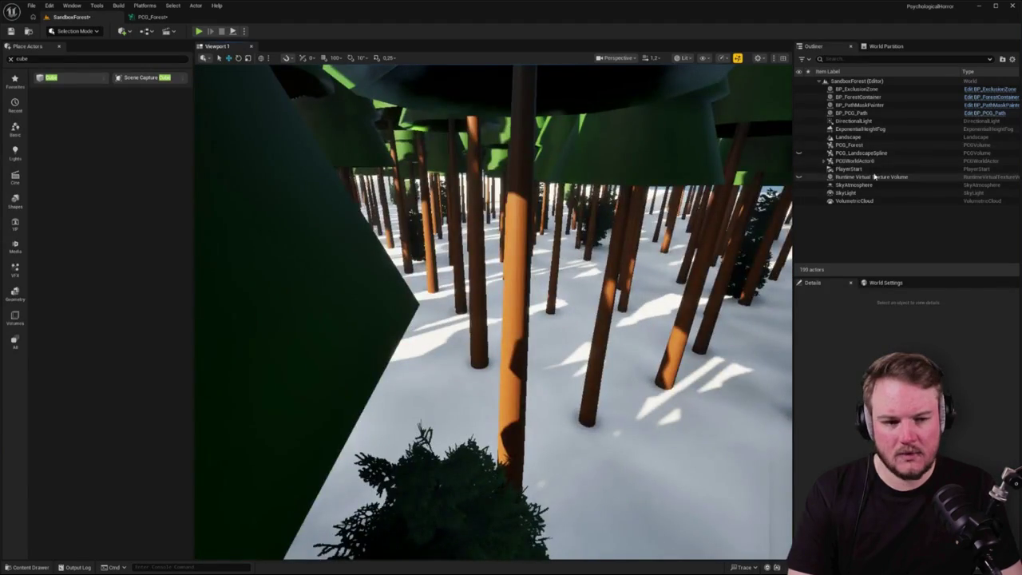
- Fly down onto the white debug point slab in wireframe view, then return to PCG_Forest
double_click(885, 177)
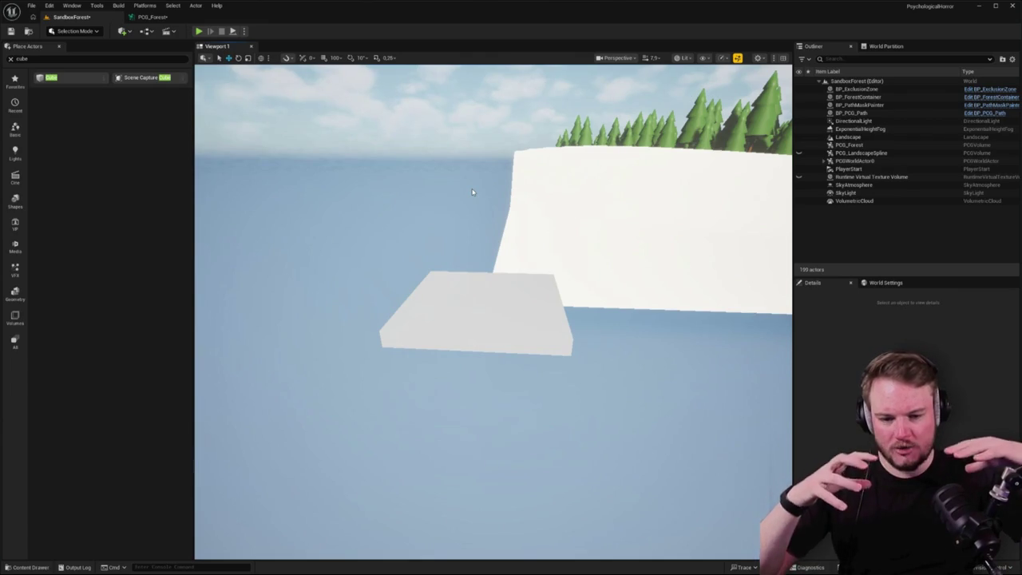
mouse_move(472, 192)
mouse_down()
mouse_move(472, 255)
mouse_move(461, 217)
mouse_up()
key(alt+2)
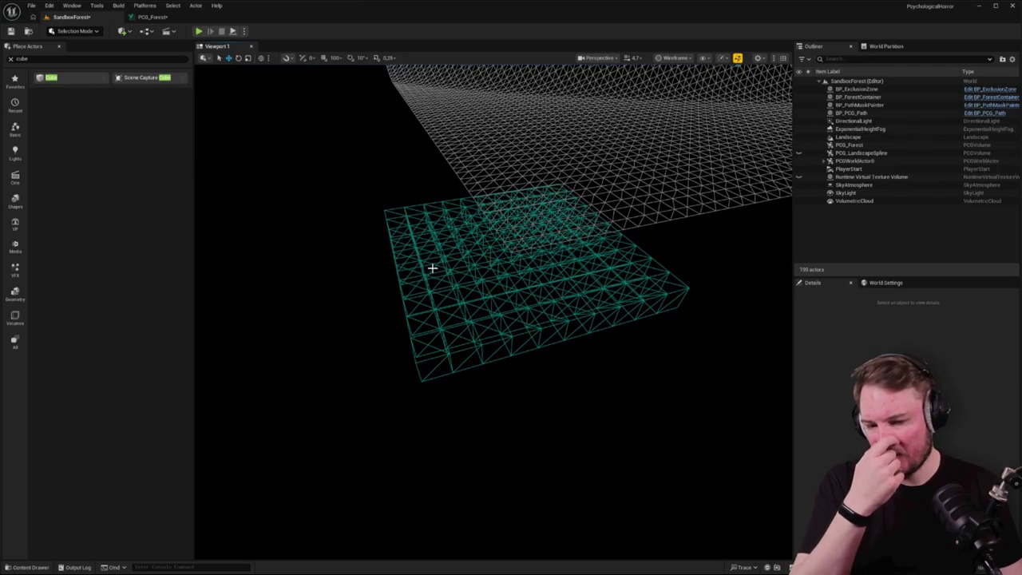
click(163, 17)
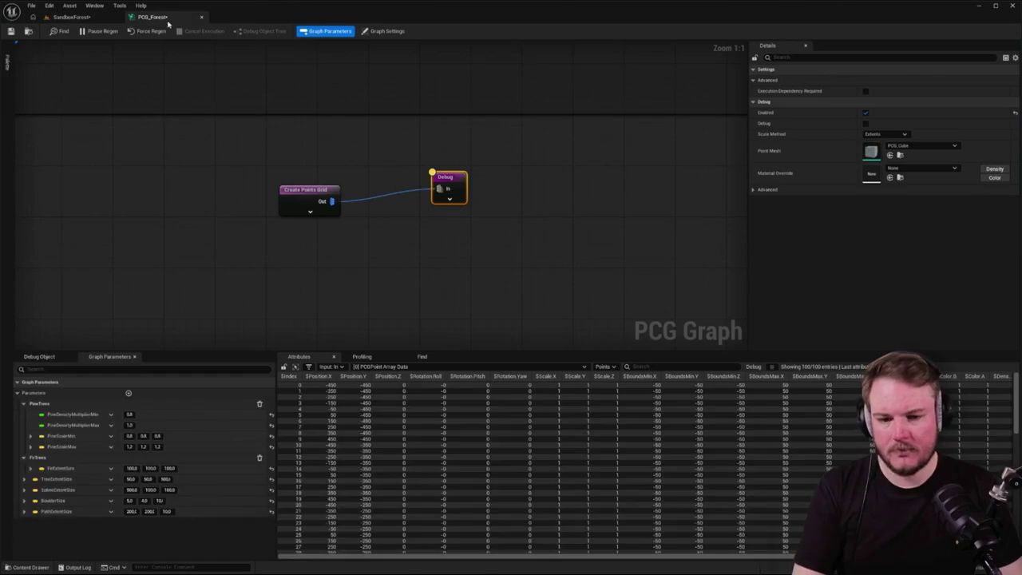
- Move the Create Points Grid and Debug nodes to the middle-right of the canvas
click(337, 178)
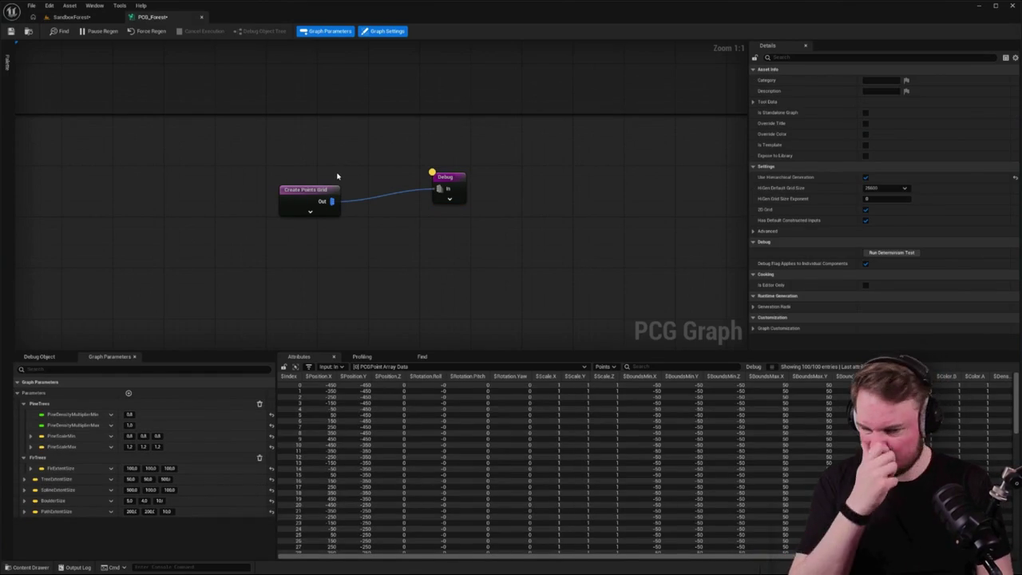
scroll(328, 163, down, 2)
drag(328, 163, 151, 215)
mouse_move(244, 209)
mouse_down()
mouse_move(173, 245)
mouse_move(552, 246)
mouse_move(360, 222)
mouse_move(365, 234)
mouse_up()
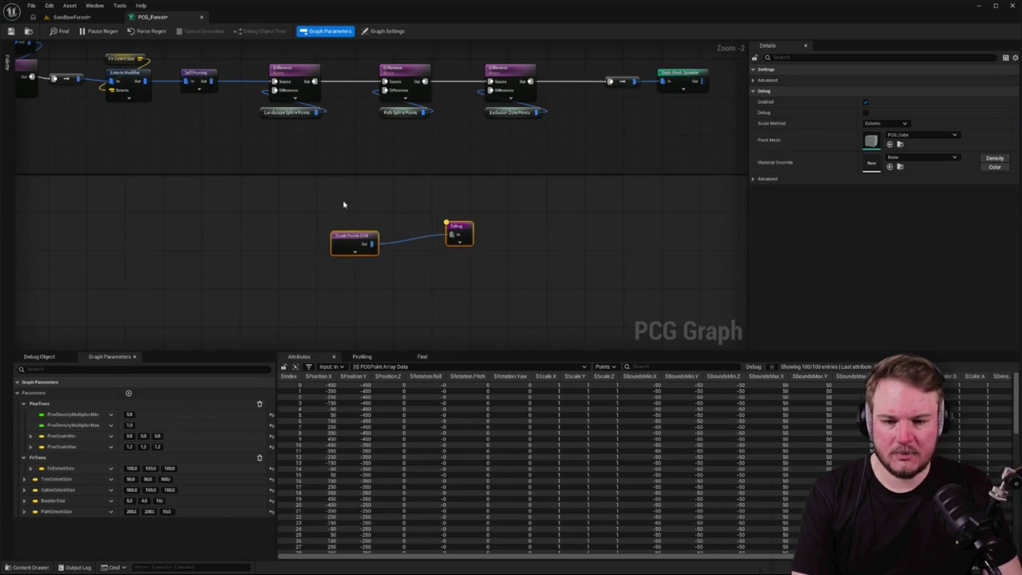
drag(306, 162, 337, 189)
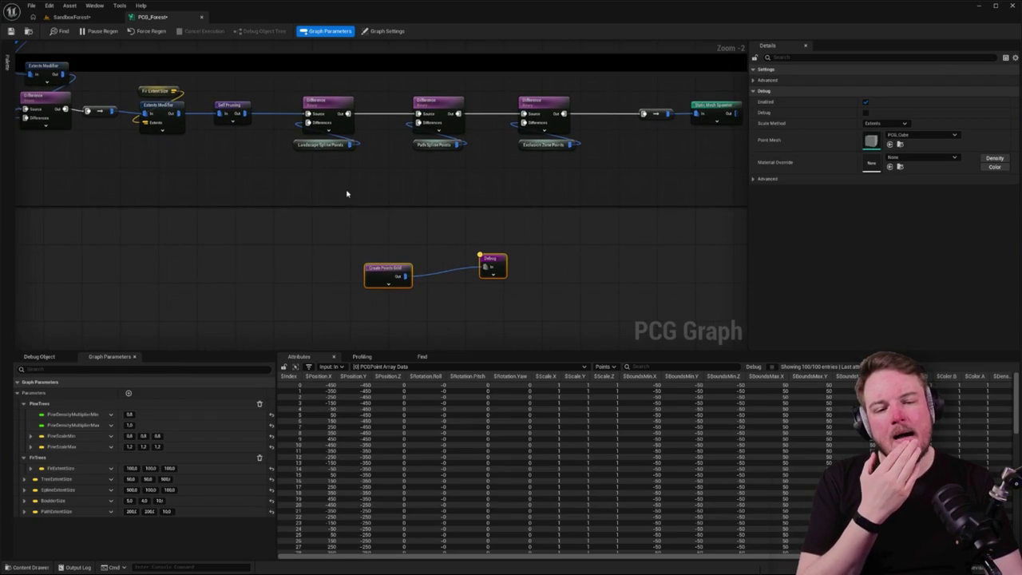
drag(343, 194, 308, 221)
drag(427, 253, 604, 254)
- Add a Copy Points node wired from the last Difference node's output
drag(493, 107, 521, 184)
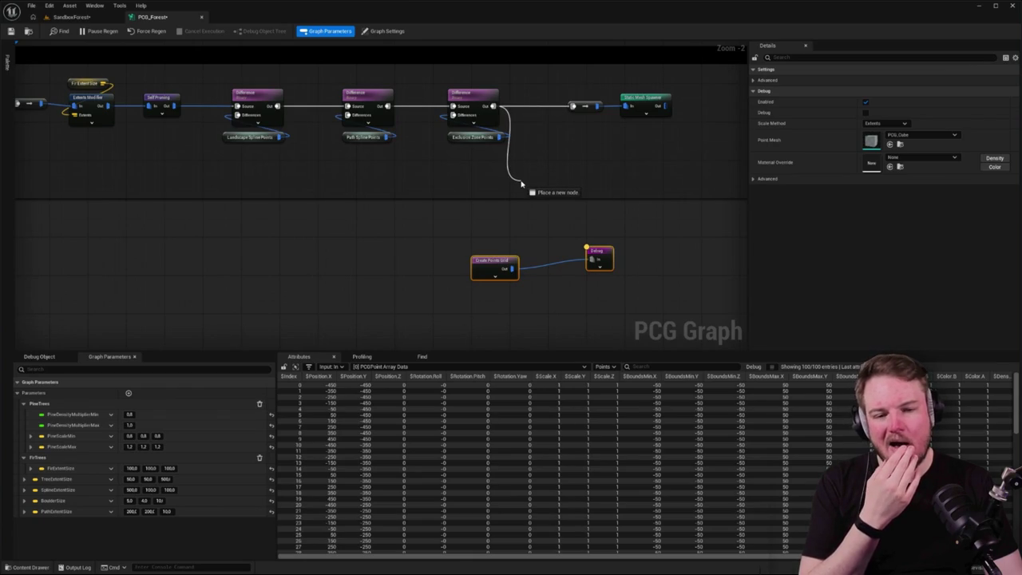
drag(522, 184, 523, 183)
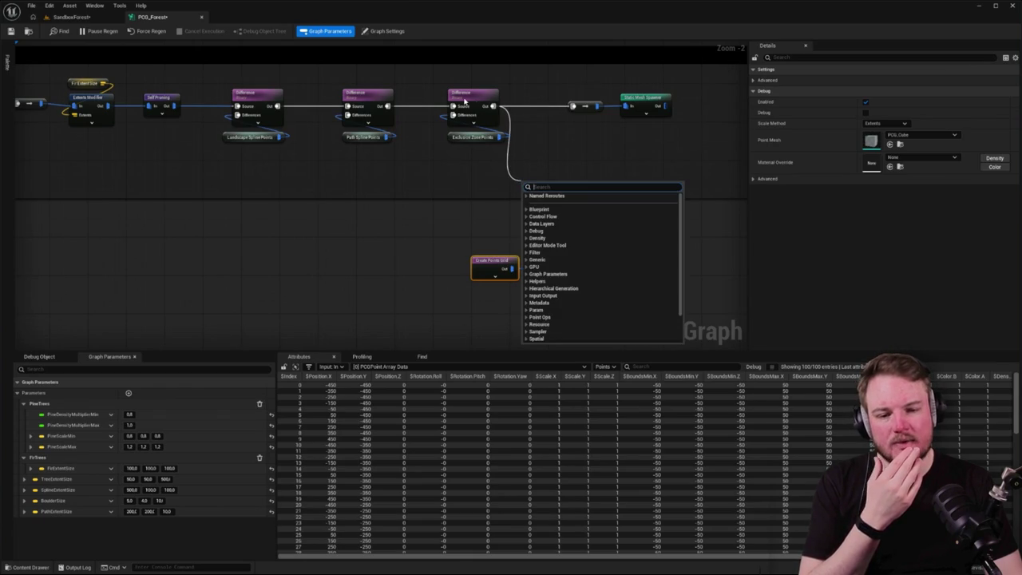
click(464, 101)
mouse_move(492, 106)
mouse_down()
mouse_move(589, 187)
mouse_move(572, 178)
mouse_up()
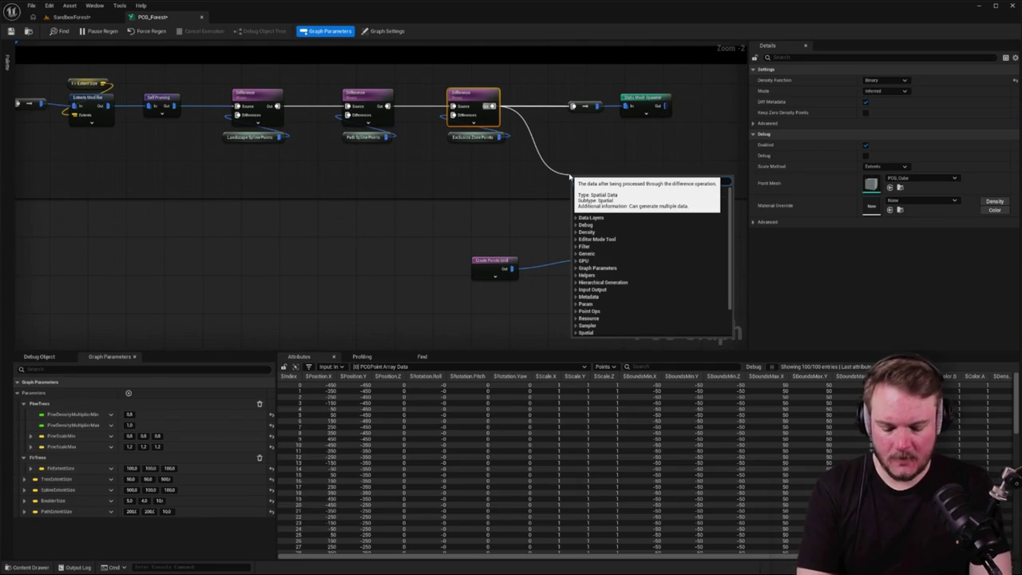
text(trans)
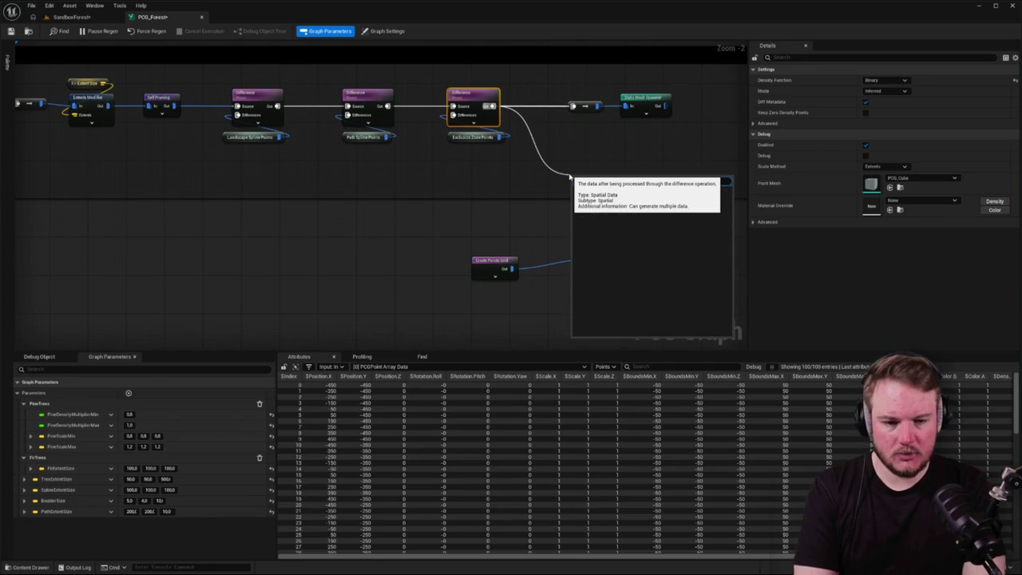
text(copy to)
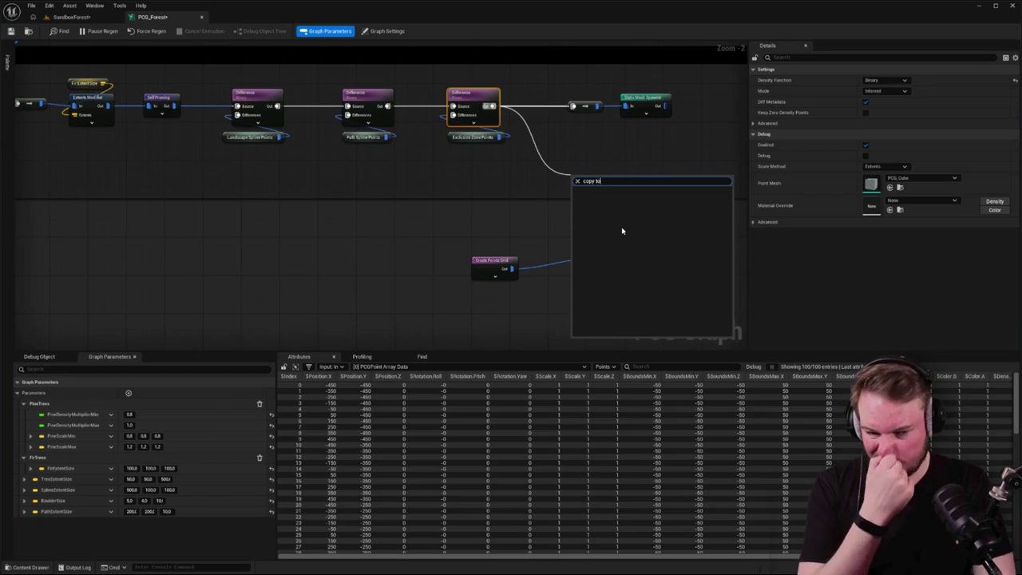
key(BackSpace)
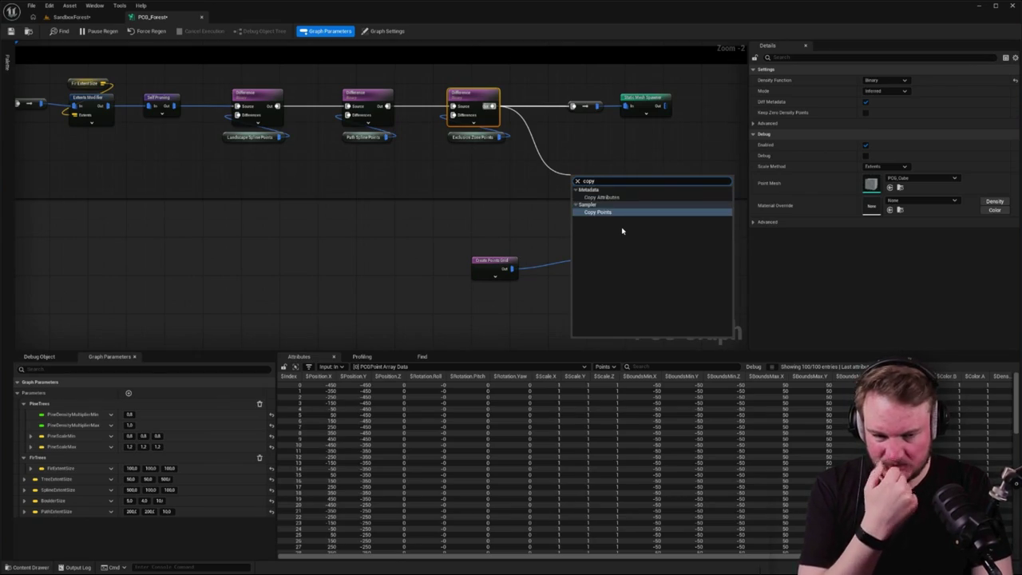
click(601, 211)
- Wire Create Points Grid into the Copy Points Target and place Debug after Copy Points
click(606, 185)
ctrl+click(539, 145)
mouse_move(605, 185)
mouse_down()
mouse_move(665, 245)
mouse_move(693, 257)
mouse_up()
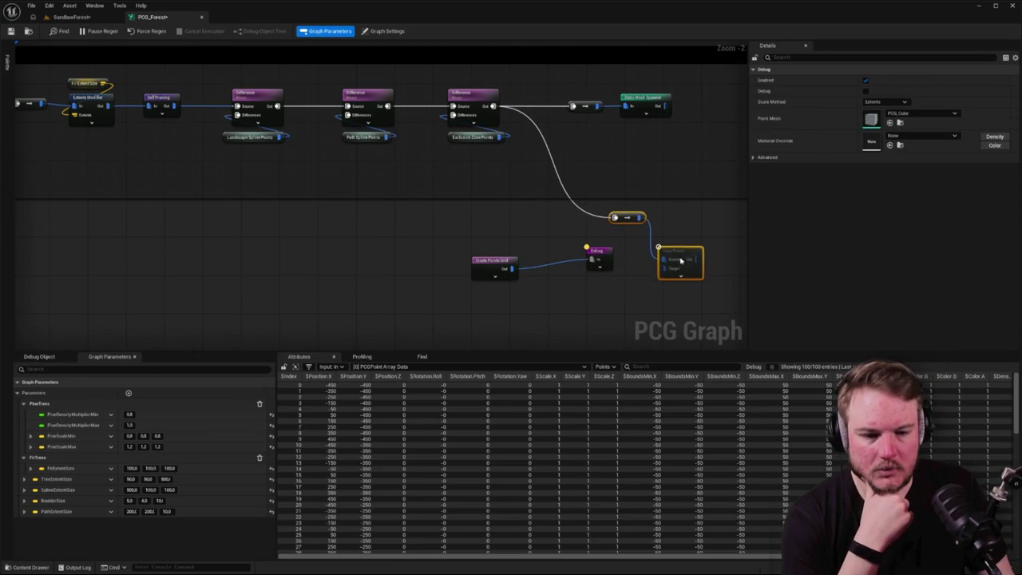
click(287, 205)
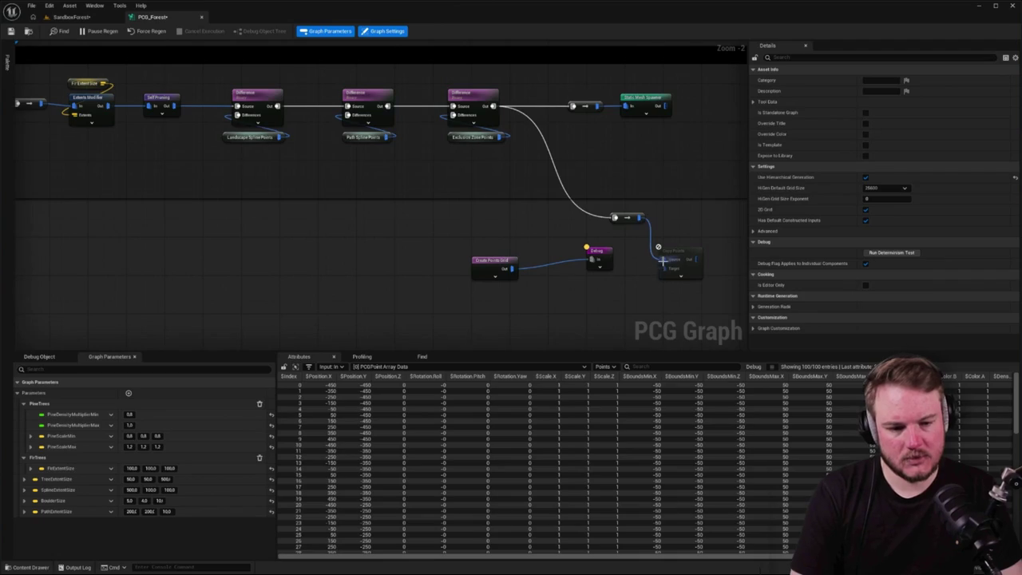
mouse_move(661, 270)
mouse_down()
mouse_move(606, 257)
mouse_move(599, 268)
mouse_move(511, 270)
mouse_up()
drag(598, 269, 686, 257)
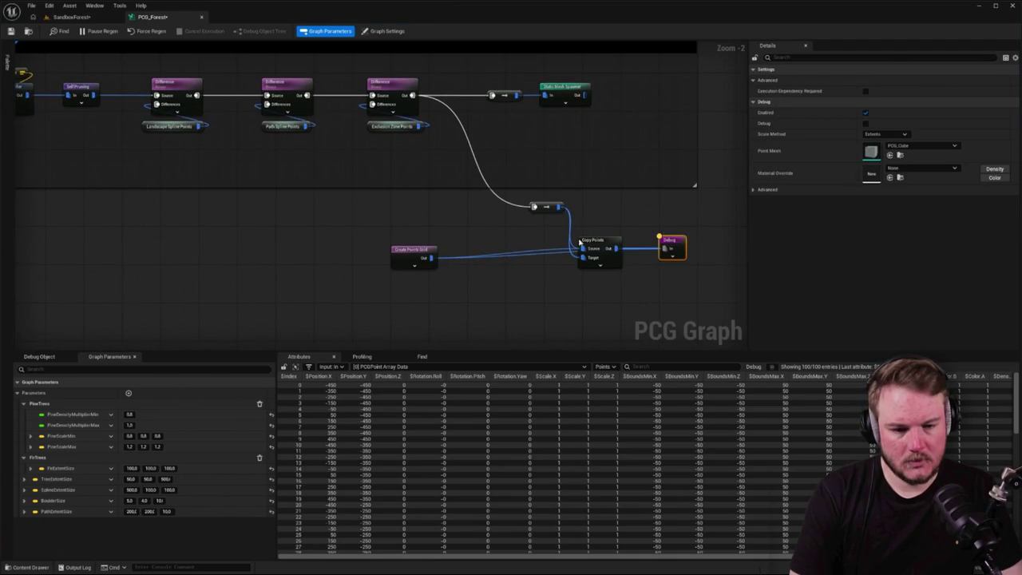
- Feed Copy Points into Debug and move the reroute wire onto the Target input
scroll(560, 252, down, 5)
scroll(554, 251, up, 8)
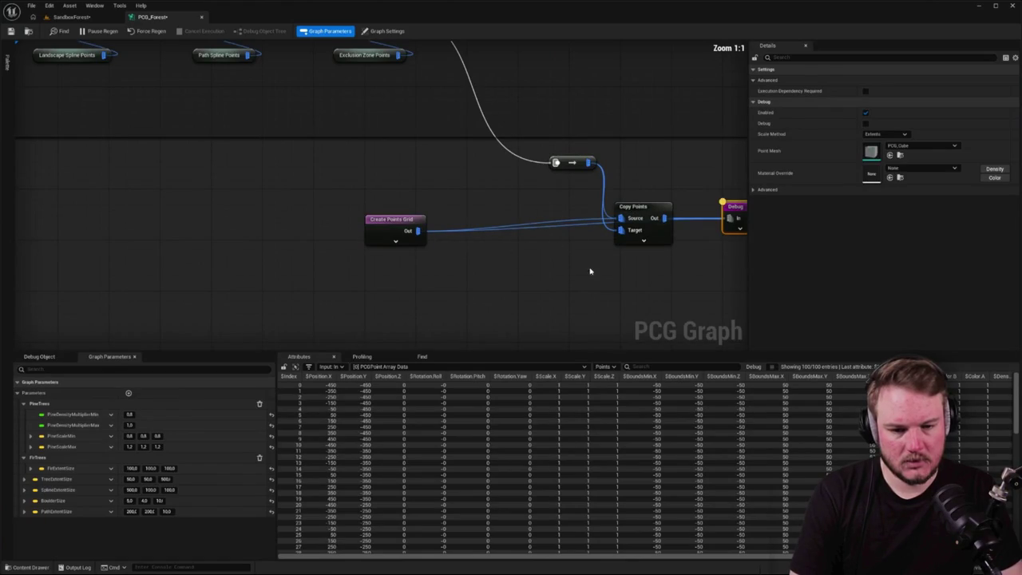
scroll(504, 185, up, 1)
scroll(585, 245, down, 1)
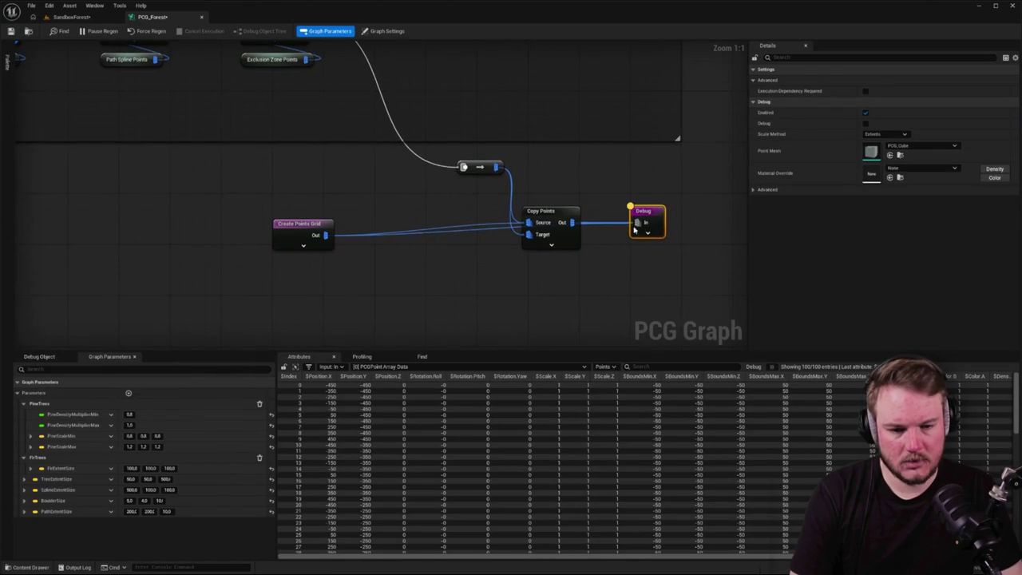
drag(632, 230, 637, 224)
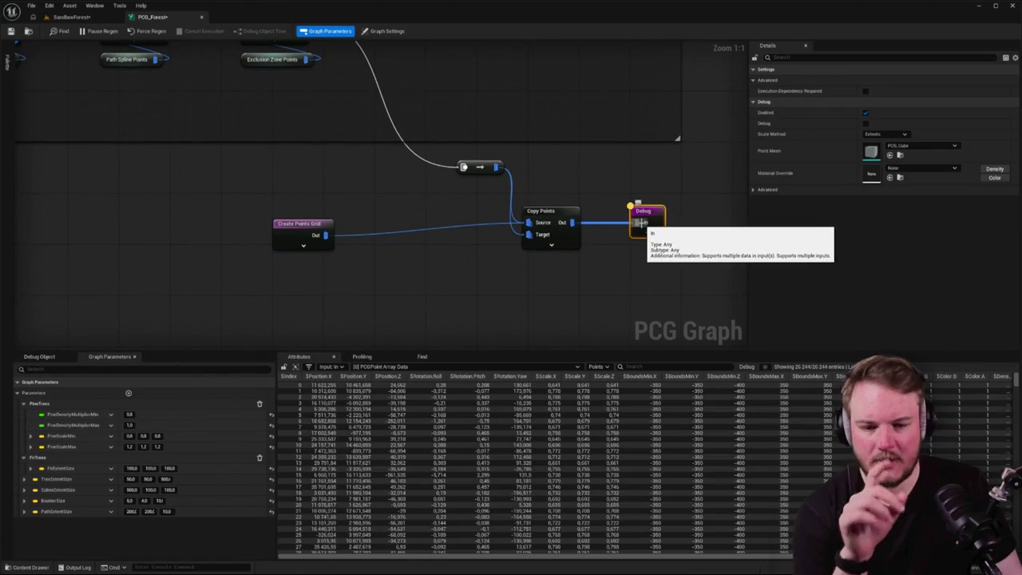
key(e)
mouse_move(527, 224)
mouse_down()
mouse_move(515, 217)
mouse_move(527, 224)
mouse_up()
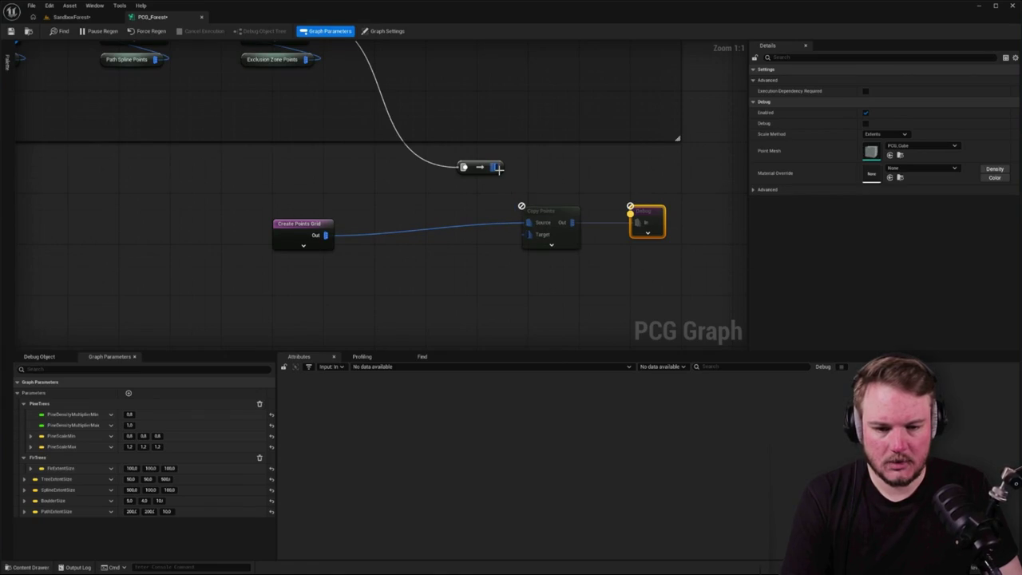
drag(497, 168, 529, 235)
- Check the Create Points Grid settings, select Debug, and return to SandboxForest
drag(240, 198, 378, 269)
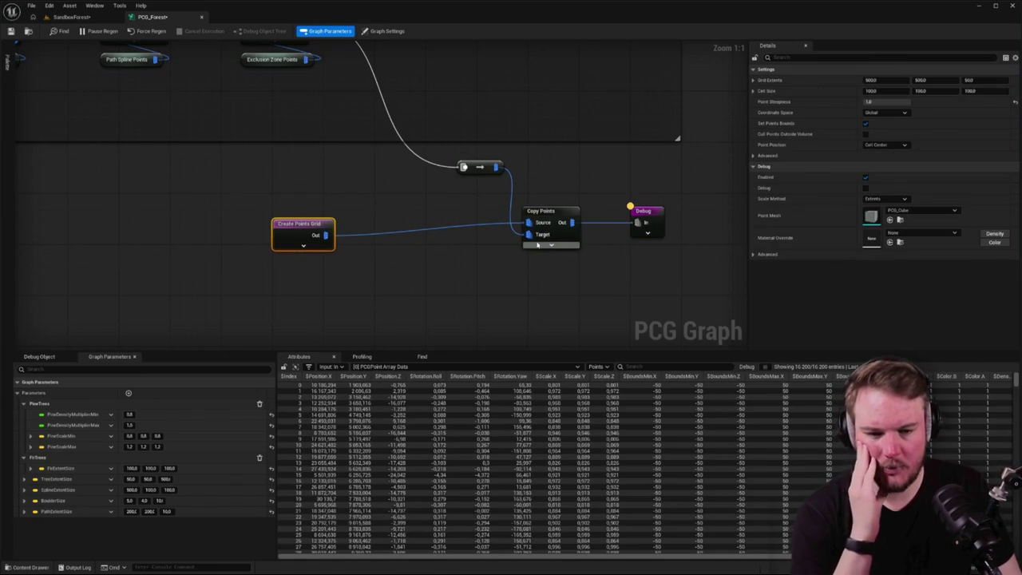
drag(686, 261, 656, 261)
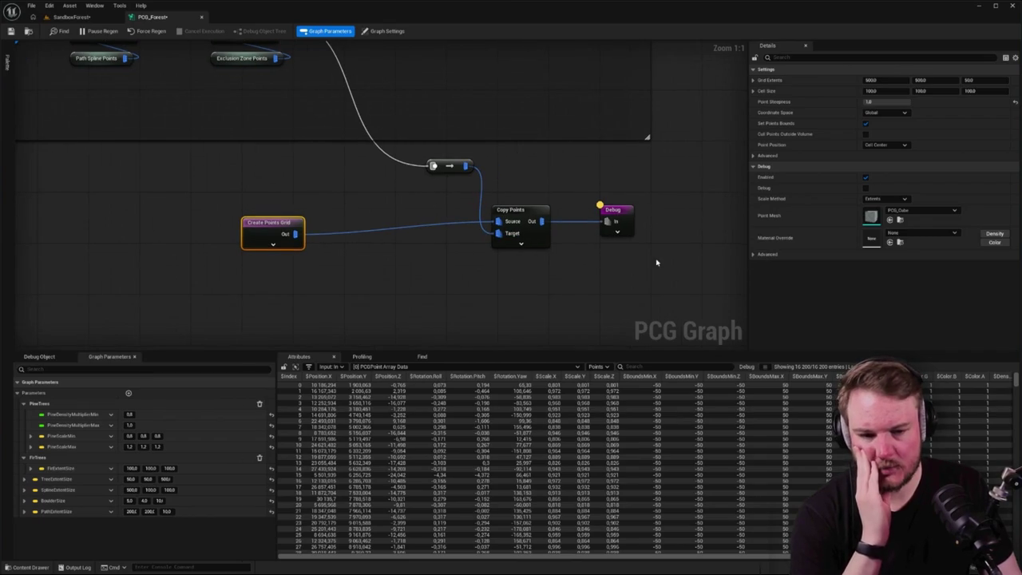
click(630, 215)
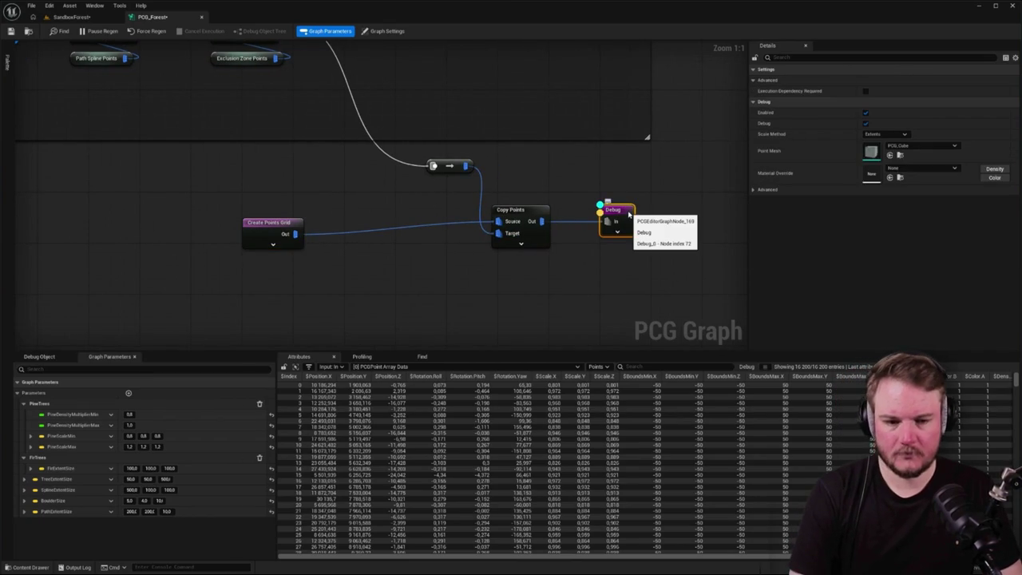
click(70, 17)
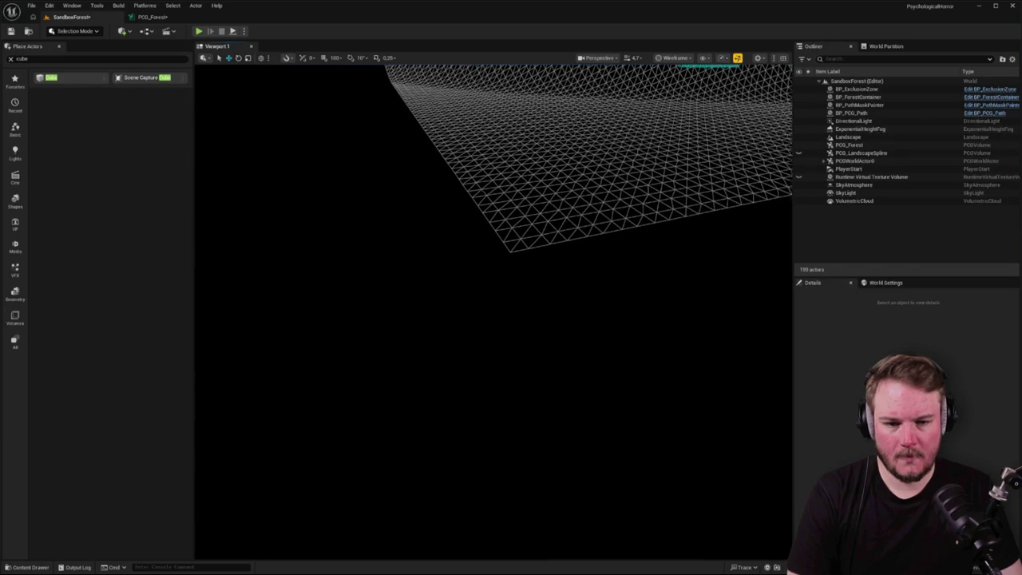
- Switch the viewport from wireframe to unlit then lit, fly through the forest, and return
scroll(443, 181, up, 5)
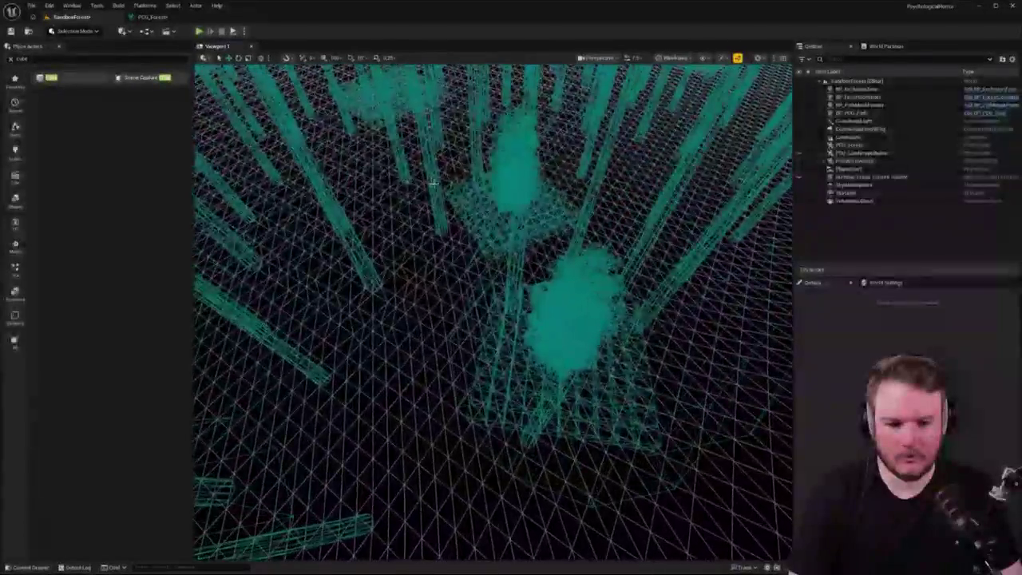
key(alt+3)
key(alt+4)
drag(445, 189, 445, 189)
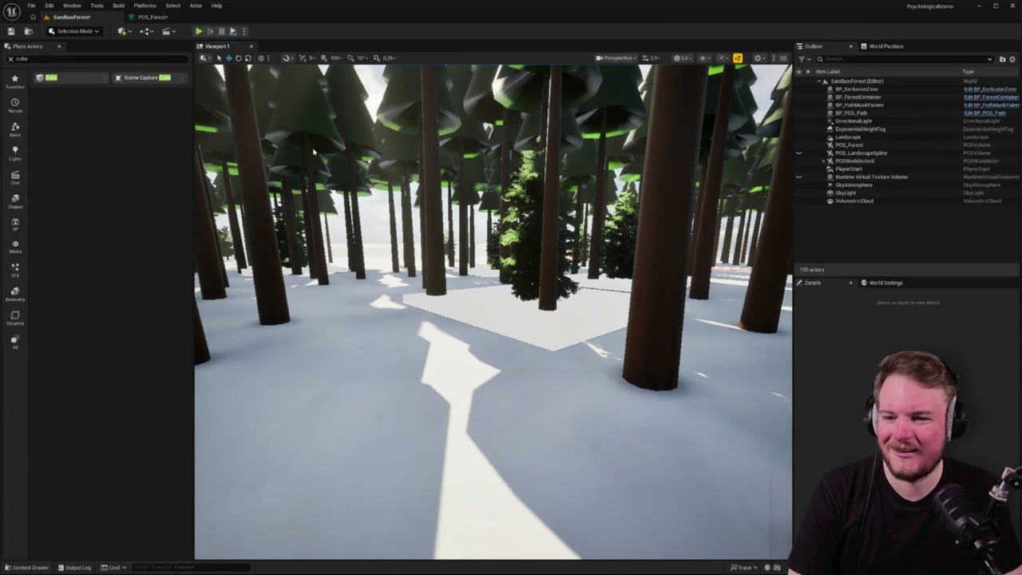
click(152, 17)
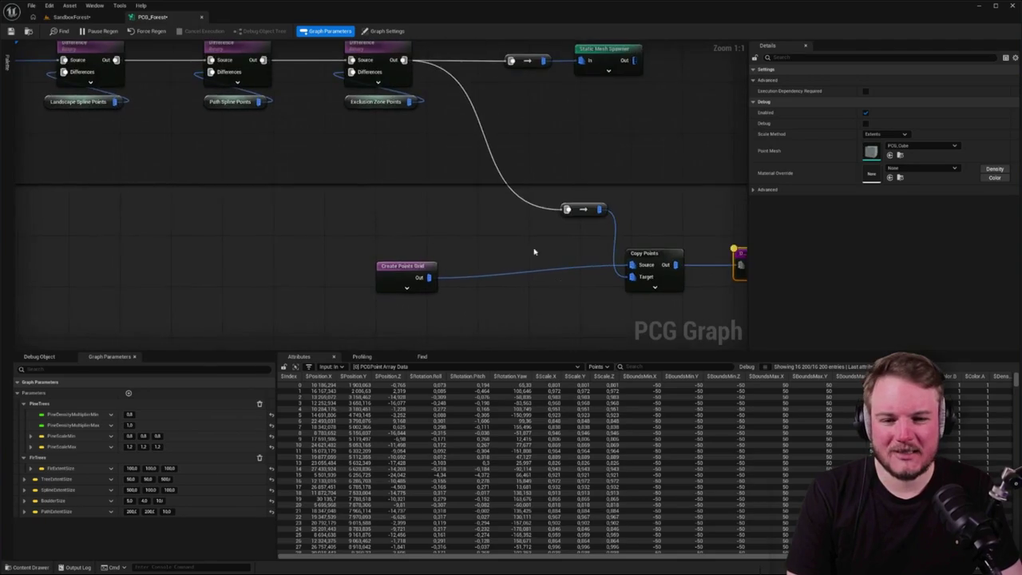
- Place Create Points Grid above the reroute and nudge Copy Points and the reroute
drag(420, 261, 401, 170)
mouse_move(289, 193)
mouse_down()
mouse_move(435, 177)
mouse_move(439, 159)
mouse_move(429, 223)
mouse_move(408, 206)
mouse_up()
drag(531, 187, 511, 182)
drag(382, 152, 450, 212)
drag(411, 139, 453, 240)
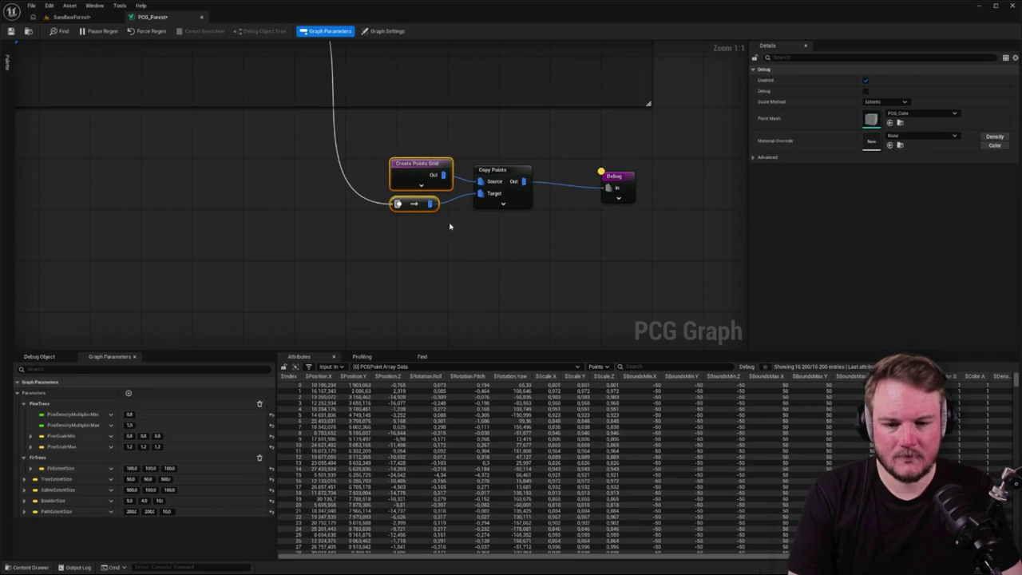
click(417, 279)
drag(424, 209, 431, 212)
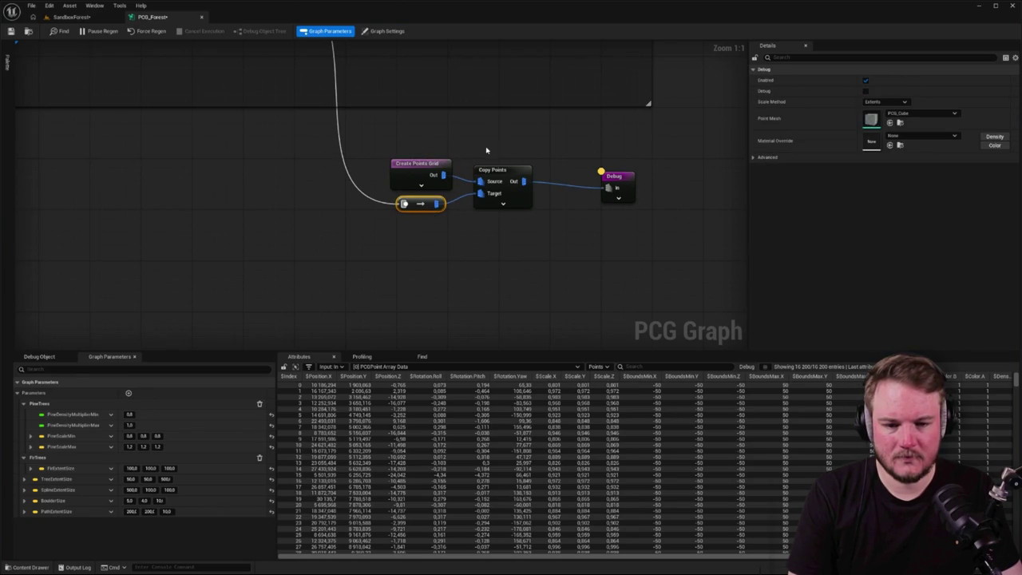
- Move the Debug node lower, then zoom out and pan to the Difference row
drag(334, 126, 472, 256)
mouse_move(636, 204)
mouse_down()
mouse_move(638, 248)
mouse_move(675, 282)
mouse_up()
scroll(566, 187, down, 2)
mouse_move(531, 155)
mouse_down()
mouse_move(543, 225)
mouse_move(598, 263)
mouse_move(598, 349)
mouse_move(587, 349)
mouse_move(598, 295)
mouse_move(543, 218)
mouse_up()
drag(511, 134, 667, 204)
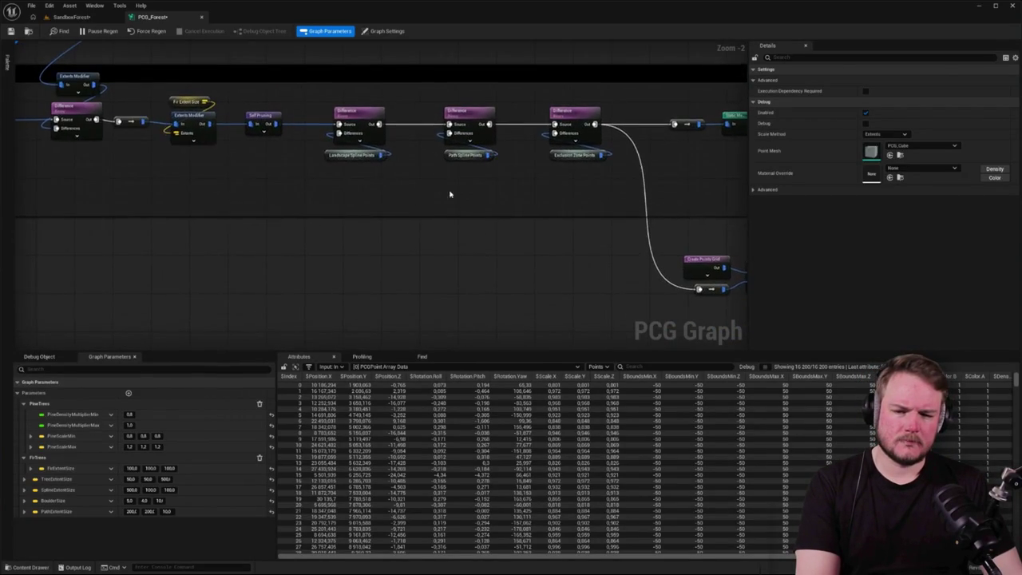
drag(504, 191, 637, 257)
drag(153, 142, 258, 207)
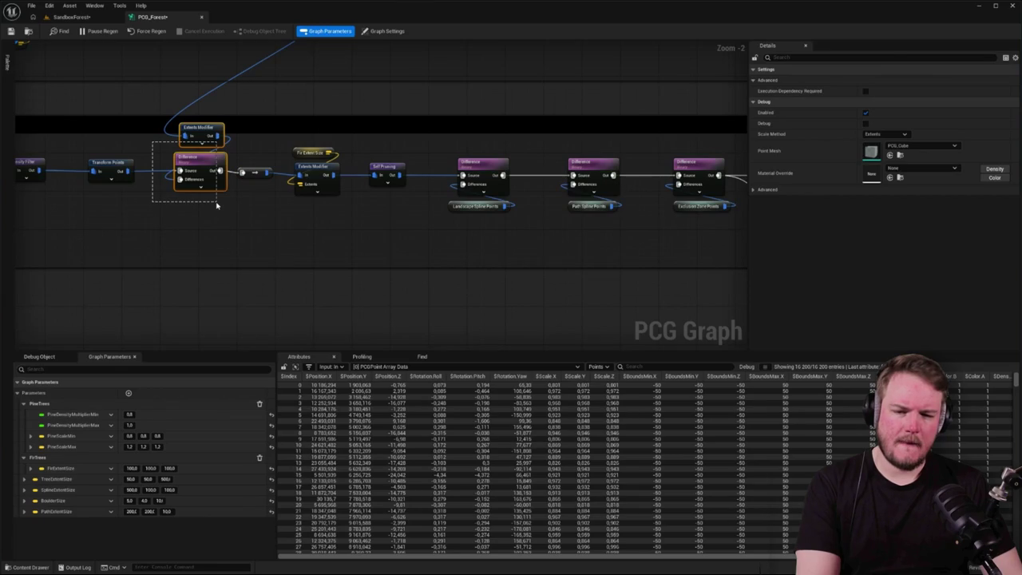
drag(217, 206, 249, 199)
mouse_move(247, 145)
mouse_down()
mouse_move(306, 215)
mouse_move(304, 291)
mouse_move(426, 170)
mouse_move(277, 131)
mouse_up()
scroll(303, 289, up, 2)
drag(429, 189, 269, 170)
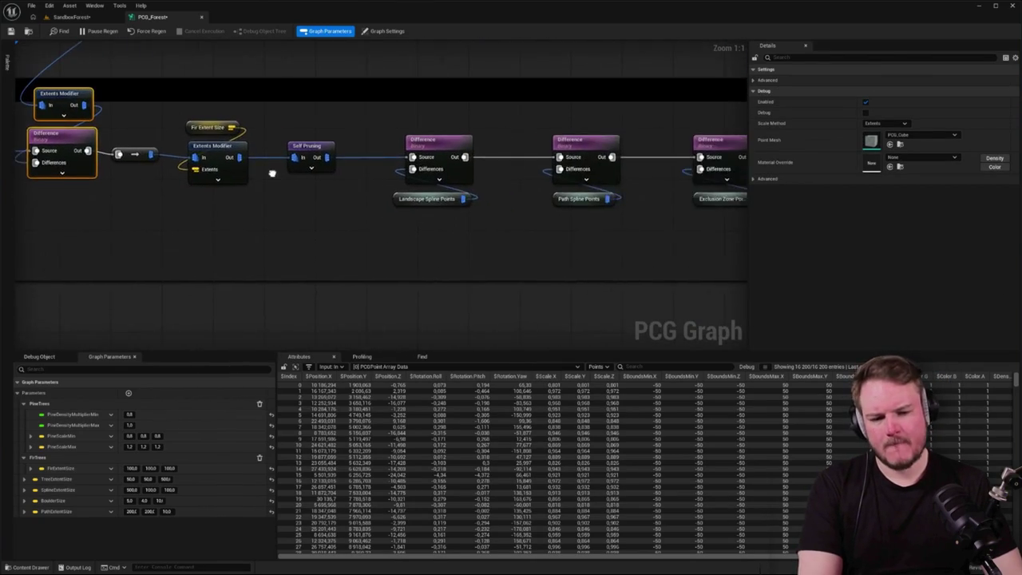
mouse_move(569, 212)
mouse_down()
mouse_move(344, 194)
mouse_move(418, 168)
mouse_move(250, 136)
mouse_move(250, 162)
mouse_up()
scroll(190, 138, down, 2)
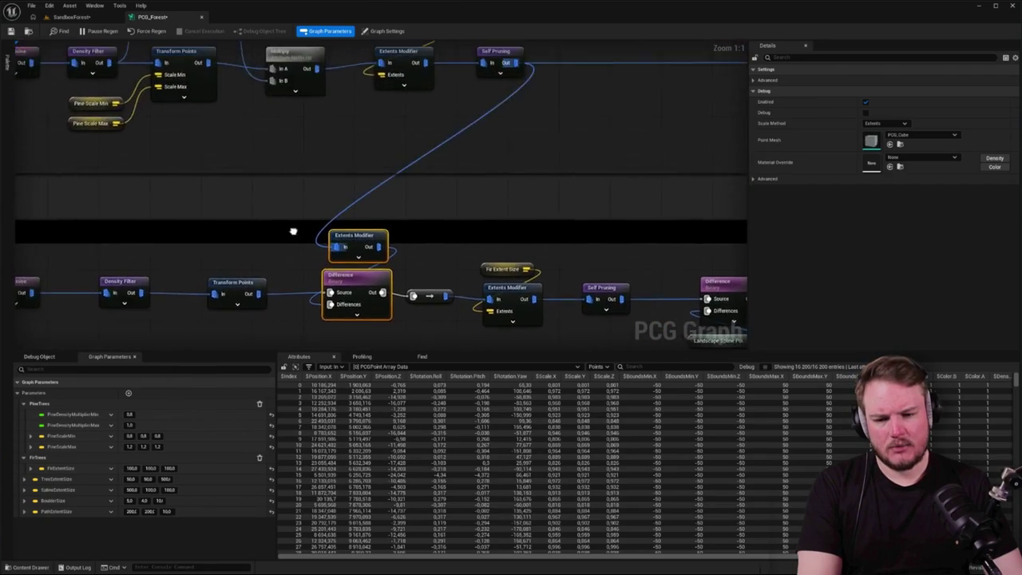
scroll(328, 114, down, 5)
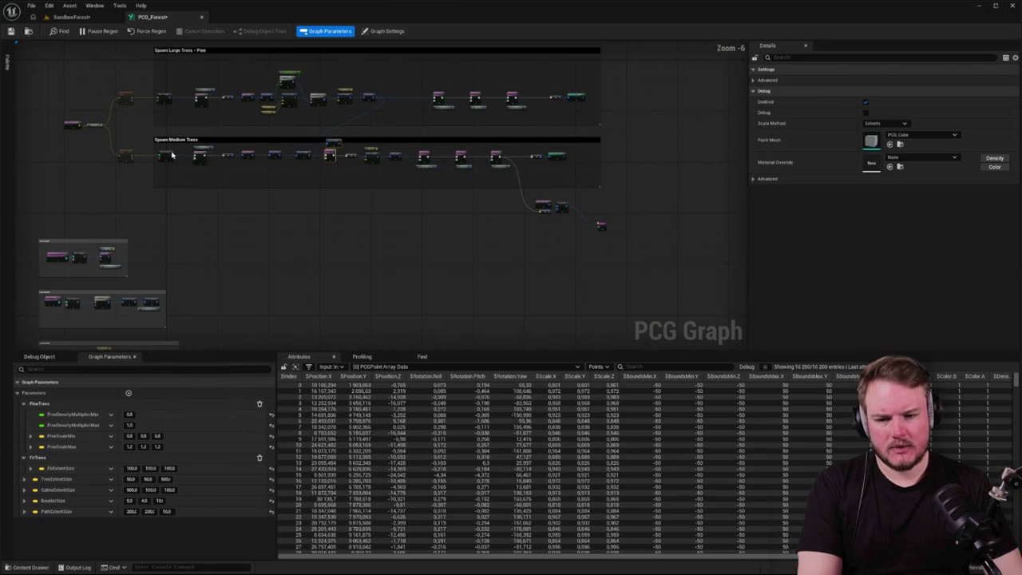
drag(165, 151, 565, 173)
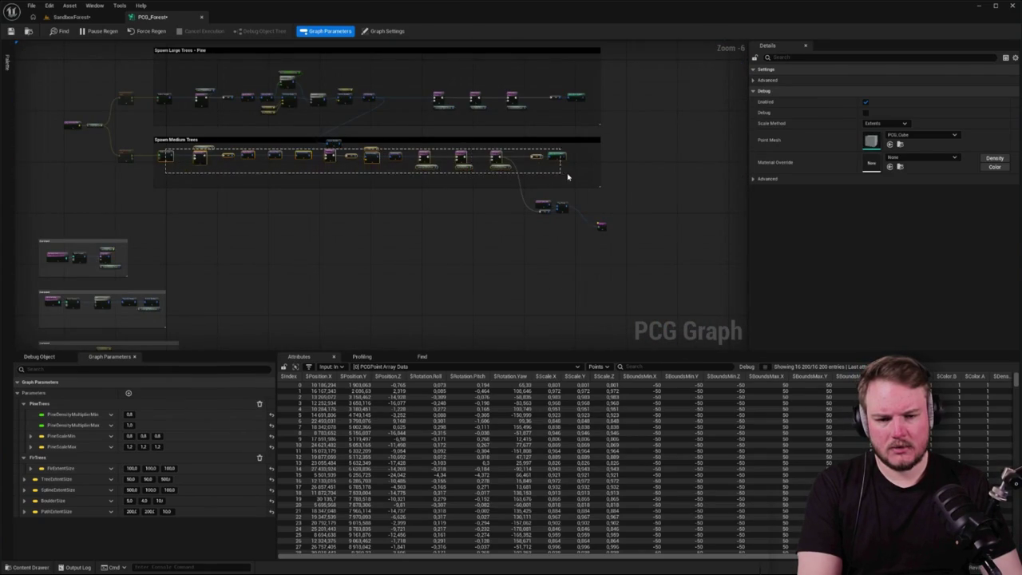
scroll(448, 154, up, 5)
mouse_move(88, 112)
mouse_down()
mouse_move(107, 130)
mouse_move(253, 161)
mouse_move(205, 186)
mouse_move(271, 196)
mouse_up()
scroll(253, 161, up, 1)
- Create a named reroute from the pine Extents Modifier output via a 'rerou' search
text(rerou)
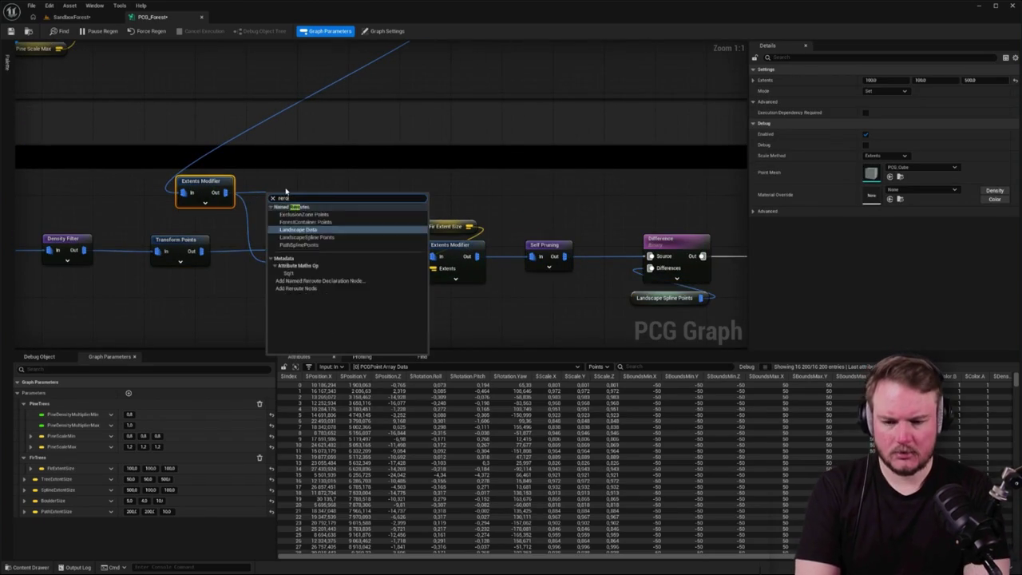
key(Down)
key(Down)
key(Down)
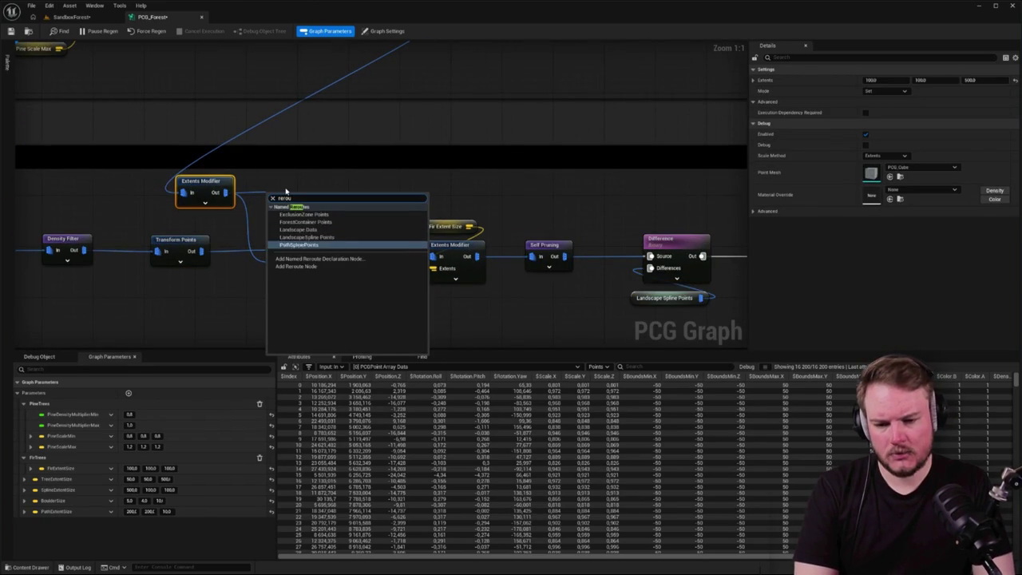
key(Up)
key(Return)
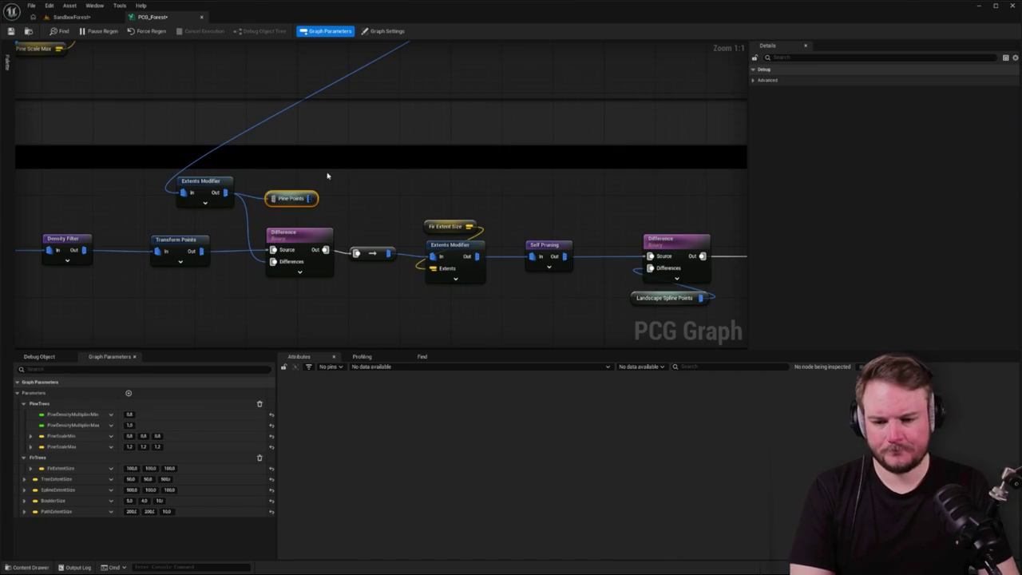
- Move the Create Points Grid, reroute and Copy Points nodes to the left
mouse_move(275, 270)
mouse_down()
mouse_move(316, 219)
mouse_move(296, 271)
mouse_move(277, 272)
mouse_move(318, 205)
mouse_move(153, 159)
mouse_up()
drag(480, 263, 285, 171)
mouse_move(414, 172)
mouse_down()
mouse_move(503, 239)
mouse_move(81, 259)
mouse_up()
drag(129, 207, 456, 187)
scroll(249, 207, down, 3)
scroll(110, 132, up, 3)
- Copy a Difference node and paste it beside Copy Points
click(297, 148)
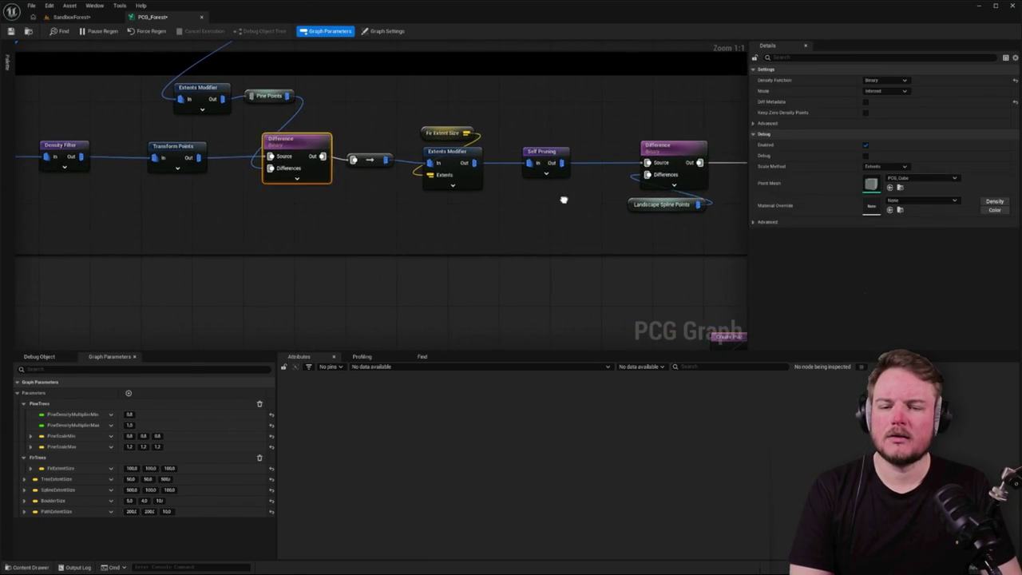
drag(719, 264, 424, 180)
drag(565, 249, 474, 202)
key(ctrl+v)
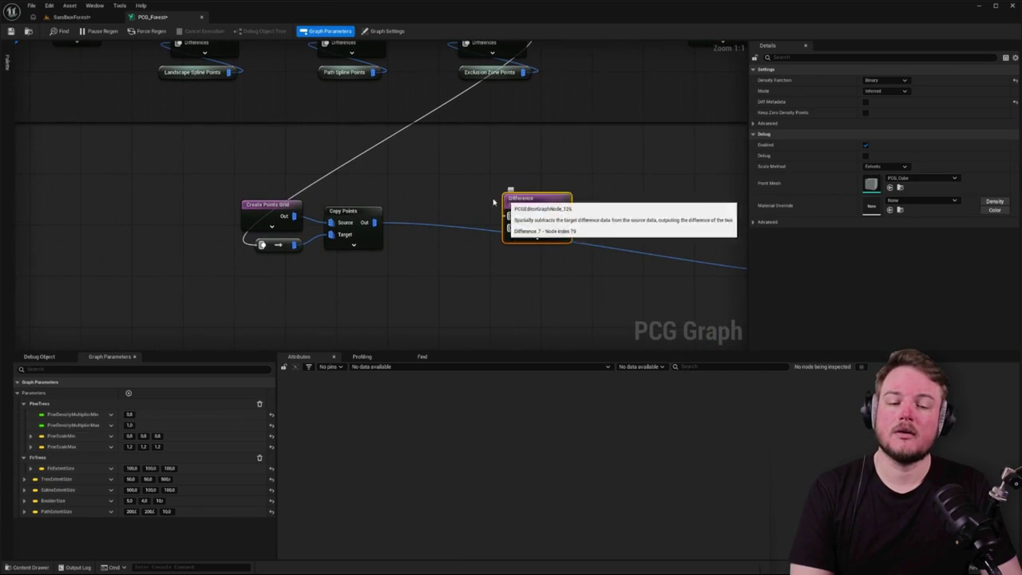
- Wire Copy Points into the new Difference Source and a Pine Points reroute into Differences
click(450, 216)
mouse_move(374, 222)
mouse_down()
mouse_move(392, 230)
mouse_move(511, 217)
mouse_up()
right_click(433, 176)
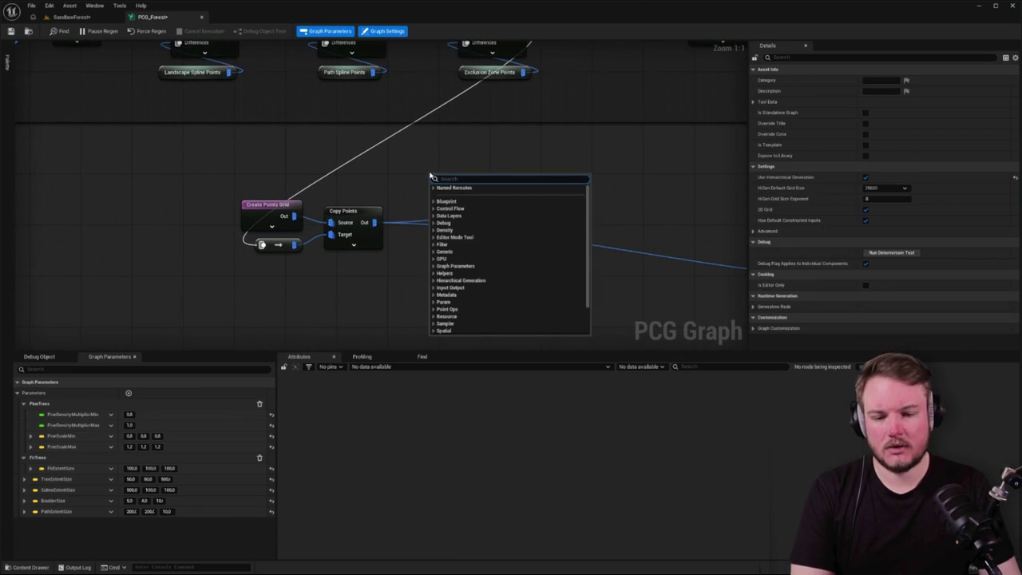
click(455, 187)
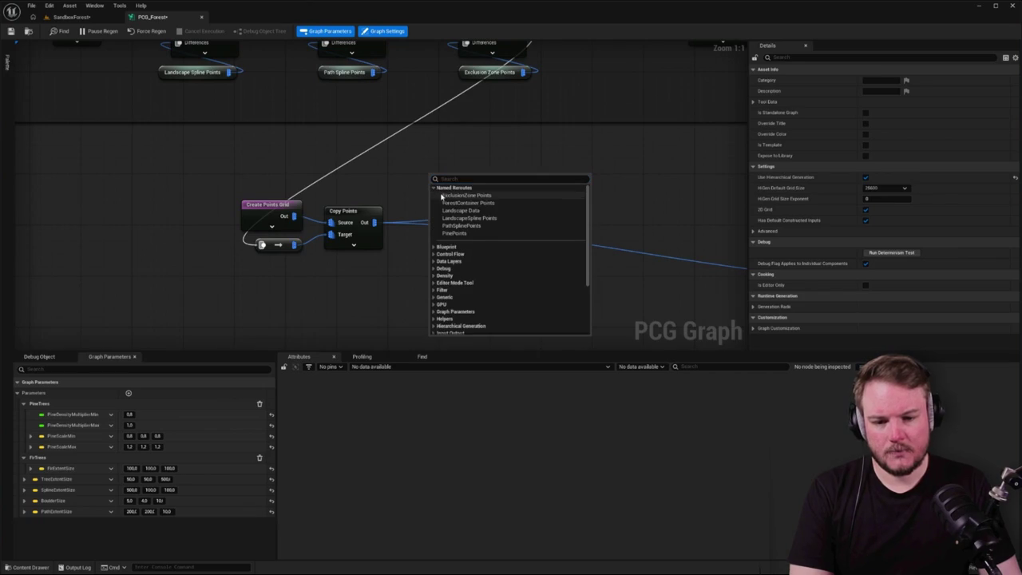
click(453, 233)
drag(472, 182, 516, 236)
click(469, 243)
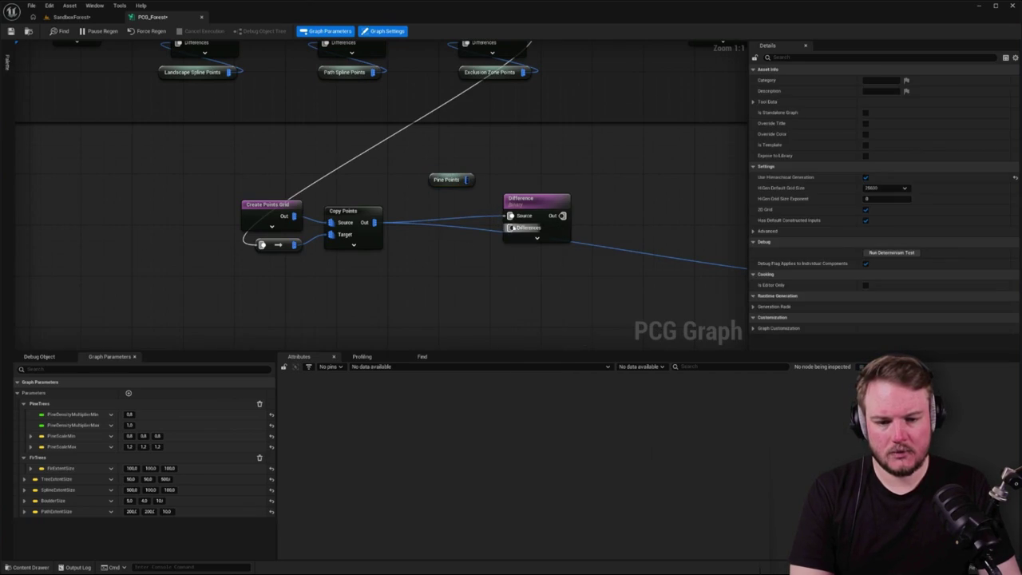
mouse_move(453, 180)
mouse_down()
mouse_move(508, 167)
mouse_move(526, 180)
mouse_up()
- Connect the Difference output to Debug, then view the 13,202-point result in SandboxForest
mouse_move(563, 211)
mouse_down()
mouse_move(529, 197)
mouse_move(490, 227)
mouse_move(385, 189)
mouse_up()
drag(630, 253, 234, 175)
drag(490, 194, 668, 291)
drag(638, 241, 448, 235)
drag(391, 194, 493, 207)
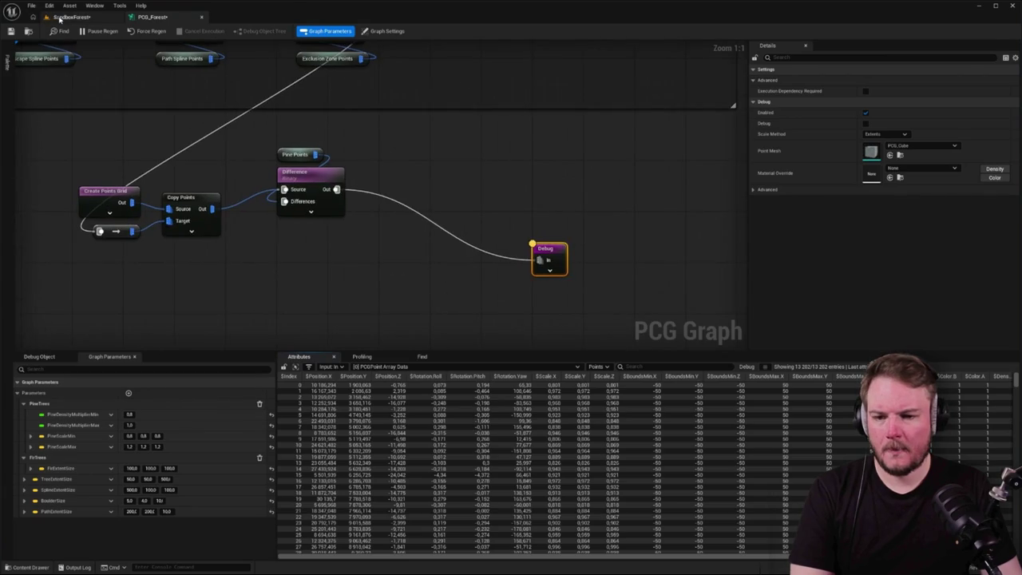
click(60, 18)
drag(454, 298, 454, 298)
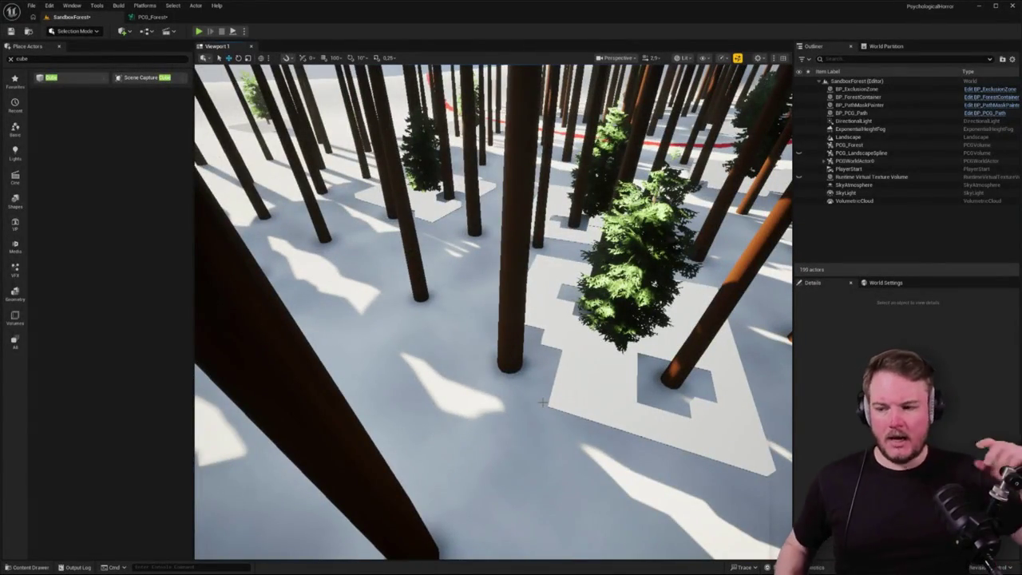
drag(479, 114, 479, 114)
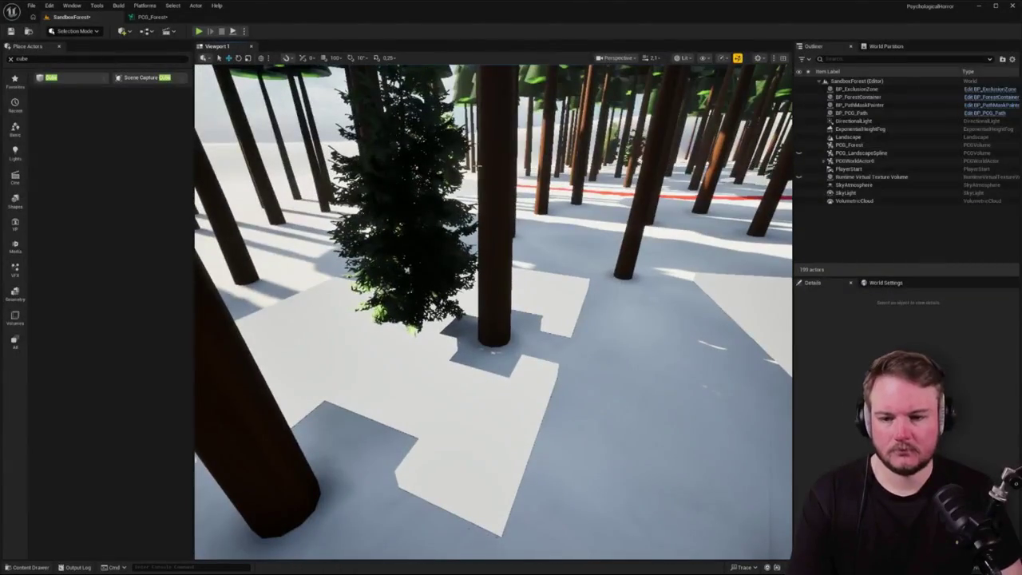
click(152, 16)
mouse_move(548, 224)
mouse_down()
mouse_move(468, 173)
mouse_move(618, 223)
mouse_move(594, 195)
mouse_up()
drag(304, 112, 399, 212)
mouse_move(371, 151)
mouse_down()
mouse_move(364, 171)
mouse_move(479, 165)
mouse_move(358, 137)
mouse_move(413, 164)
mouse_up()
text(rerou)
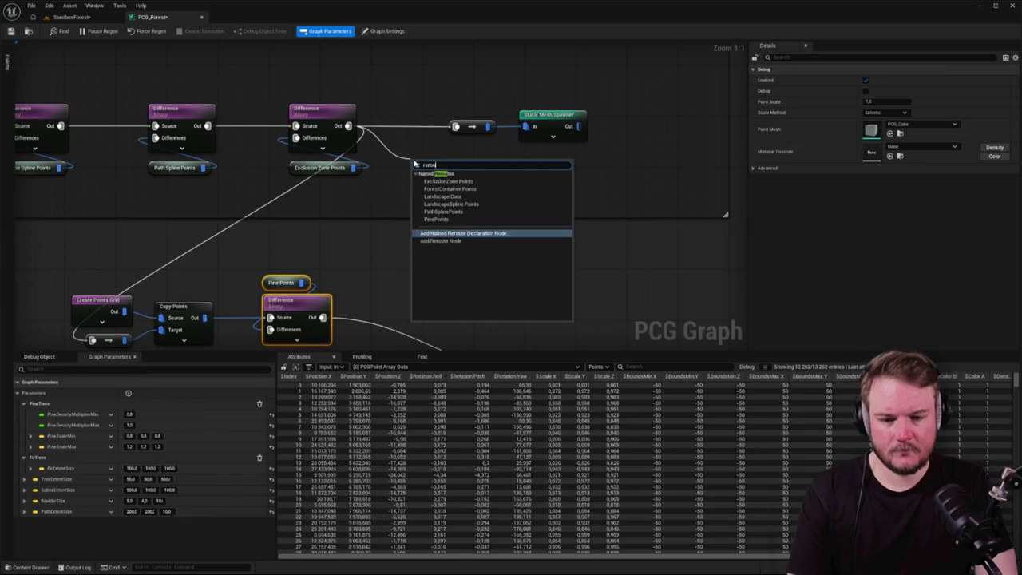
- Create a named reroute 'Fir Large Points' from the final Difference output
key(Return)
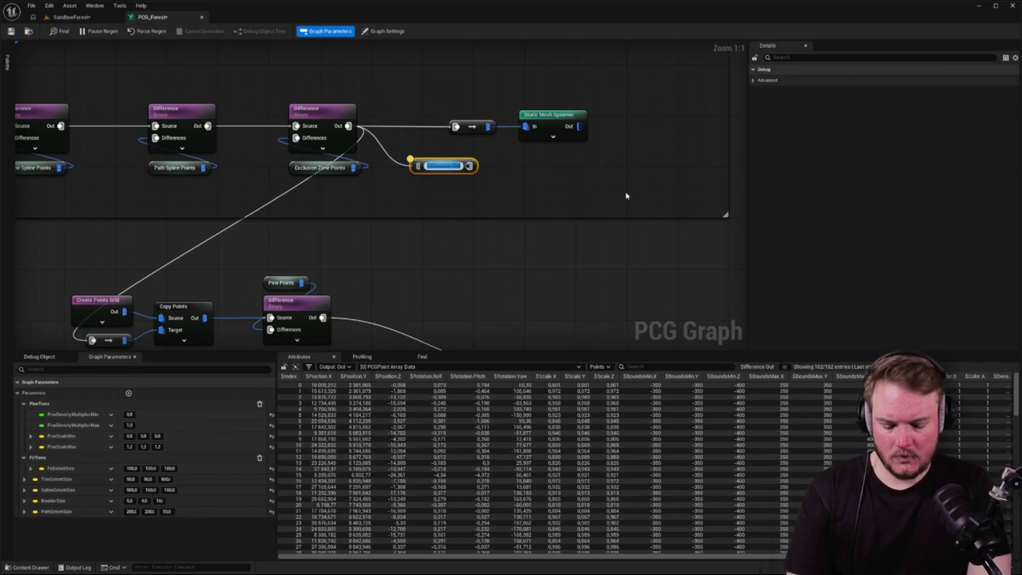
text(Fir Large)
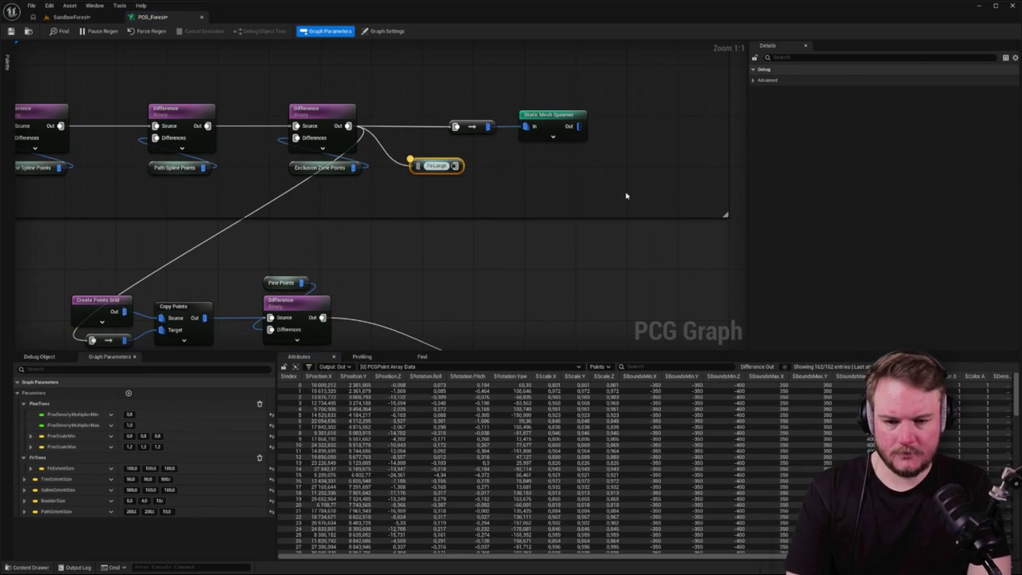
text( Points)
key(Return)
mouse_move(465, 165)
mouse_down()
mouse_move(477, 134)
mouse_move(454, 127)
mouse_up()
drag(435, 165, 399, 123)
- Add a Fir Large Points reroute near the grid and wire it into Copy Points Target
drag(418, 192, 644, 51)
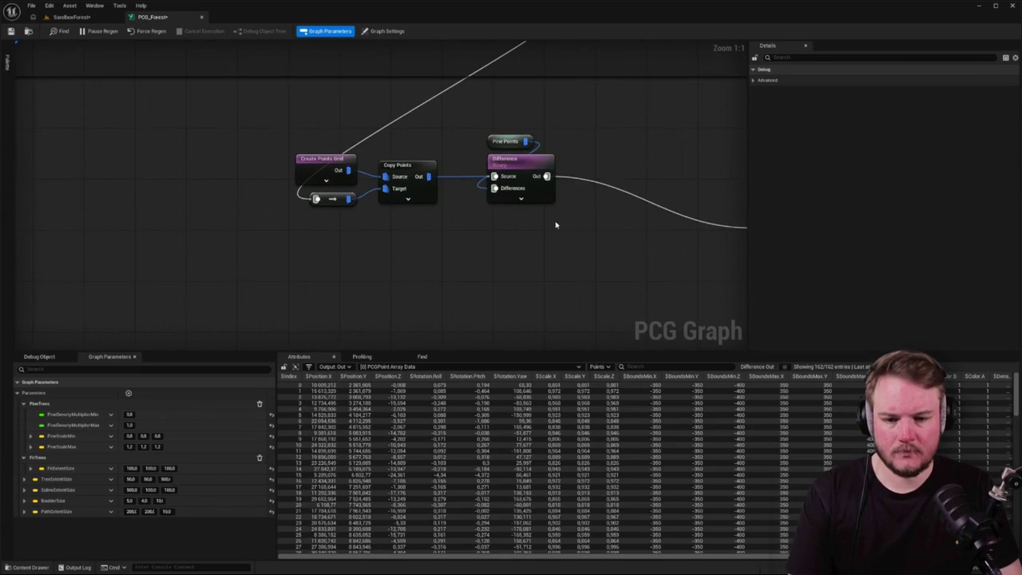
click(258, 239)
right_click(268, 235)
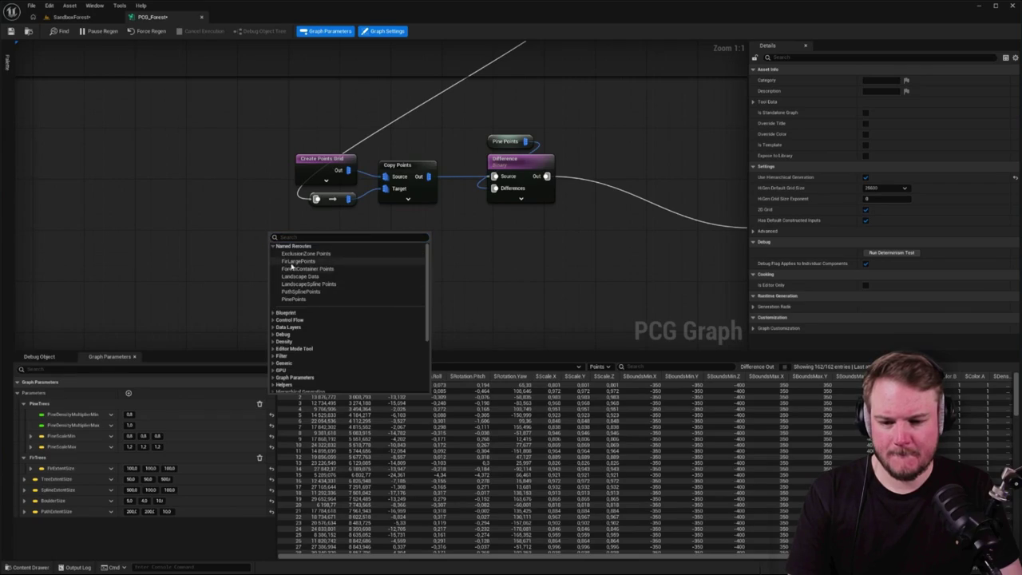
click(297, 261)
mouse_move(317, 237)
mouse_down()
mouse_move(314, 205)
mouse_move(277, 229)
mouse_move(265, 199)
mouse_up()
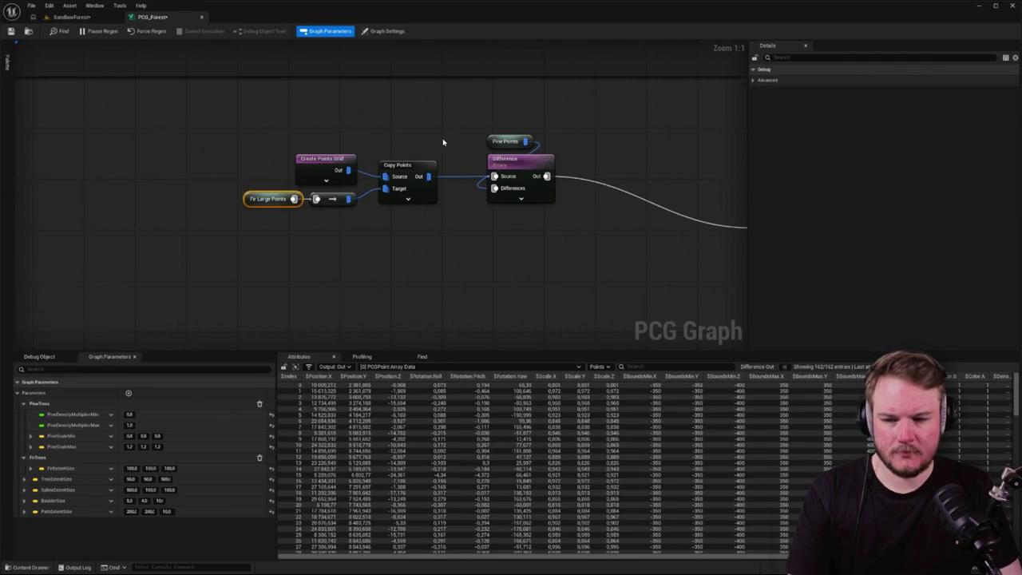
- Move the Difference and Debug nodes aside and inspect the medium trees' Spatial Noise settings
scroll(443, 141, down, 5)
drag(216, 103, 365, 164)
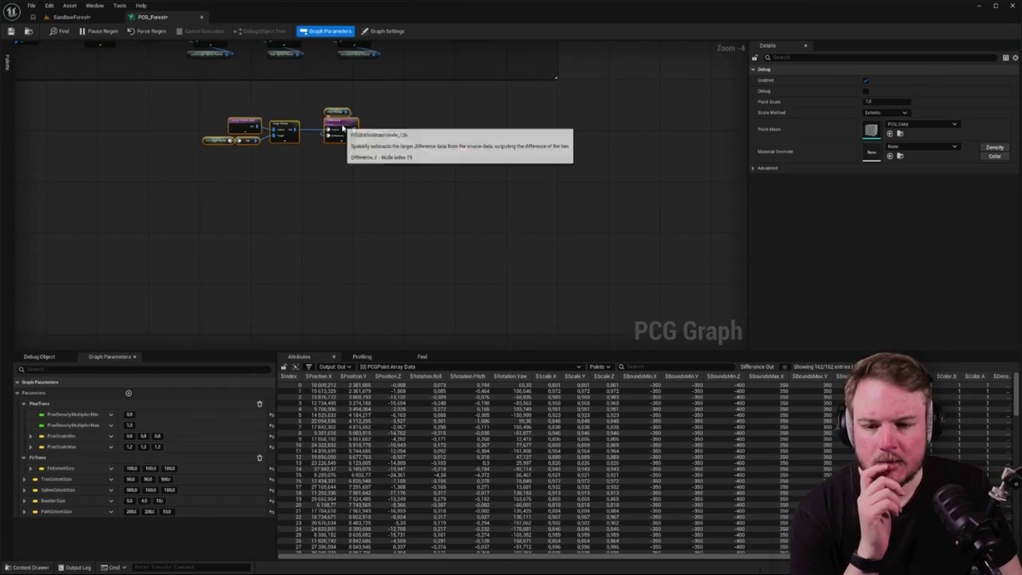
drag(343, 127, 229, 194)
drag(466, 154, 287, 240)
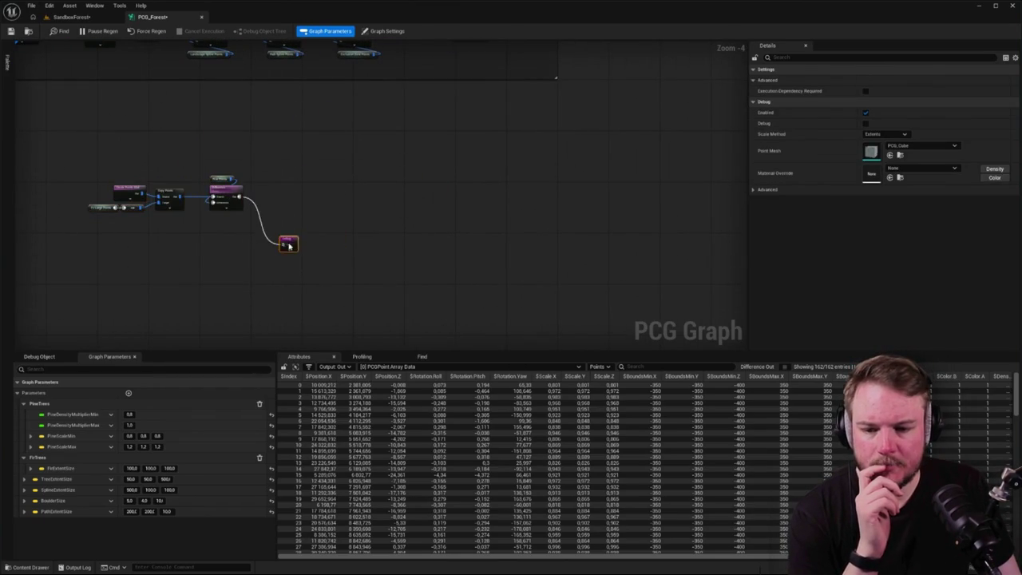
scroll(417, 154, up, 3)
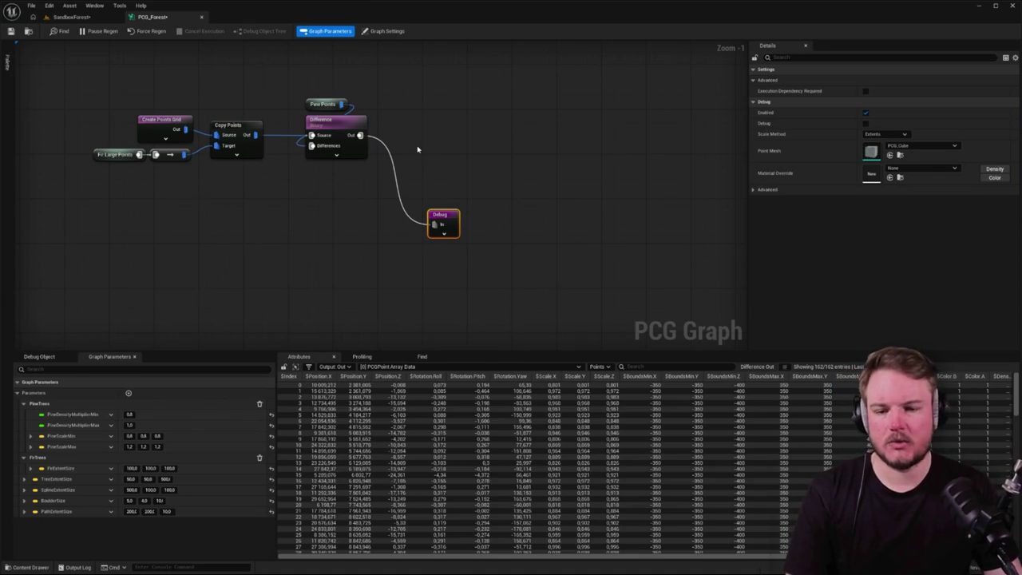
scroll(375, 141, down, 5)
scroll(408, 154, up, 4)
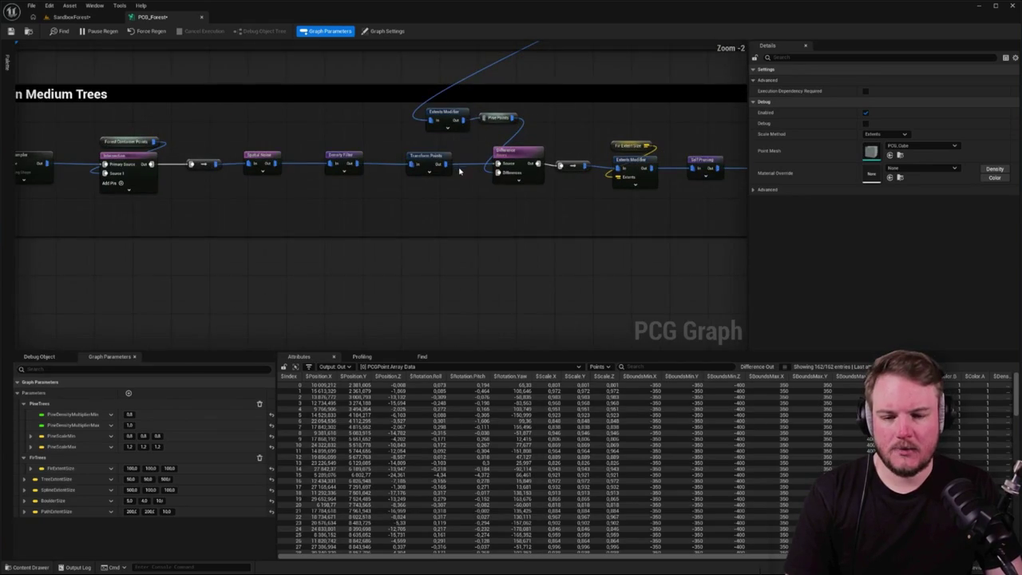
drag(406, 190, 513, 184)
mouse_move(194, 127)
mouse_down()
mouse_move(395, 188)
mouse_move(478, 197)
mouse_up()
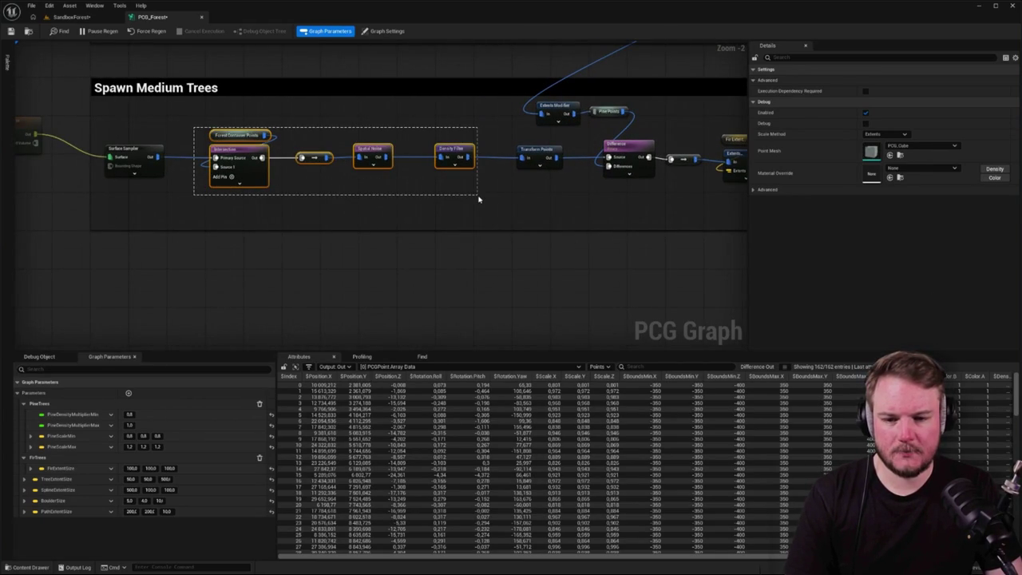
click(380, 148)
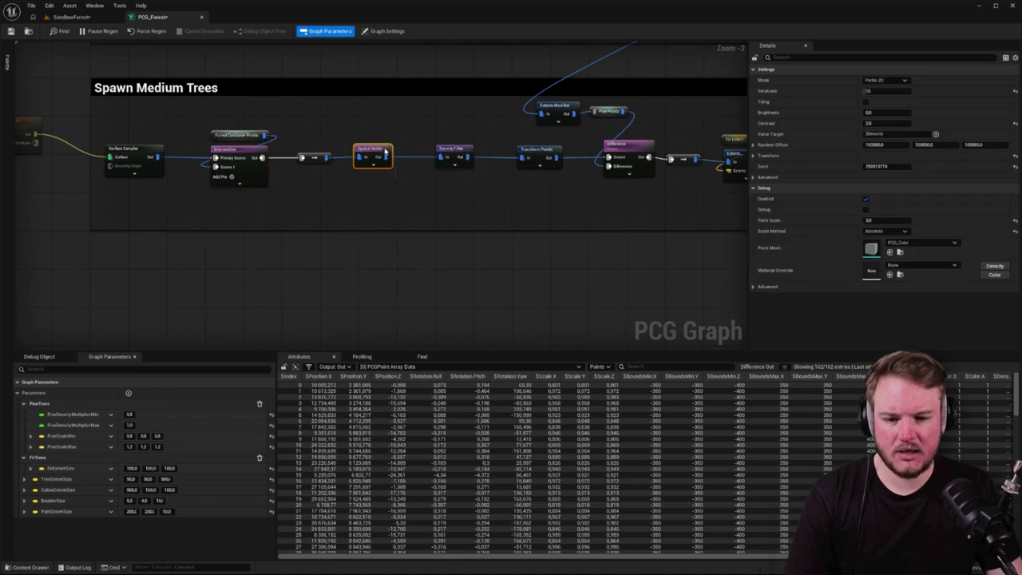
- Add a Density Noise node after Difference and wire its output into Debug instead of Difference
mouse_move(448, 213)
mouse_down()
mouse_move(575, 297)
mouse_move(520, 285)
mouse_move(503, 218)
mouse_up()
text(density)
key(Down)
key(Down)
key(Down)
key(Down)
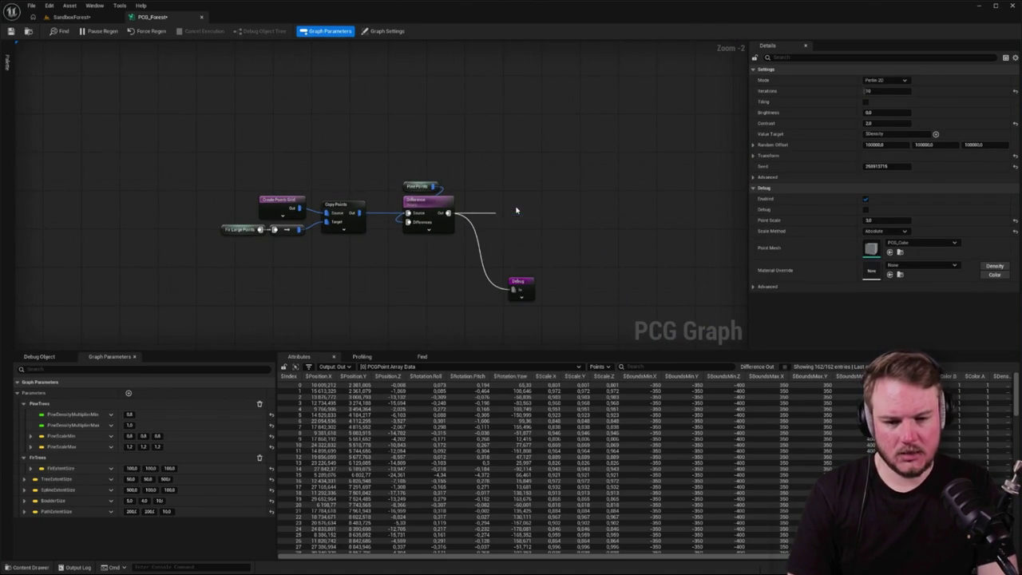
key(Return)
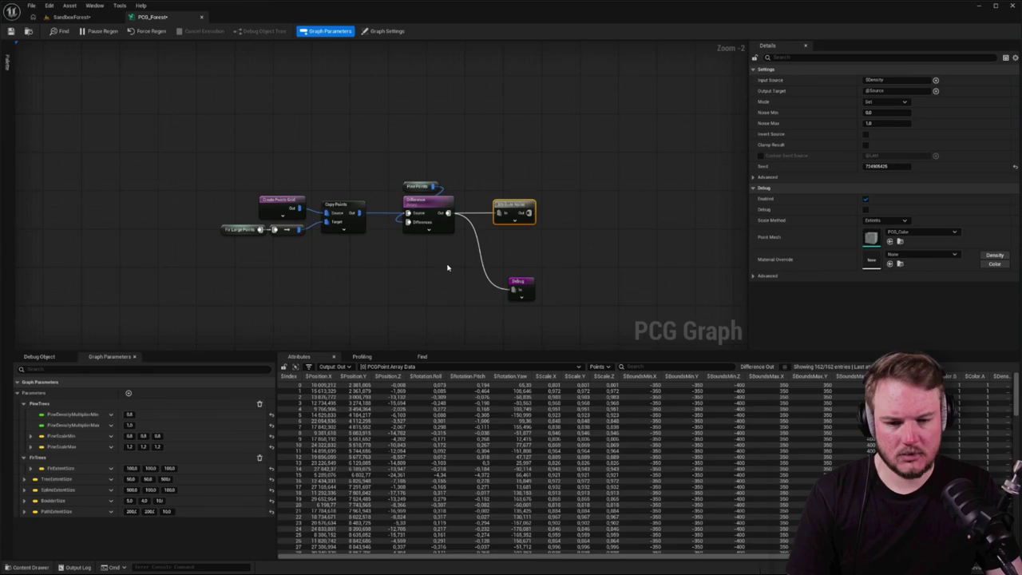
alt+click(512, 289)
ctrl+click(511, 280)
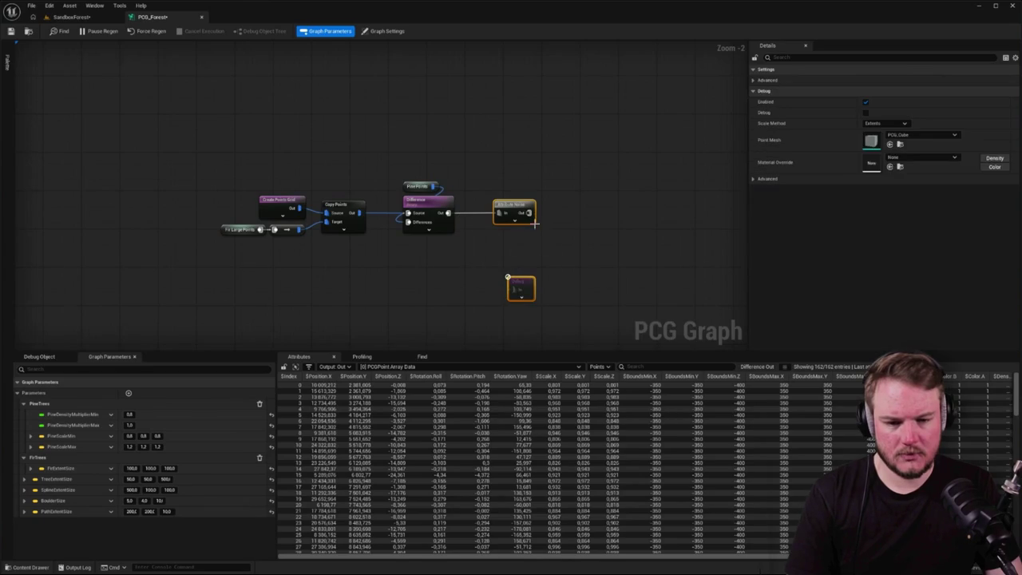
drag(528, 212, 513, 289)
click(152, 77)
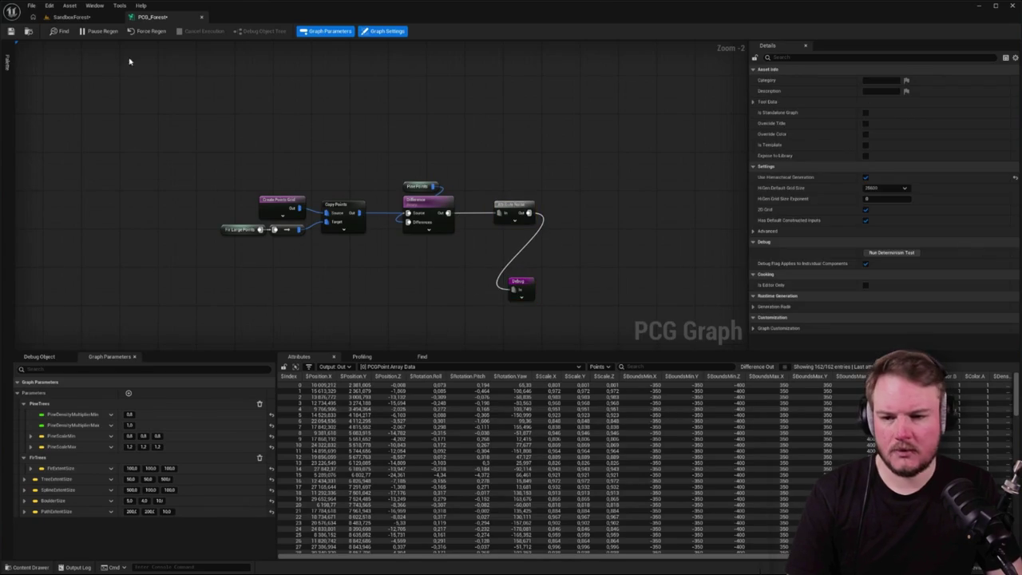
- Check the noise preview in the level, then add a Density Filter after the noise node
click(86, 18)
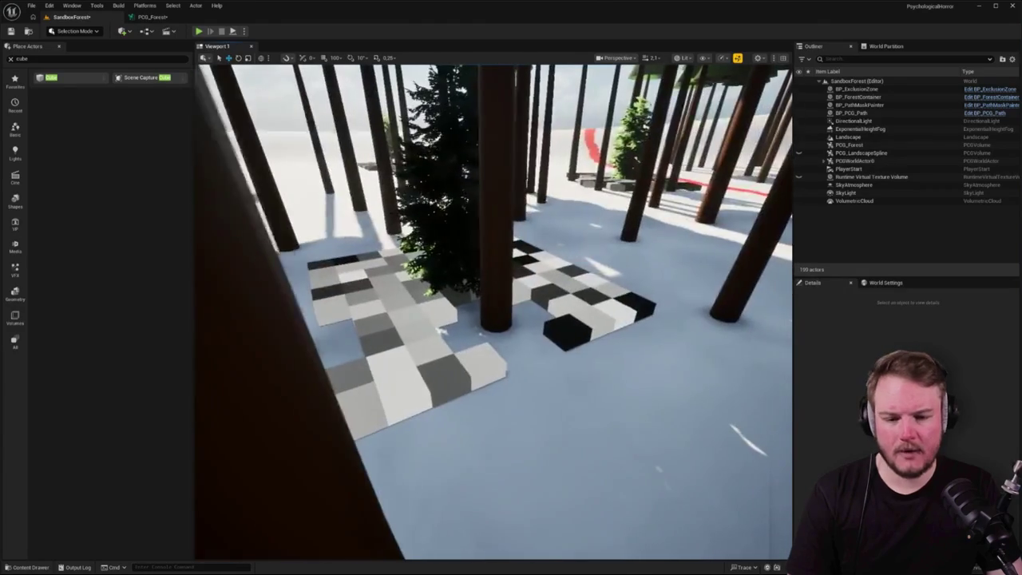
click(152, 17)
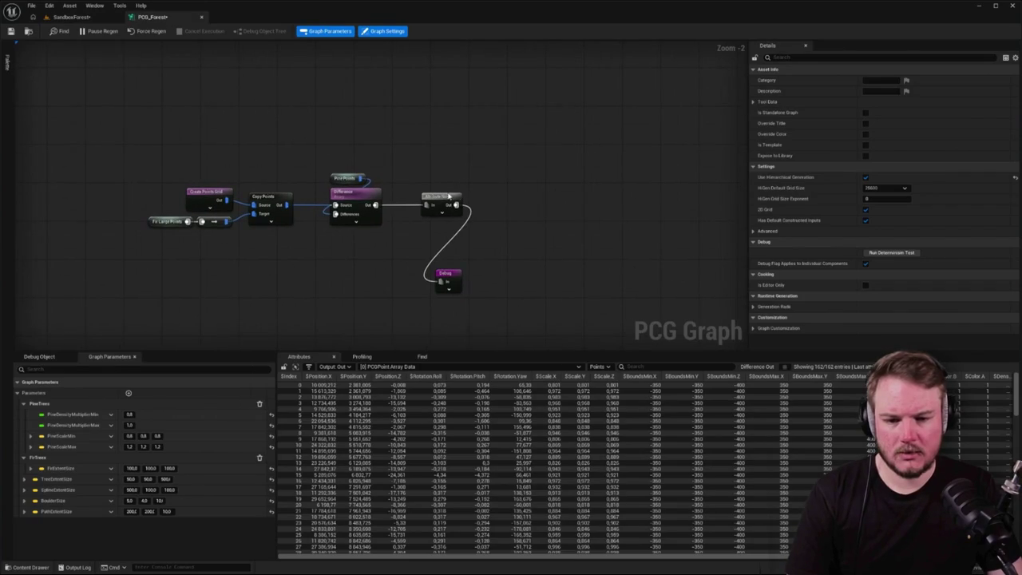
click(448, 195)
mouse_move(438, 198)
mouse_down()
mouse_move(404, 197)
mouse_move(476, 211)
mouse_up()
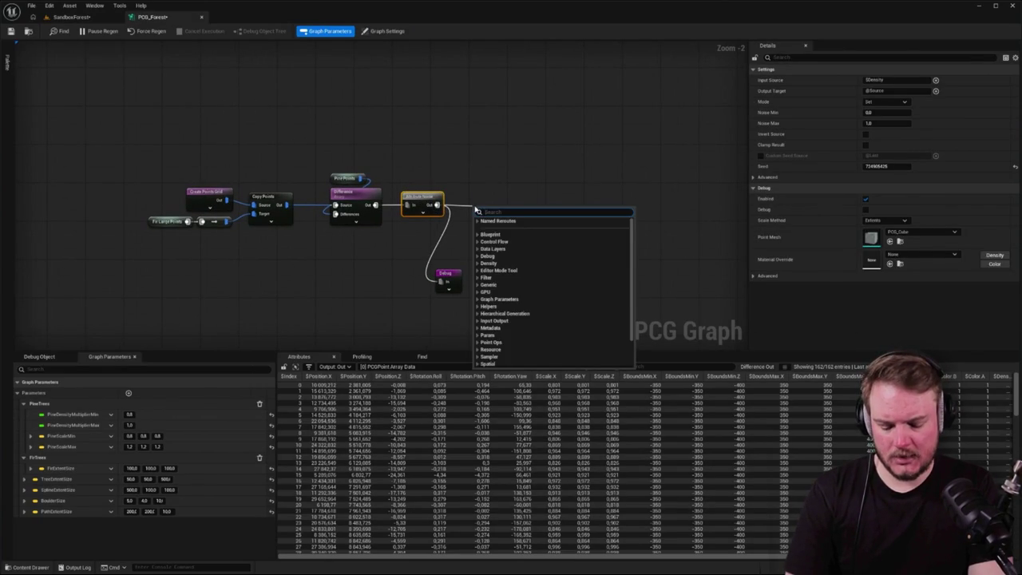
text(densi)
key(Down)
key(Down)
key(Down)
key(Up)
key(Return)
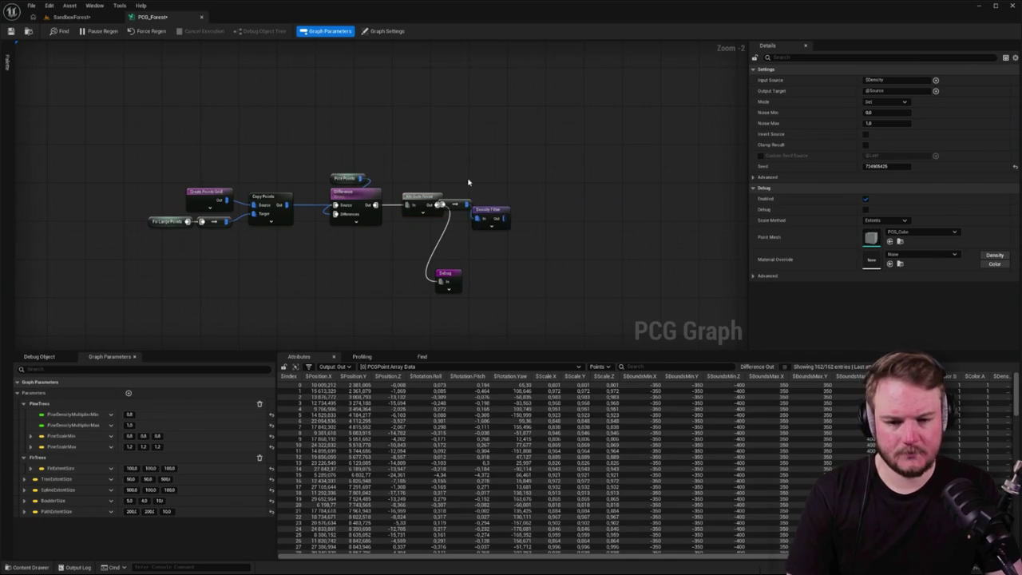
click(489, 213)
drag(489, 212, 546, 210)
- Feed Debug from the Density Filter, set its lower bound to about 0.72, and check the level
scroll(435, 237, up, 2)
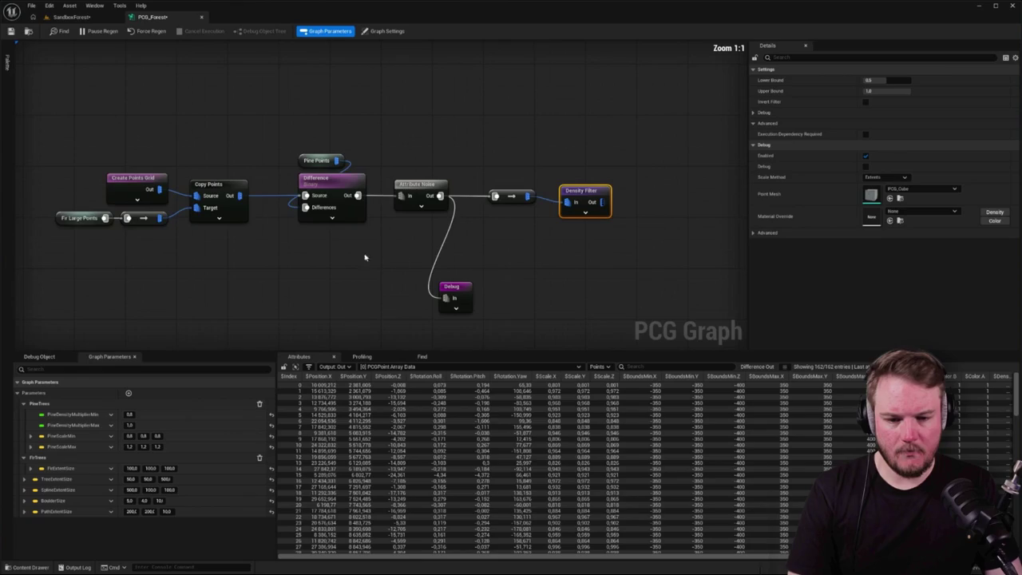
alt+click(446, 298)
drag(452, 287, 673, 268)
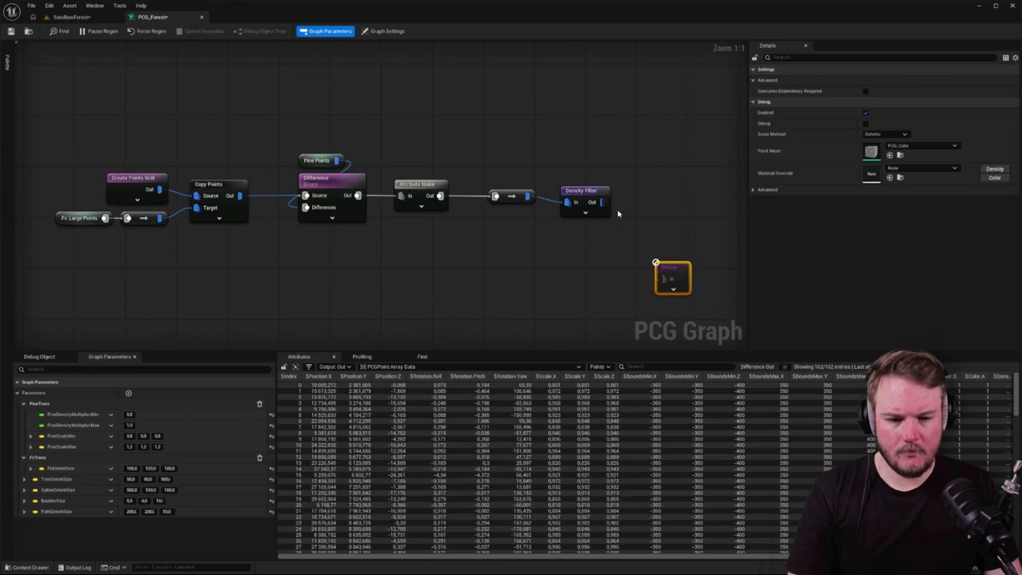
drag(629, 243, 660, 279)
click(583, 191)
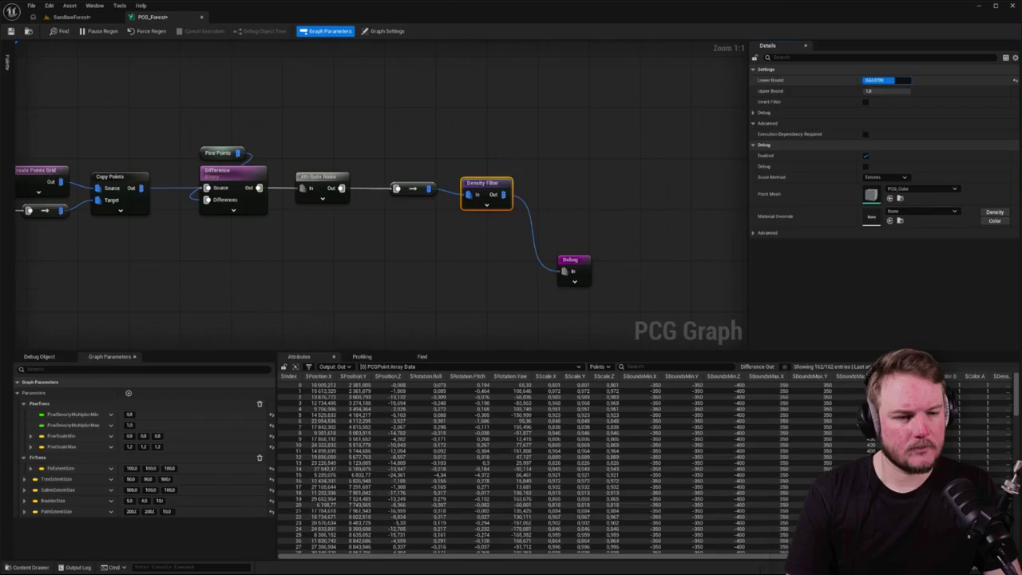
click(71, 16)
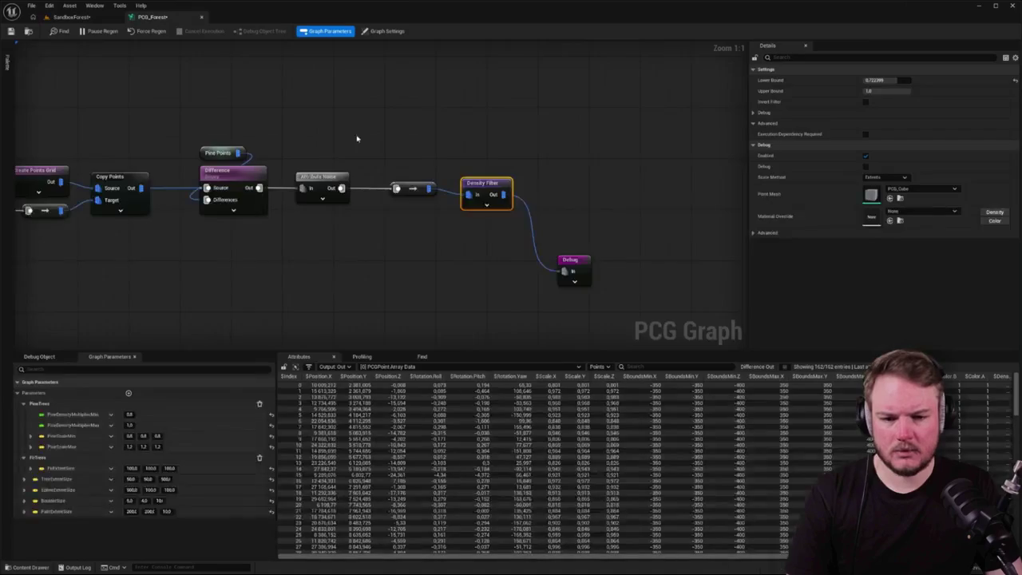
click(151, 17)
drag(365, 203, 428, 199)
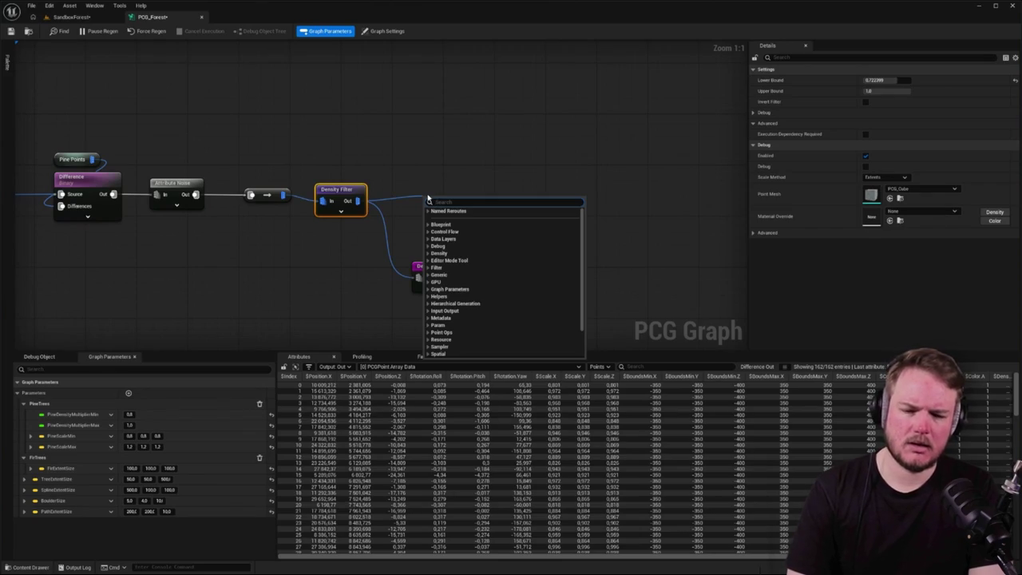
- Add a Transform Points node after the Density Filter, searching 'trans'
text(trans)
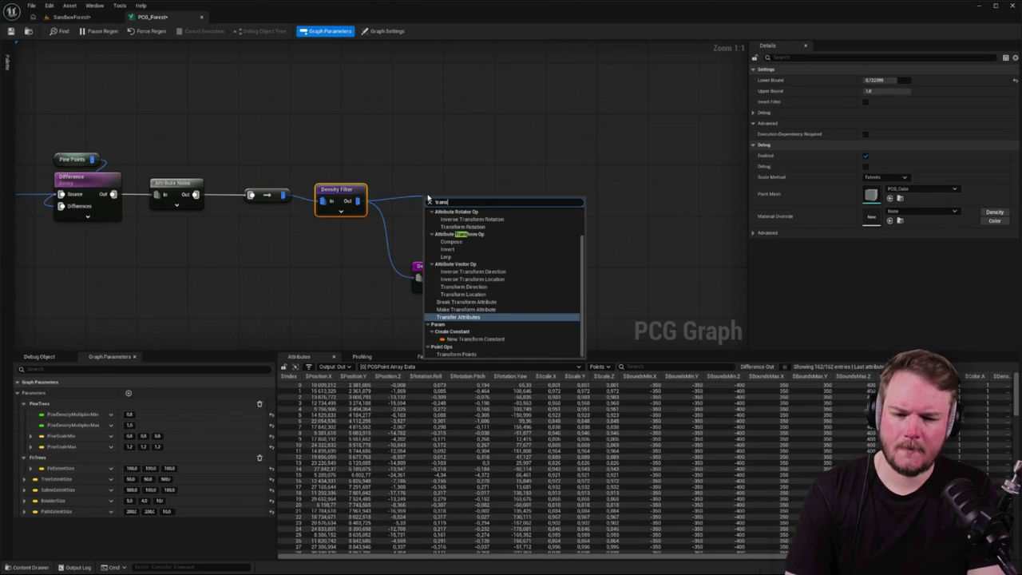
key(Up)
key(Up)
key(Up)
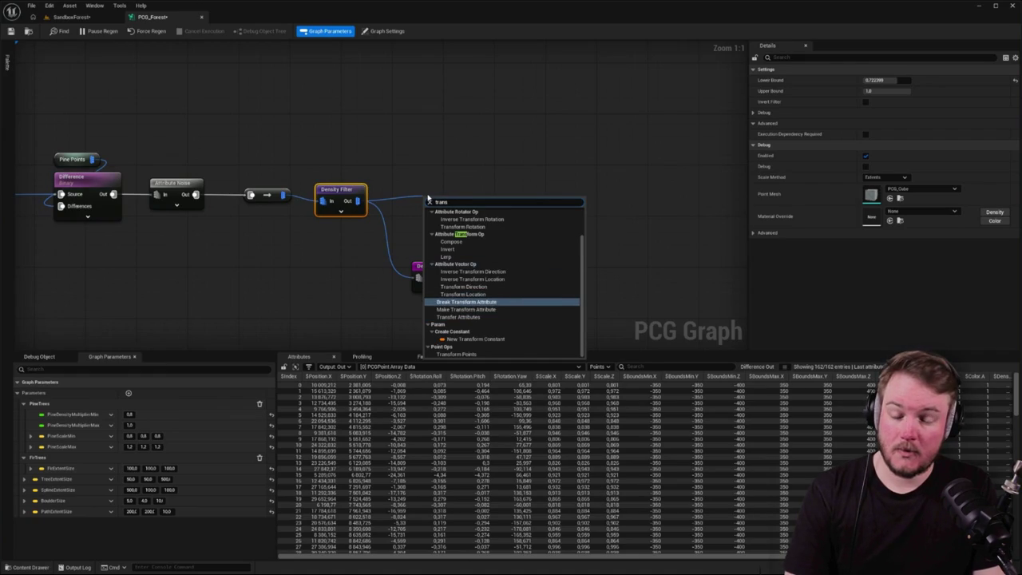
key(Down)
key(Down)
key(Down)
key(Return)
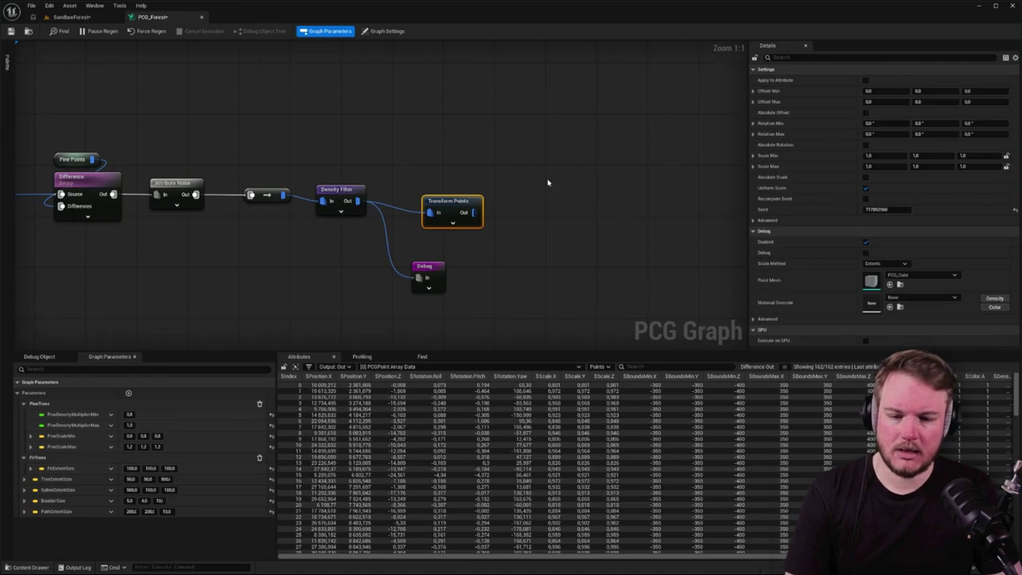
drag(451, 206, 447, 194)
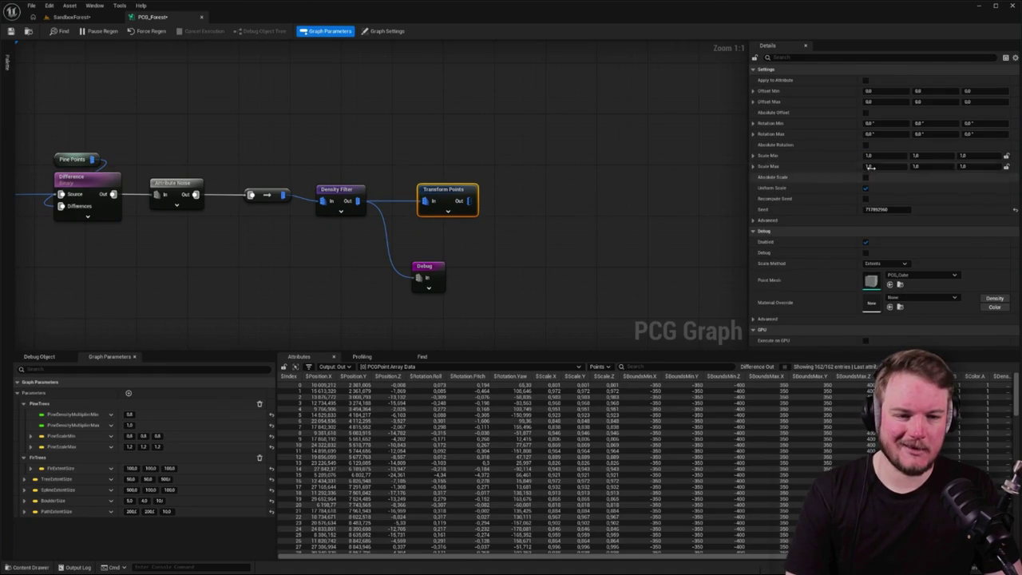
- Set Transform Points' X/Y offset to ±90 and yaw rotation to 0–360
click(878, 91)
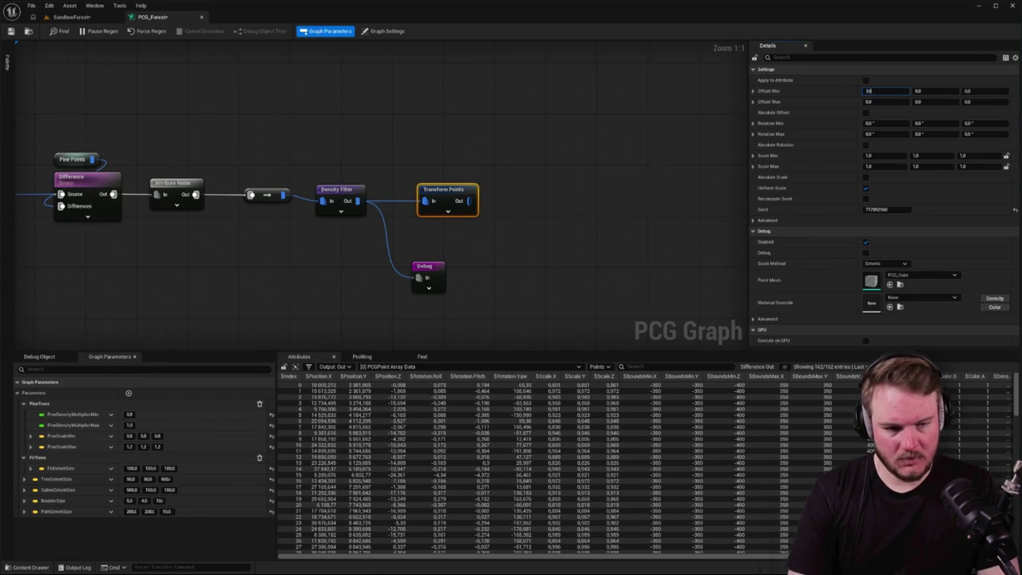
click(870, 91)
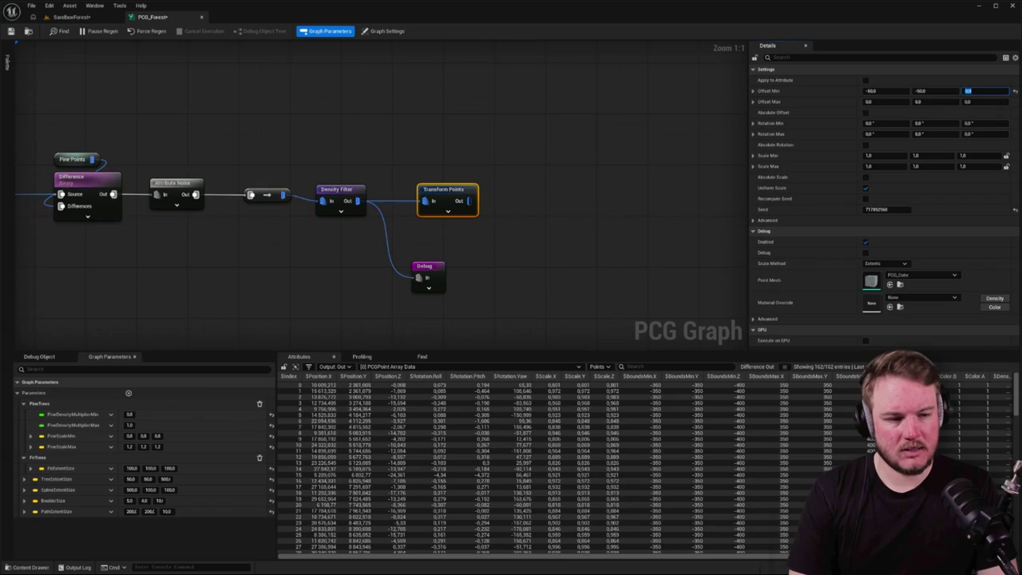
click(878, 101)
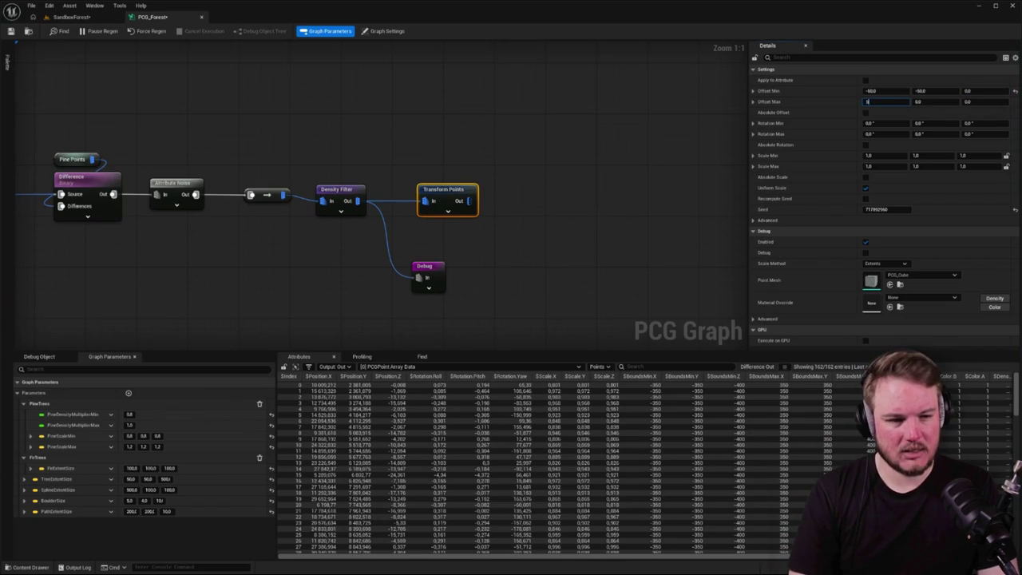
key(Tab)
key(Tab)
key(Tab)
key(Tab)
key(Tab)
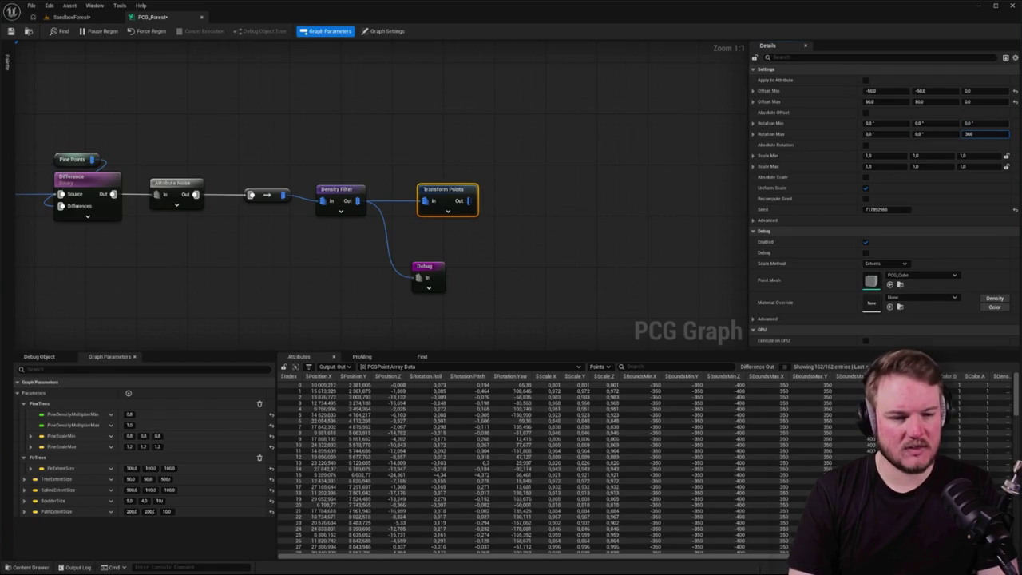
key(Tab)
key(Tab)
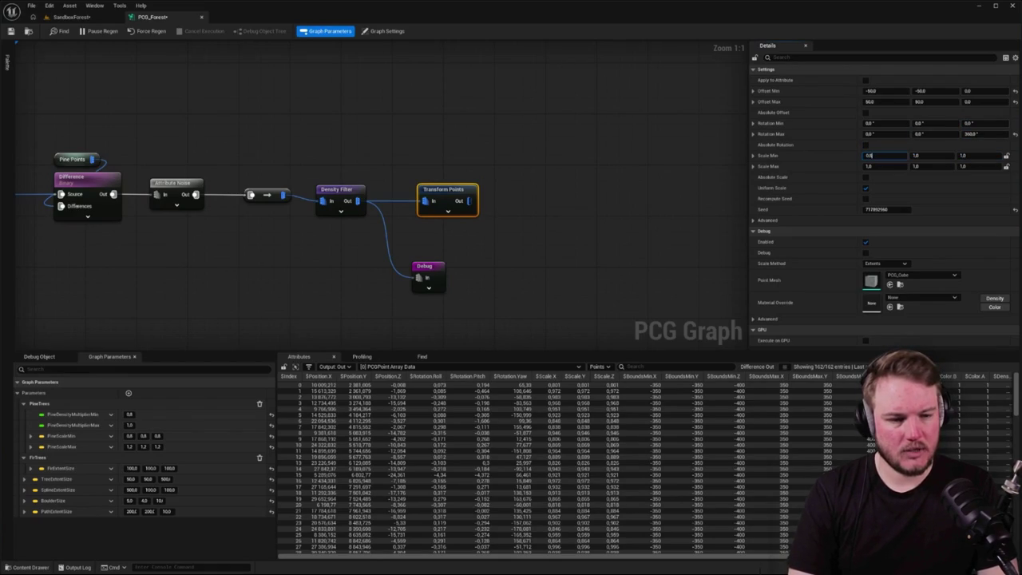
- Set the scale range to 0.8 minimum and 1.2 maximum on X, Y and Z
key(Tab)
text(0.8)
key(Tab)
text(0.8)
key(Tab)
text(1.2)
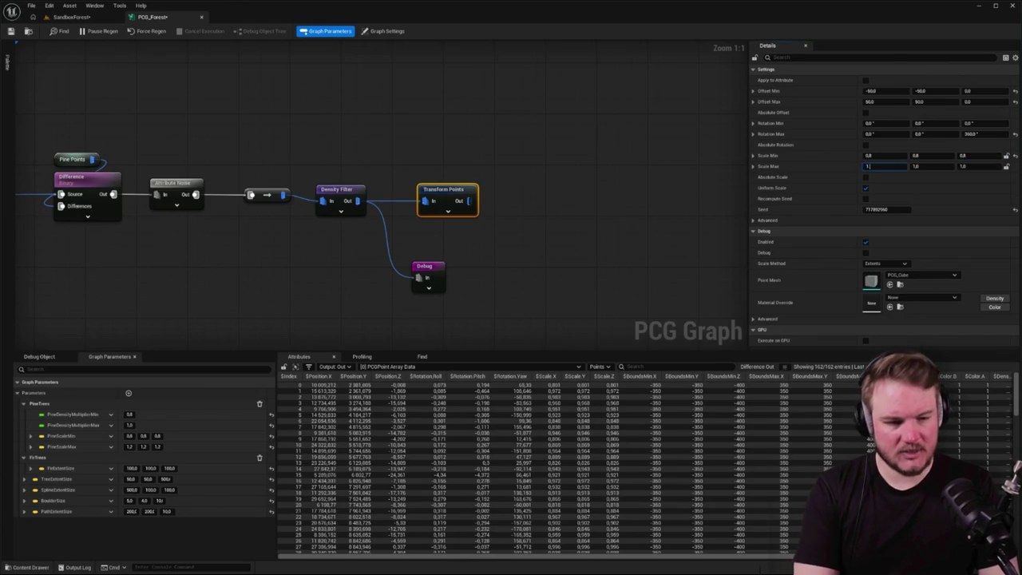
key(Tab)
text(1.2)
key(Tab)
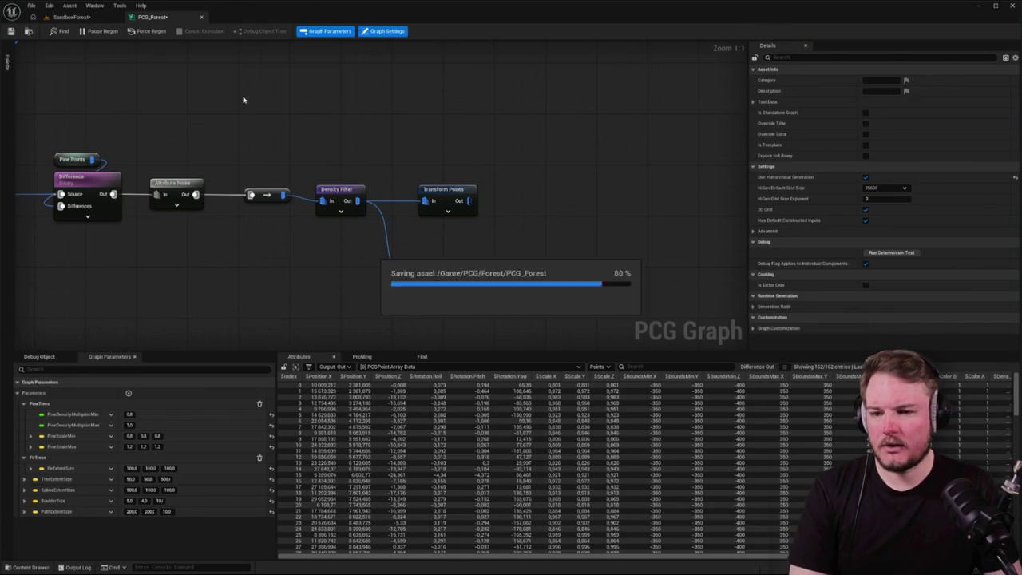
- Feed Debug from Transform Points and view the scattered cubes in the forest level
click(72, 17)
mouse_move(385, 90)
mouse_down()
mouse_move(375, 111)
mouse_move(395, 104)
mouse_move(384, 90)
mouse_up()
click(152, 17)
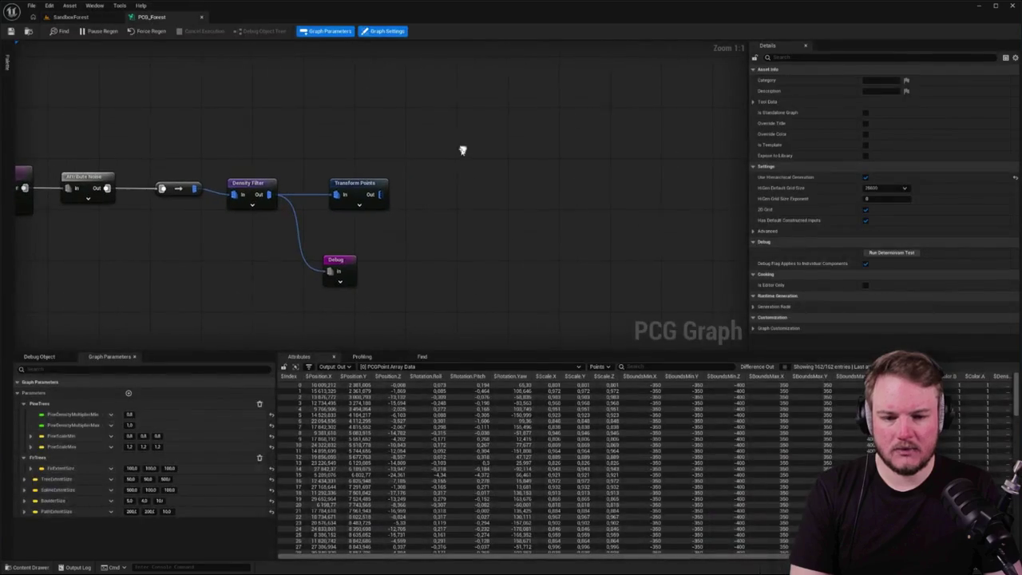
mouse_move(336, 262)
mouse_down()
mouse_move(430, 268)
mouse_move(377, 194)
mouse_up()
click(72, 17)
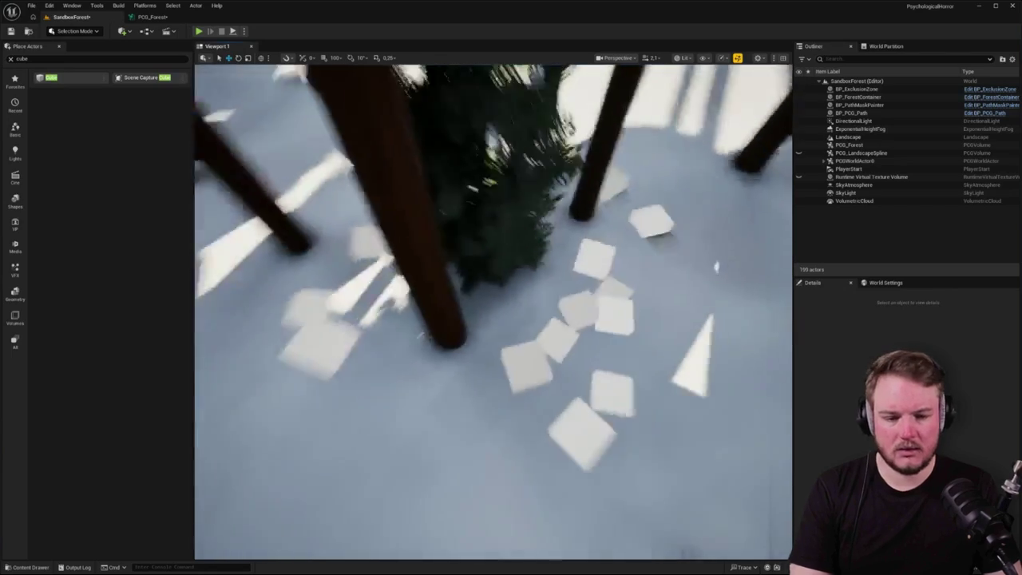
drag(486, 405, 486, 405)
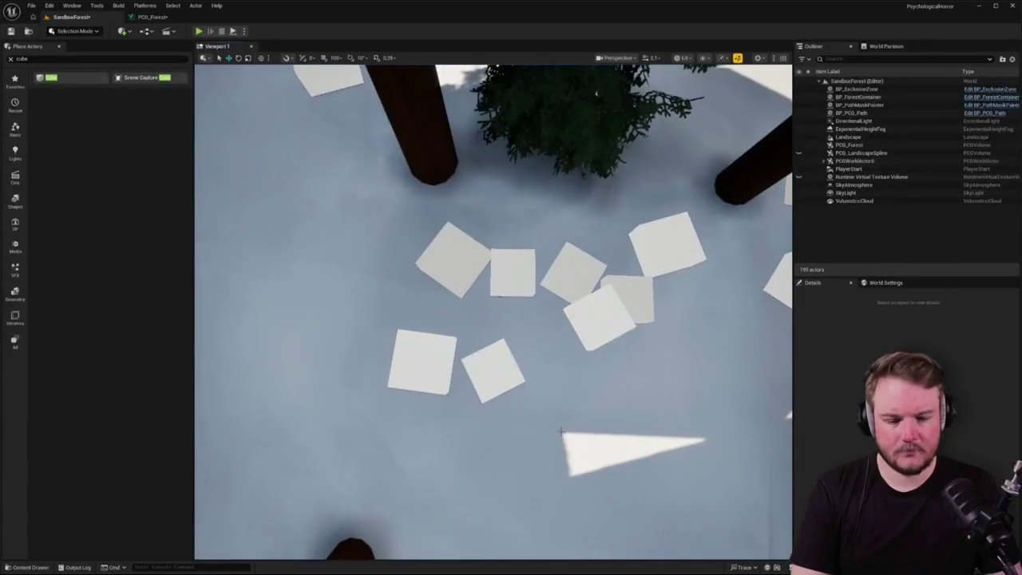
click(151, 17)
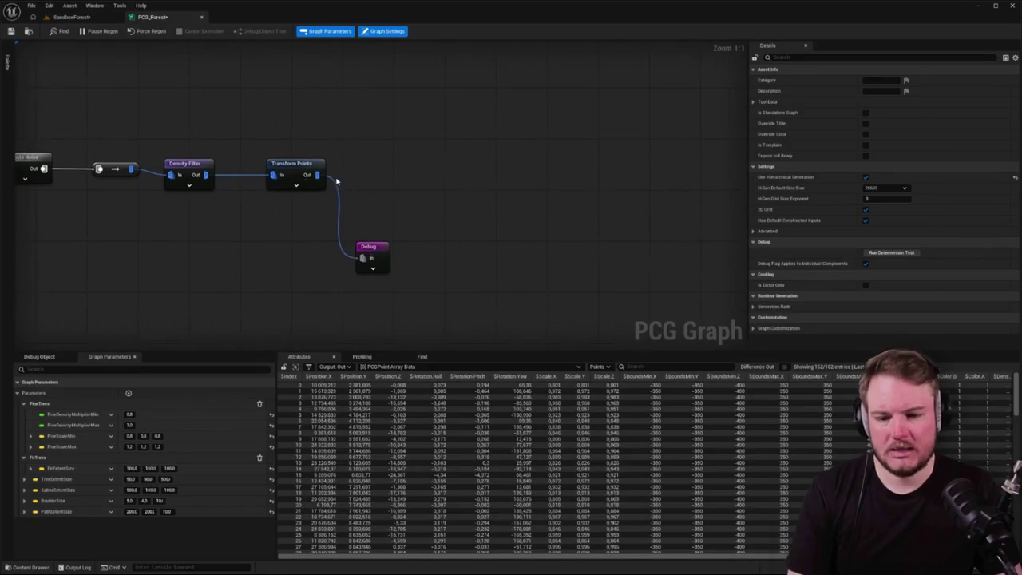
- Add a Self Pruning node after Transform Points, wire it into Debug, and view the level
drag(318, 177, 389, 174)
text(pri)
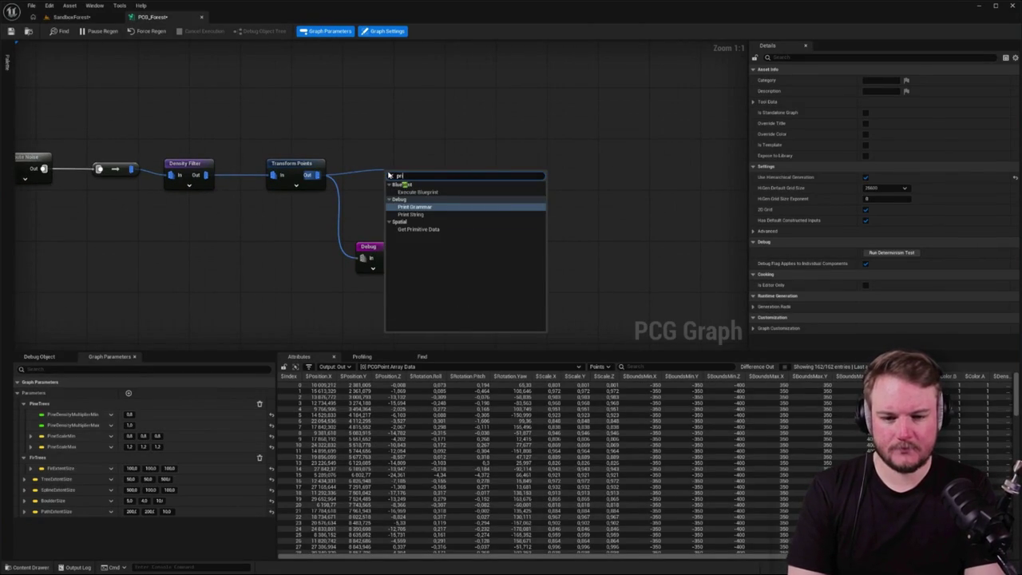
key(BackSpace)
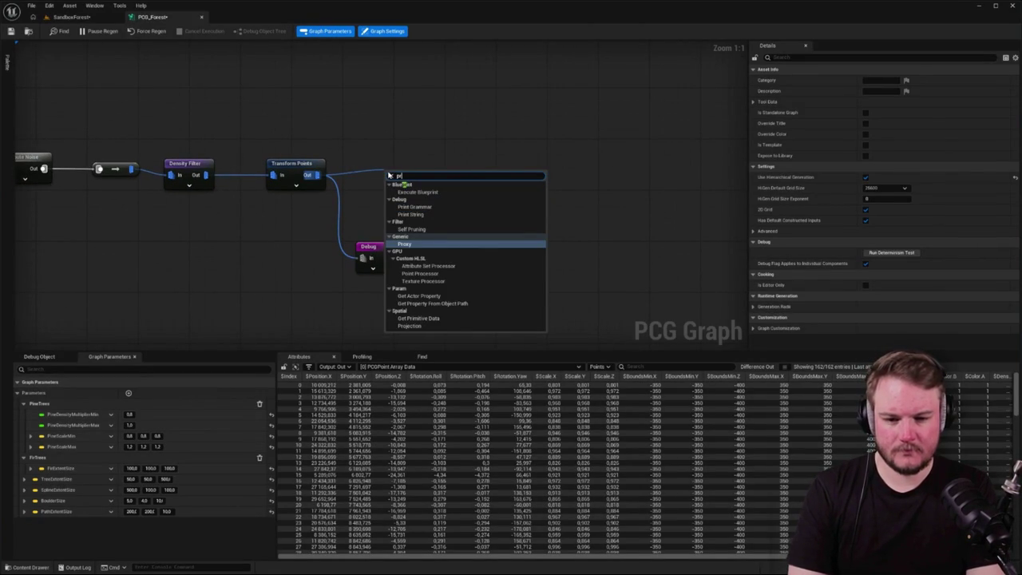
click(411, 229)
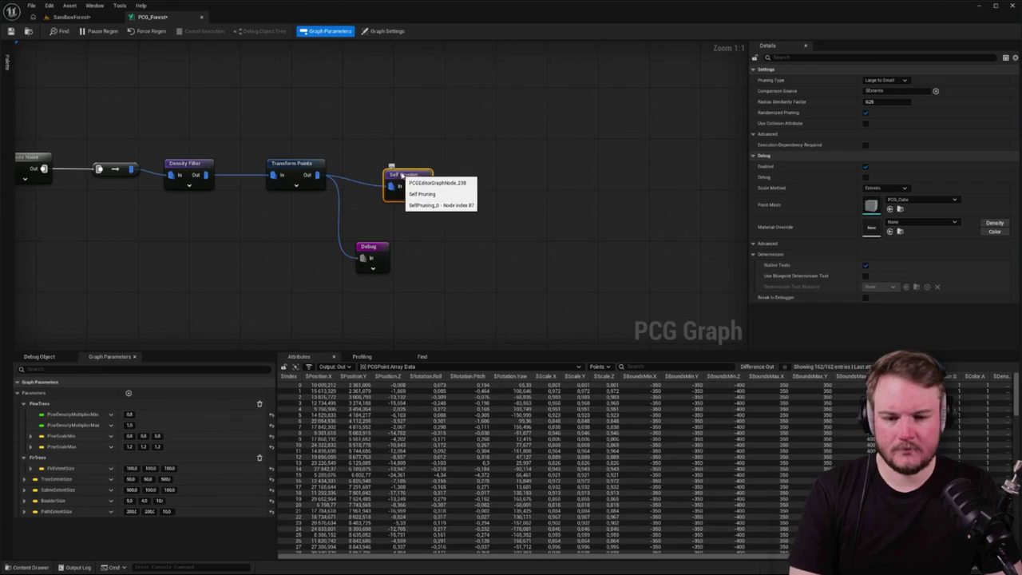
alt+click(363, 257)
mouse_move(363, 257)
mouse_down()
mouse_move(420, 175)
mouse_move(636, 263)
mouse_up()
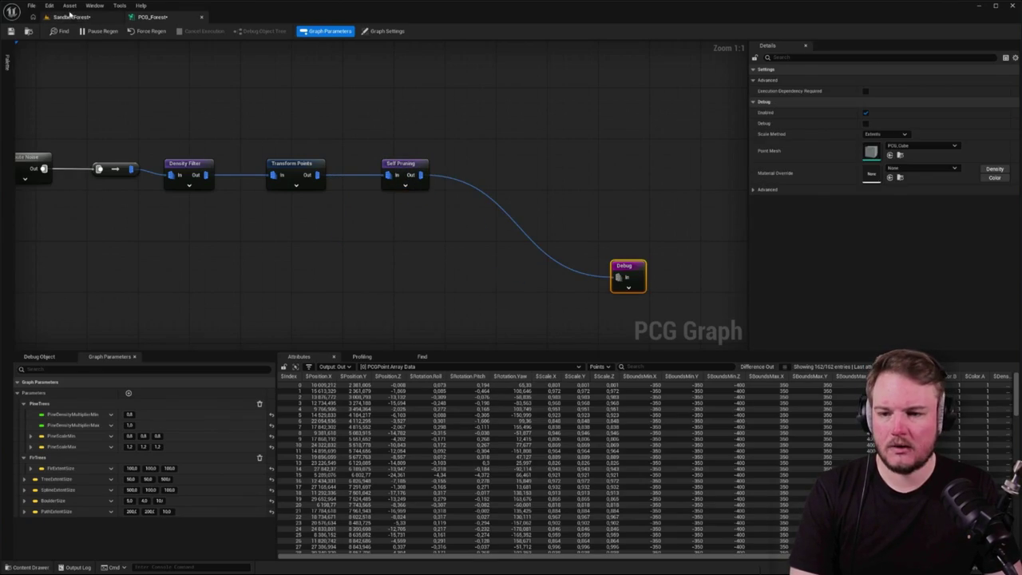
click(72, 17)
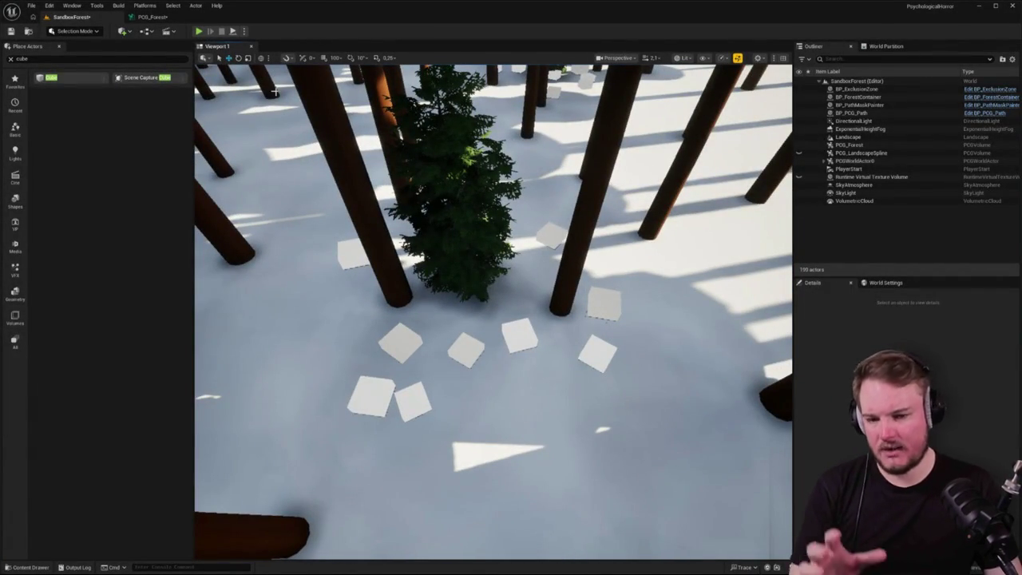
- Set the Density Filter's lower bound to 0, then fly through the forest level to inspect it
click(151, 16)
click(329, 174)
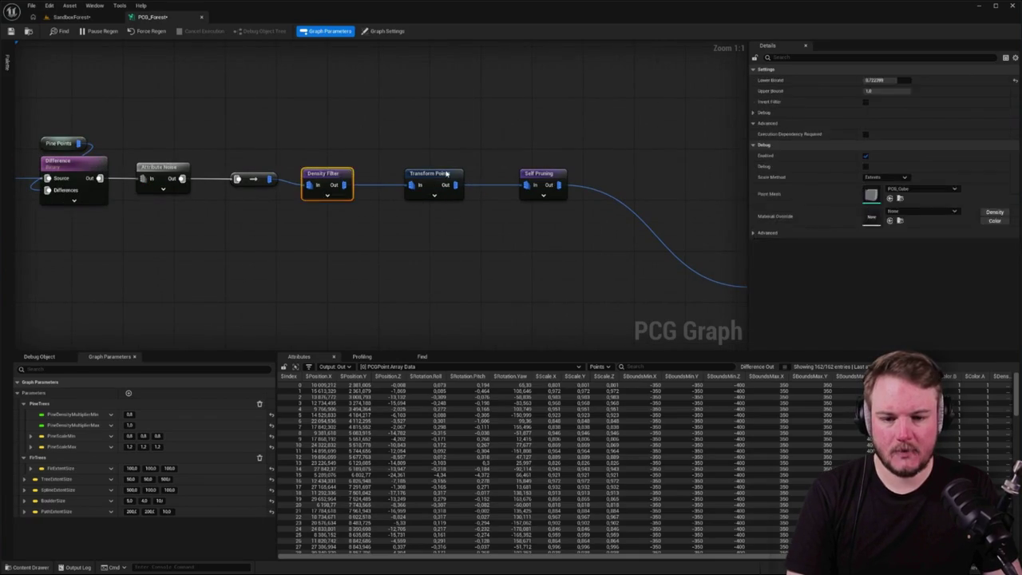
click(882, 80)
text(0)
key(Return)
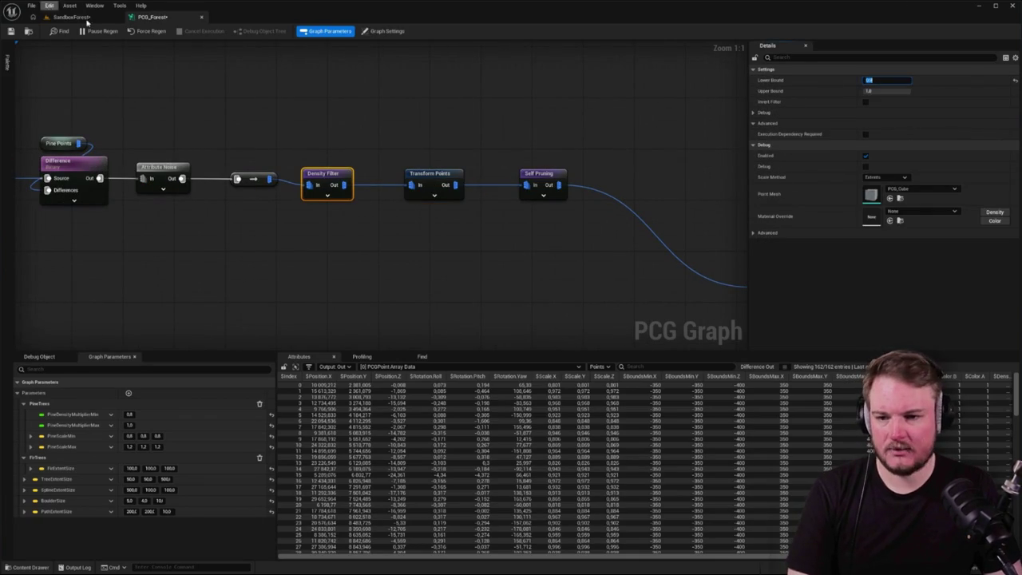
click(72, 17)
mouse_move(494, 311)
mouse_down()
mouse_move(455, 303)
mouse_move(479, 320)
mouse_move(519, 303)
mouse_move(483, 315)
mouse_up()
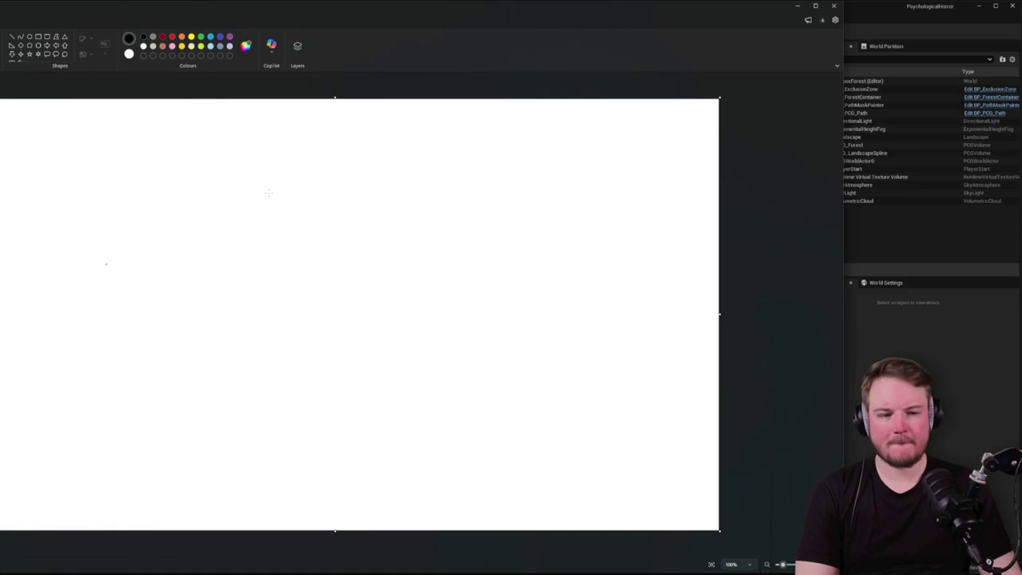
- Maximize the Paint window and fill the canvas black
drag(500, 8, 599, 66)
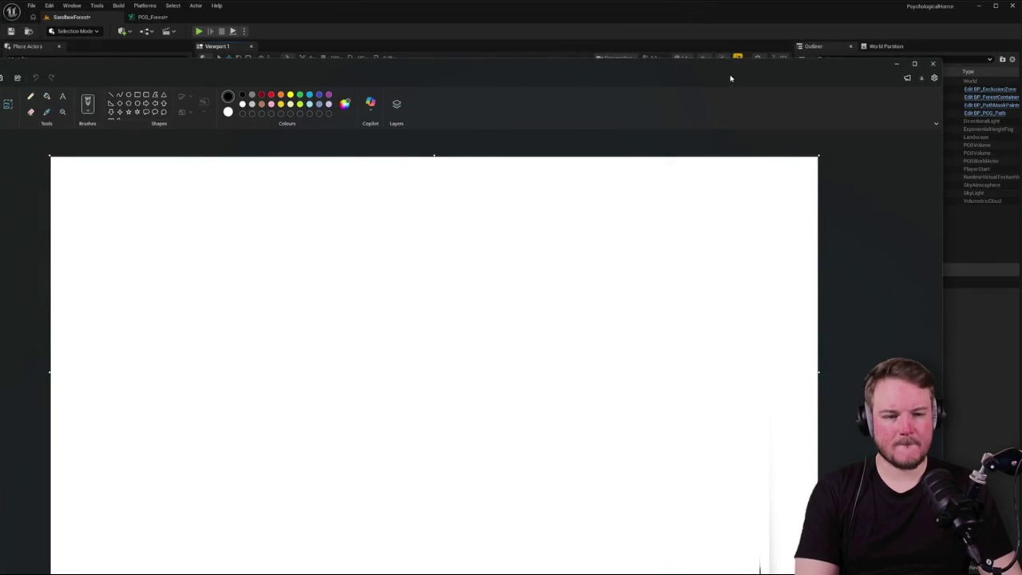
mouse_move(757, 57)
mouse_down()
mouse_move(771, 45)
mouse_move(741, 49)
mouse_up()
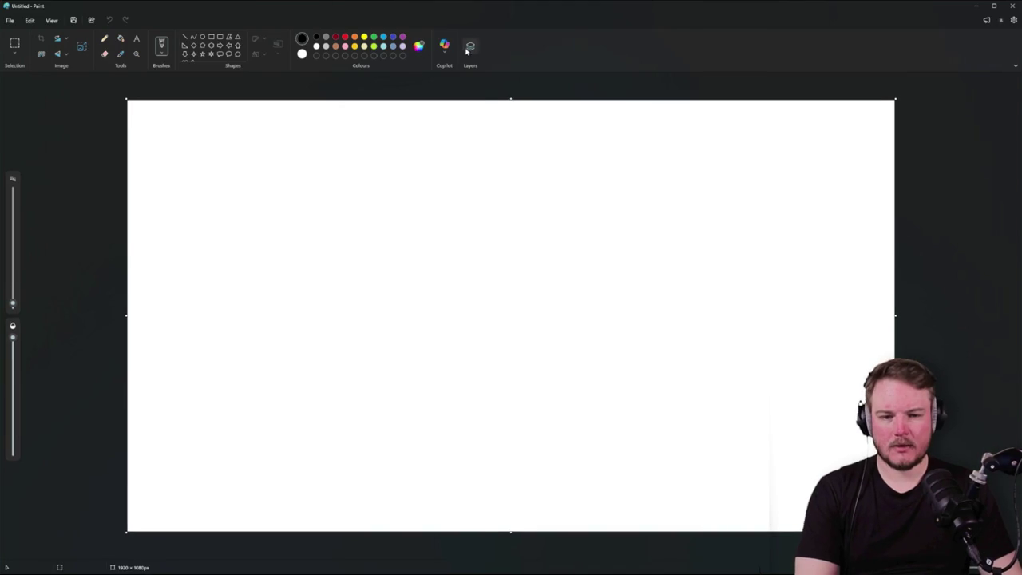
click(120, 37)
click(447, 120)
- Add a transparent layer on top, undo an accidental white fill, and select the freehand brush
click(994, 87)
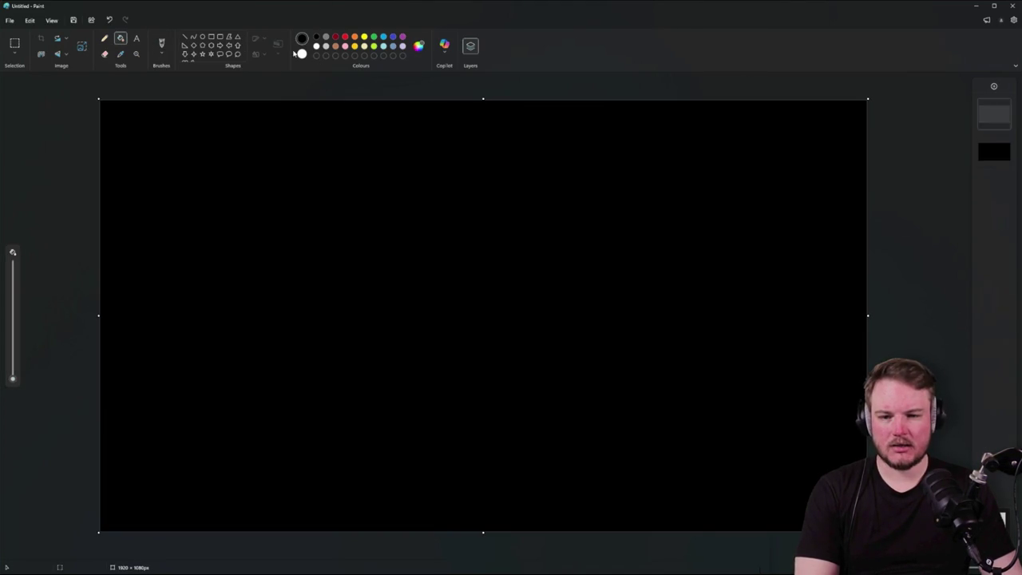
click(161, 44)
click(64, 132)
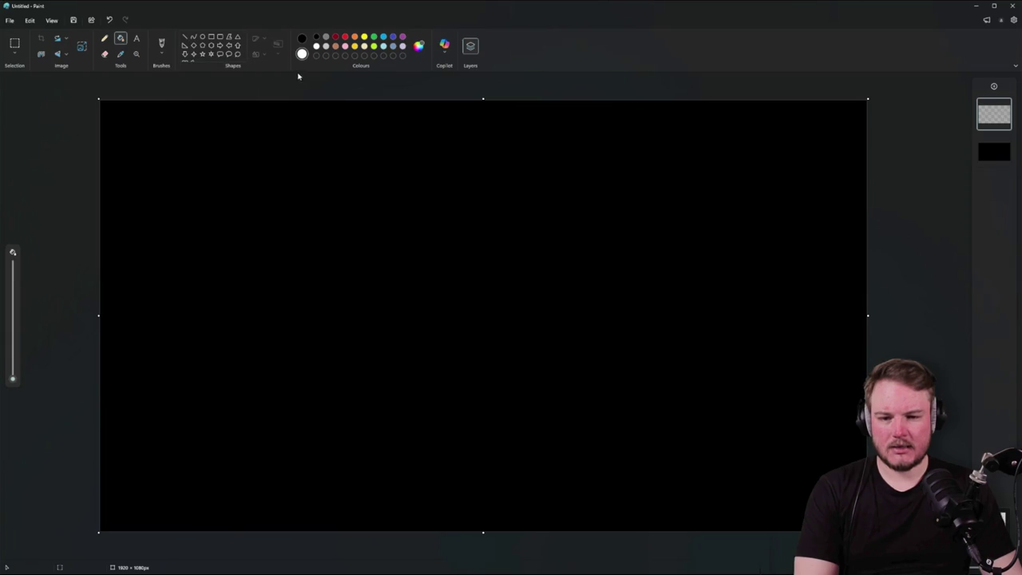
click(466, 281)
key(ctrl+z)
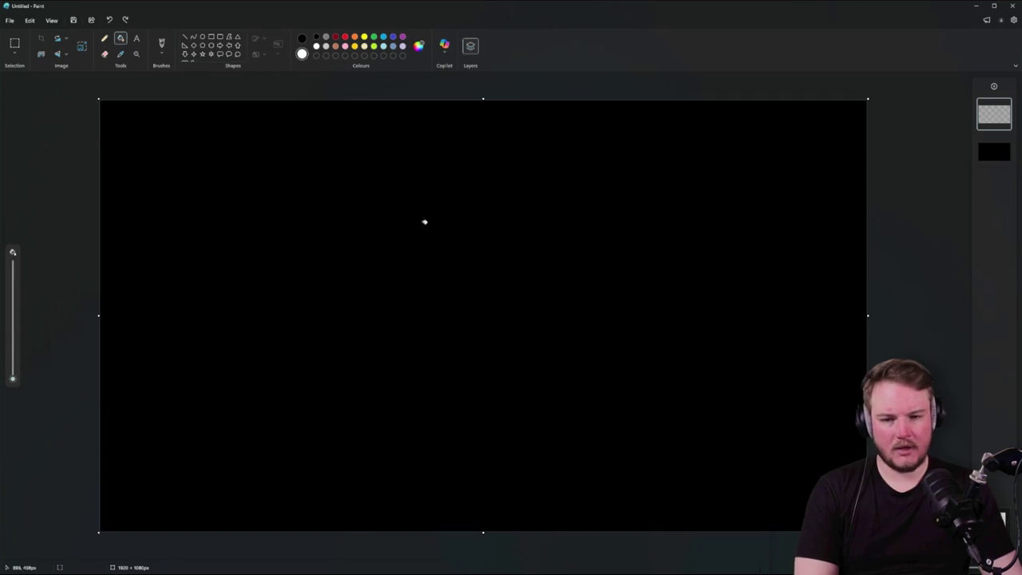
click(162, 45)
click(169, 68)
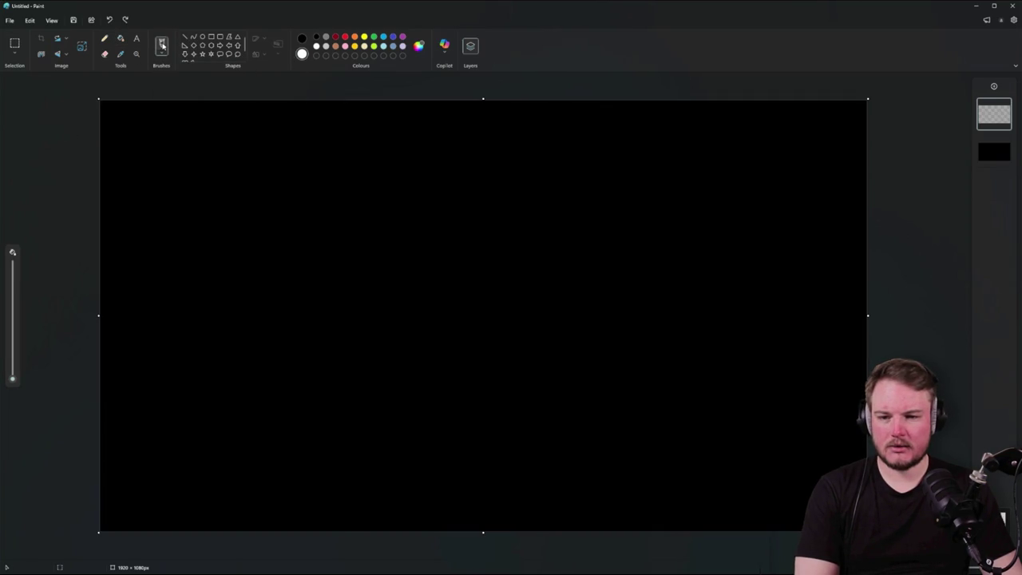
- Draw a white central blob with small loops around it, undoing a stray large loop
mouse_move(487, 252)
mouse_down()
mouse_move(445, 289)
mouse_move(479, 323)
mouse_move(523, 295)
mouse_move(514, 255)
mouse_up()
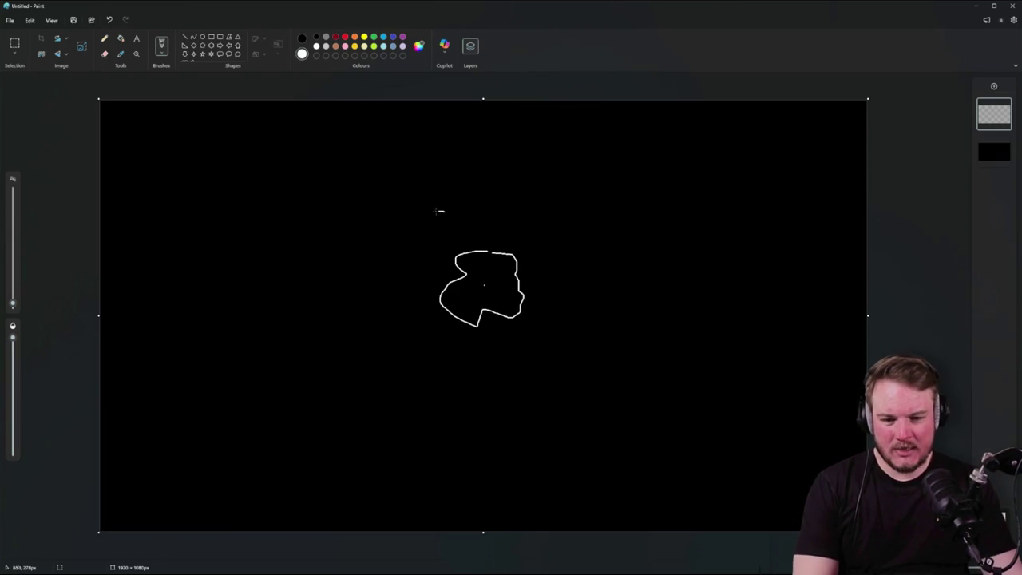
drag(436, 228, 451, 213)
drag(546, 234, 551, 244)
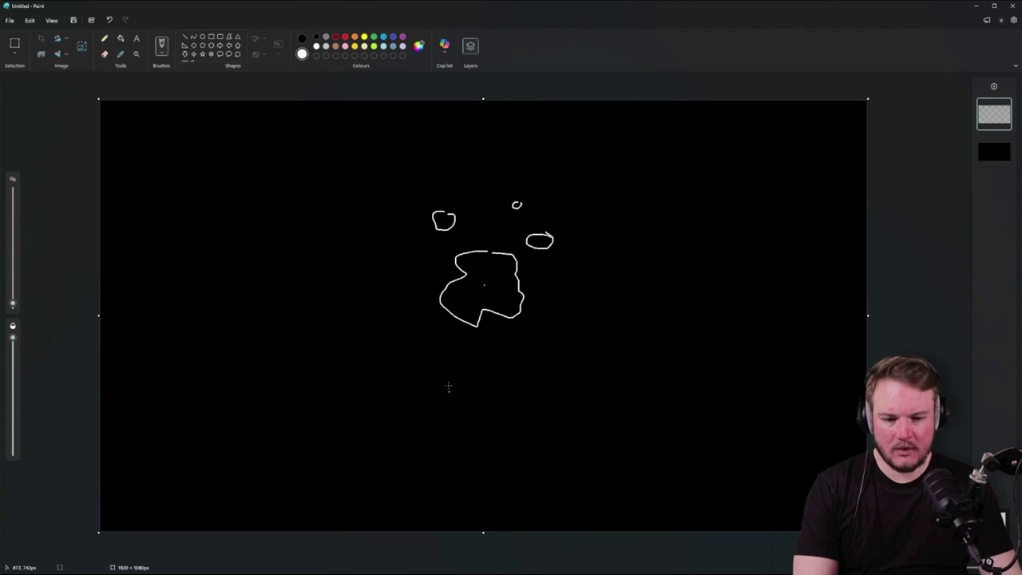
drag(387, 375, 398, 375)
mouse_move(550, 364)
mouse_down()
mouse_move(525, 369)
mouse_move(549, 366)
mouse_up()
drag(400, 235, 388, 249)
drag(368, 301, 375, 322)
mouse_move(436, 192)
mouse_down()
mouse_move(312, 365)
mouse_move(458, 224)
mouse_up()
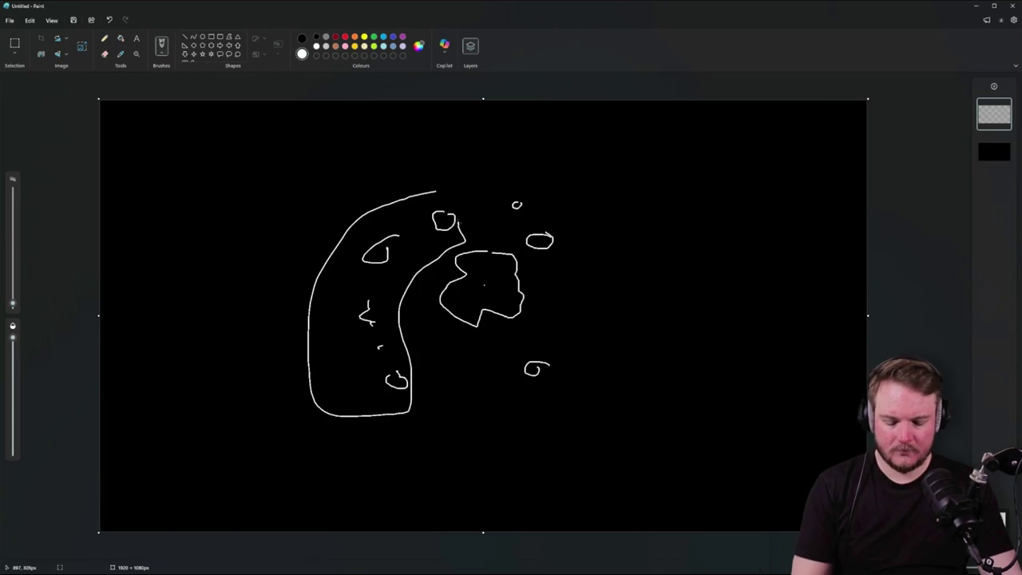
key(ctrl+z)
key(ctrl+z)
key(ctrl+z)
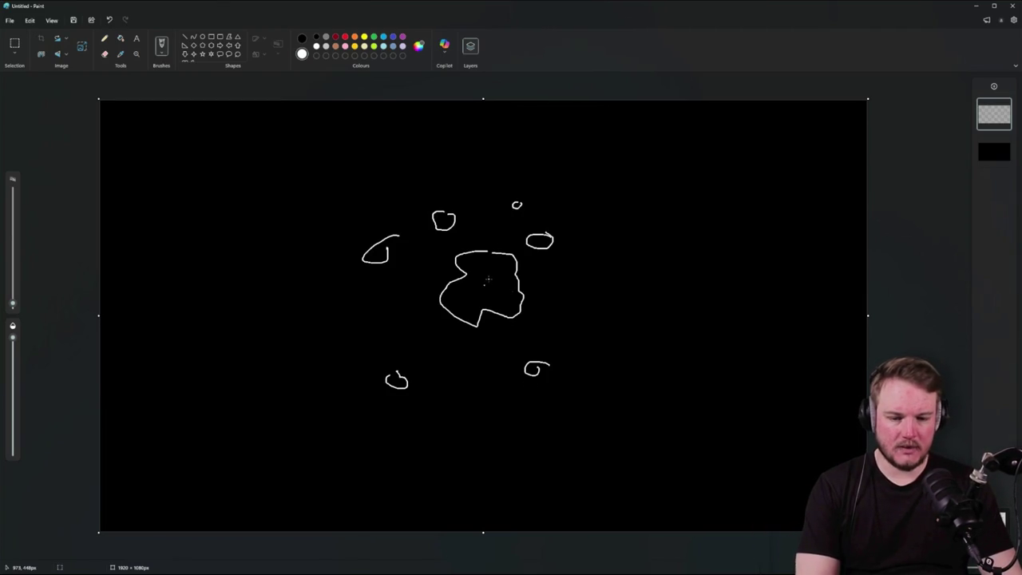
- Add an arrow from the blob and a large circle enclosing all shapes
drag(487, 282, 519, 253)
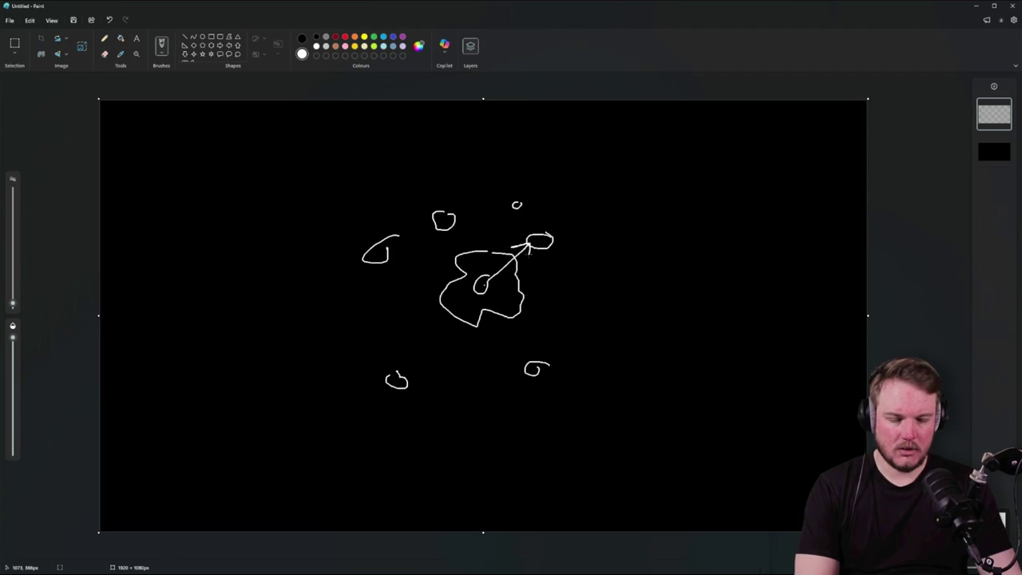
mouse_move(505, 146)
mouse_down()
mouse_move(540, 147)
mouse_move(589, 186)
mouse_move(635, 285)
mouse_move(615, 402)
mouse_move(468, 454)
mouse_move(379, 426)
mouse_move(329, 311)
mouse_move(361, 201)
mouse_move(456, 146)
mouse_move(505, 144)
mouse_up()
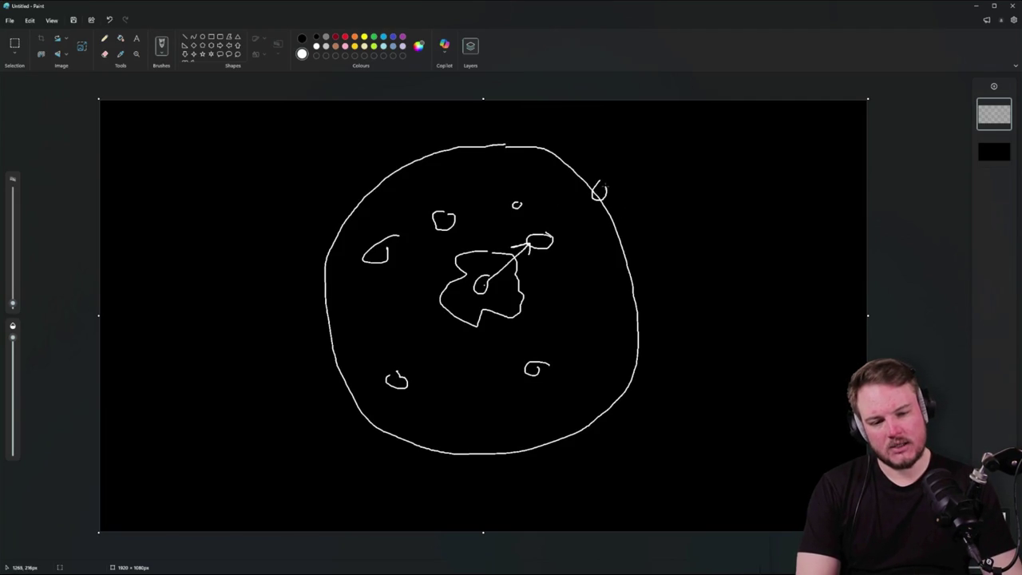
key(ctrl+z)
key(ctrl+z)
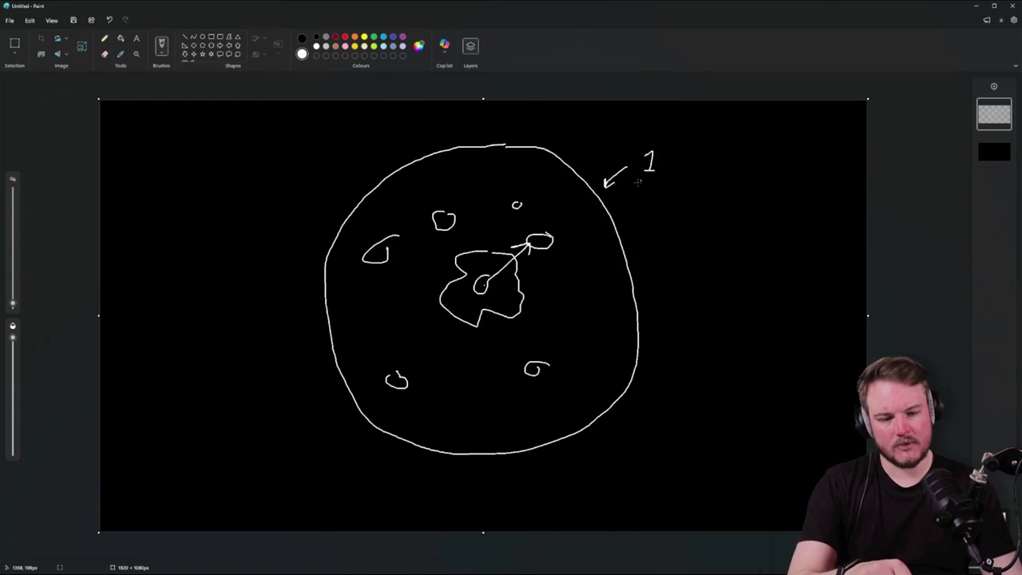
- Draw a white curved arrow and dashed line, then circle three clusters in red
mouse_move(654, 213)
mouse_down()
mouse_move(609, 255)
mouse_move(554, 274)
mouse_up()
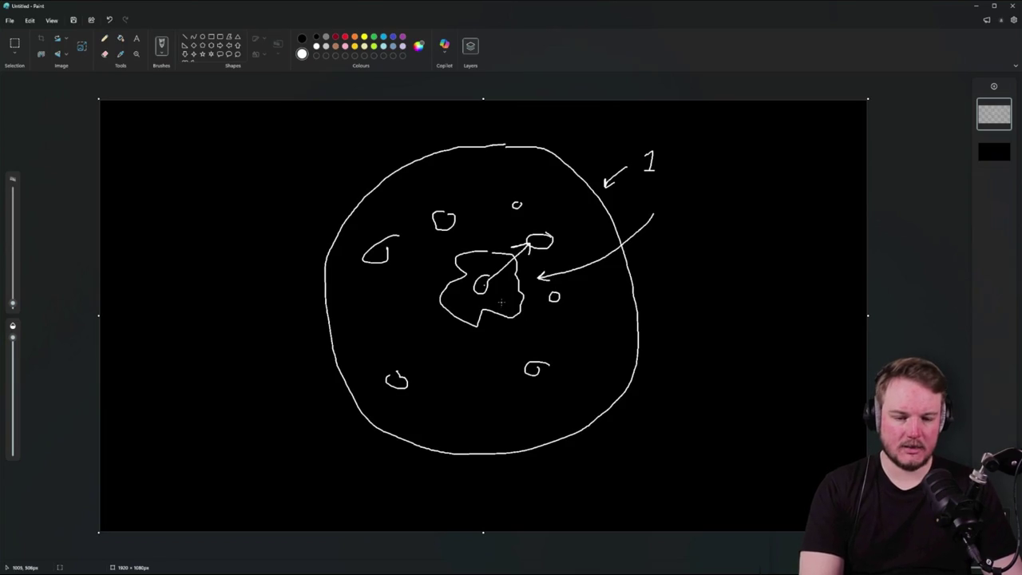
drag(504, 303, 629, 327)
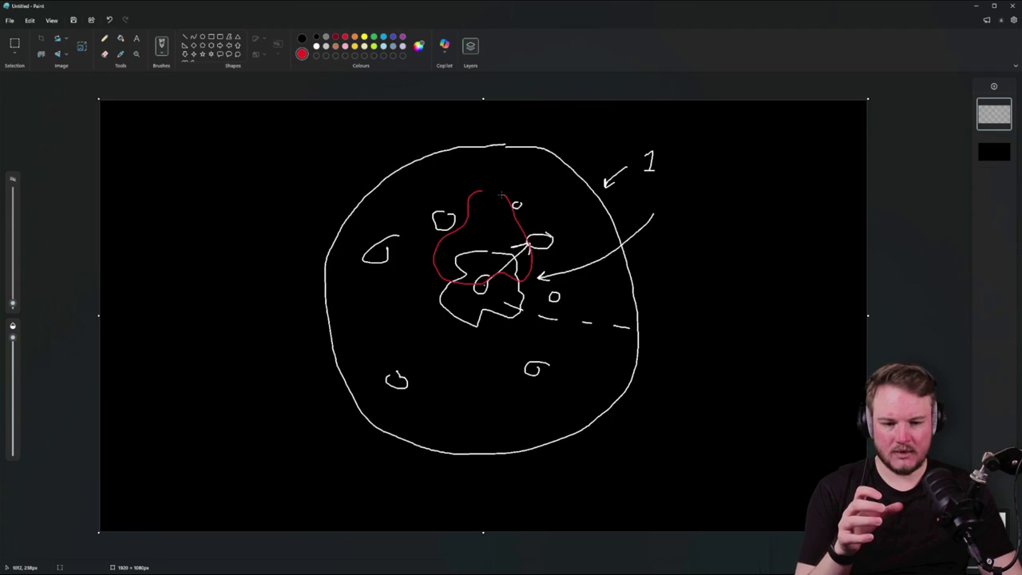
drag(514, 358, 578, 313)
mouse_move(468, 307)
mouse_down()
mouse_move(388, 324)
mouse_move(459, 393)
mouse_move(486, 316)
mouse_up()
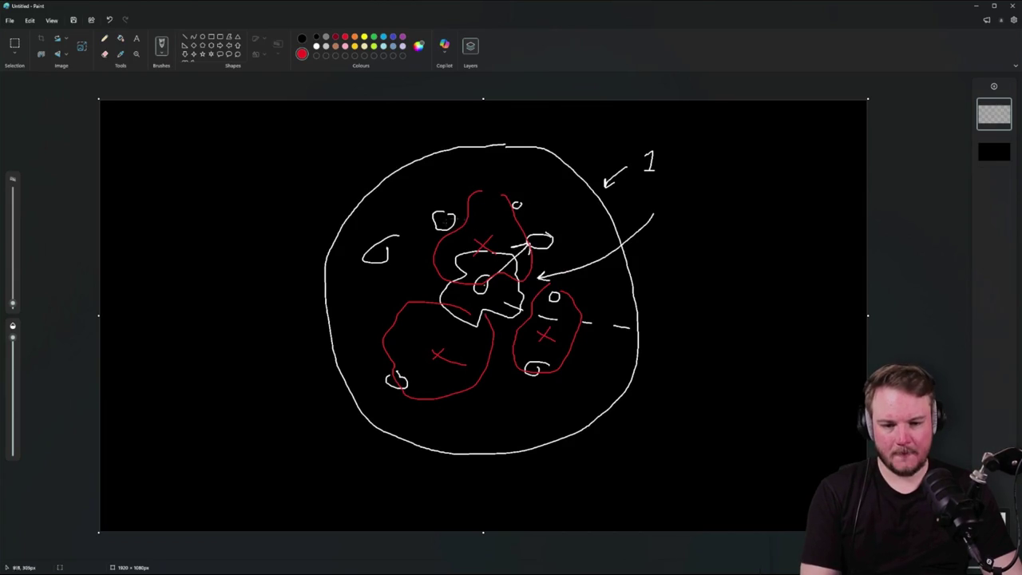
drag(386, 233, 397, 237)
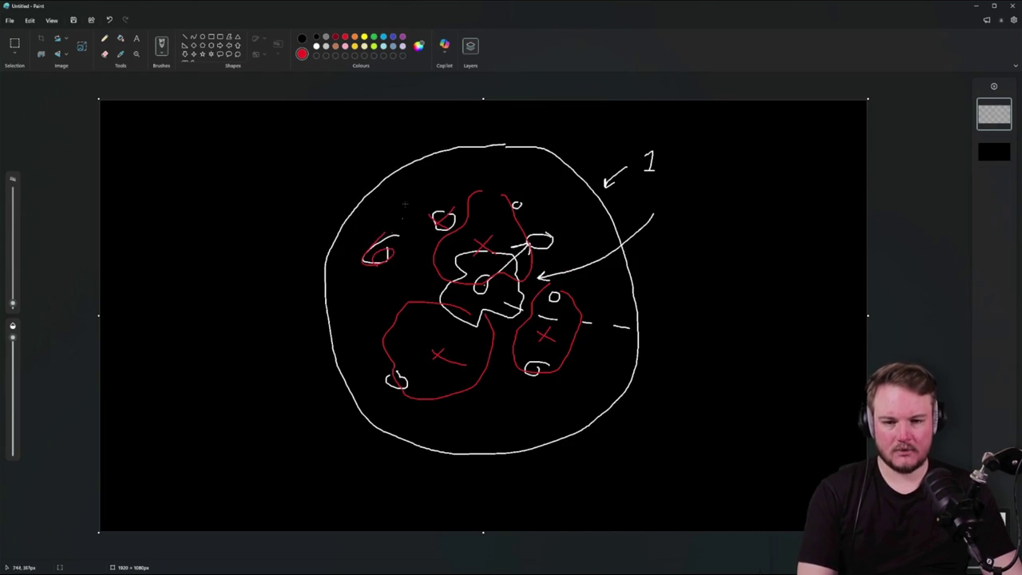
- Undo the last red marks, strike the small left shape in blue, and minimize Paint
key(ctrl+z)
key(ctrl+z)
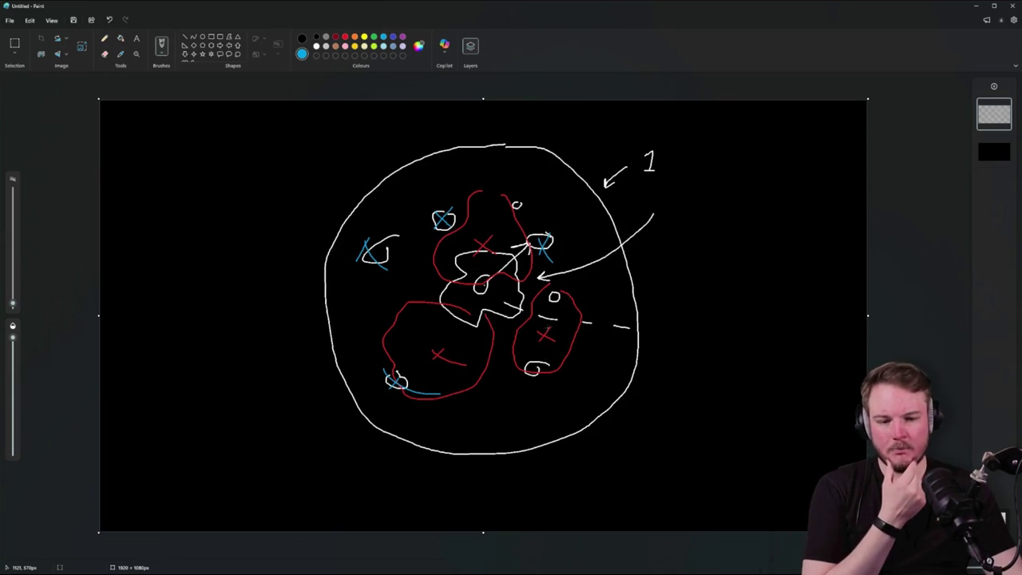
mouse_move(279, 160)
mouse_down()
mouse_move(261, 401)
mouse_move(278, 165)
mouse_up()
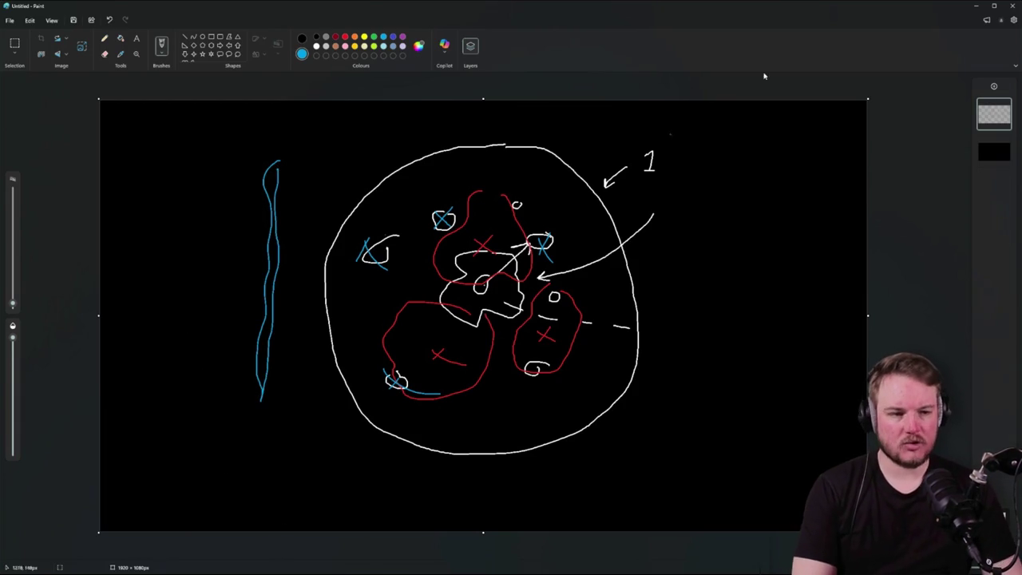
click(975, 6)
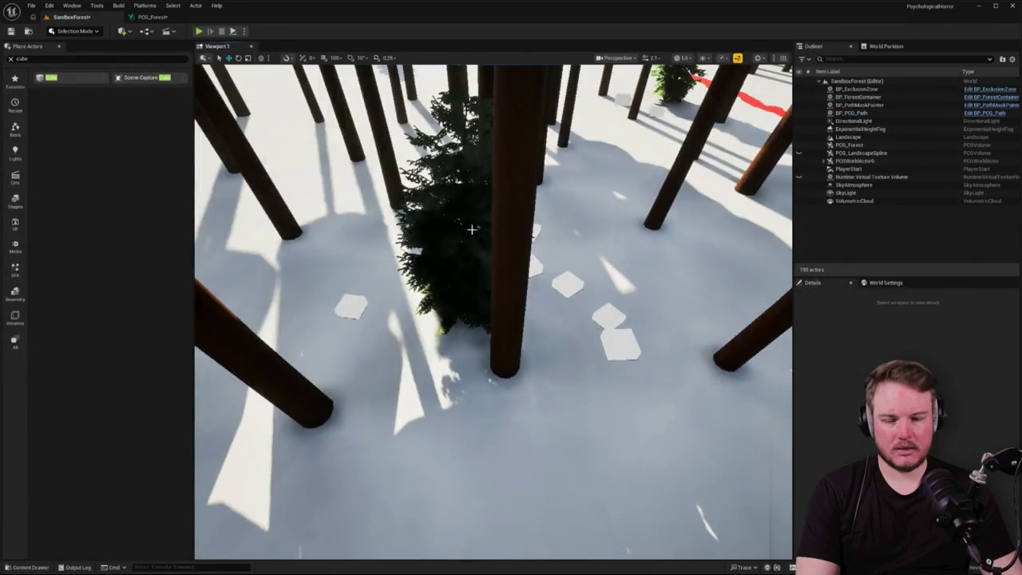
- Move the noise and filter nodes aside and wire Difference straight into Transform Points via a reroute
click(150, 17)
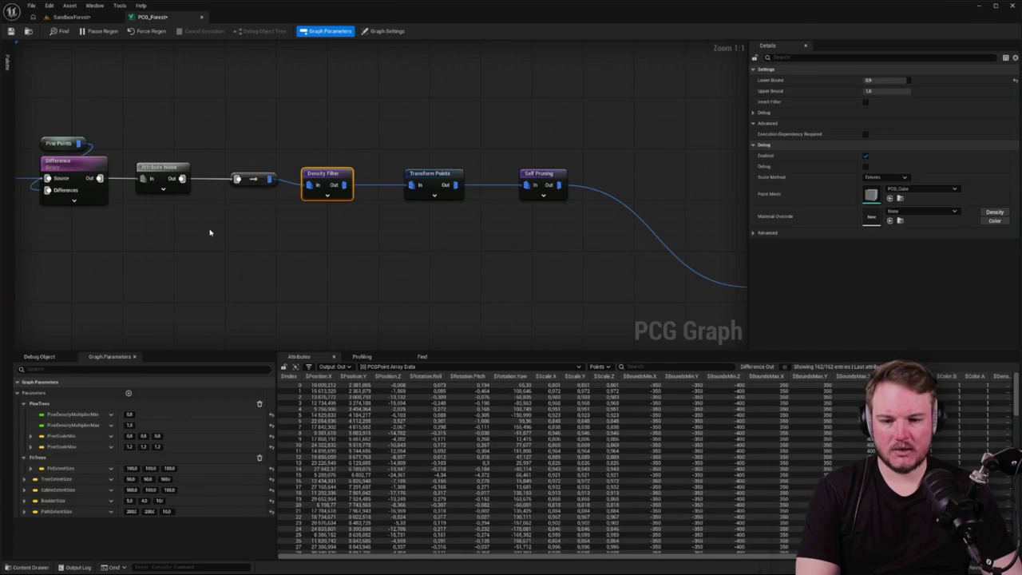
mouse_move(271, 192)
mouse_down()
mouse_move(442, 250)
mouse_move(533, 118)
mouse_up()
mouse_move(197, 223)
mouse_down()
mouse_move(391, 236)
mouse_move(509, 230)
mouse_up()
double_click(443, 220)
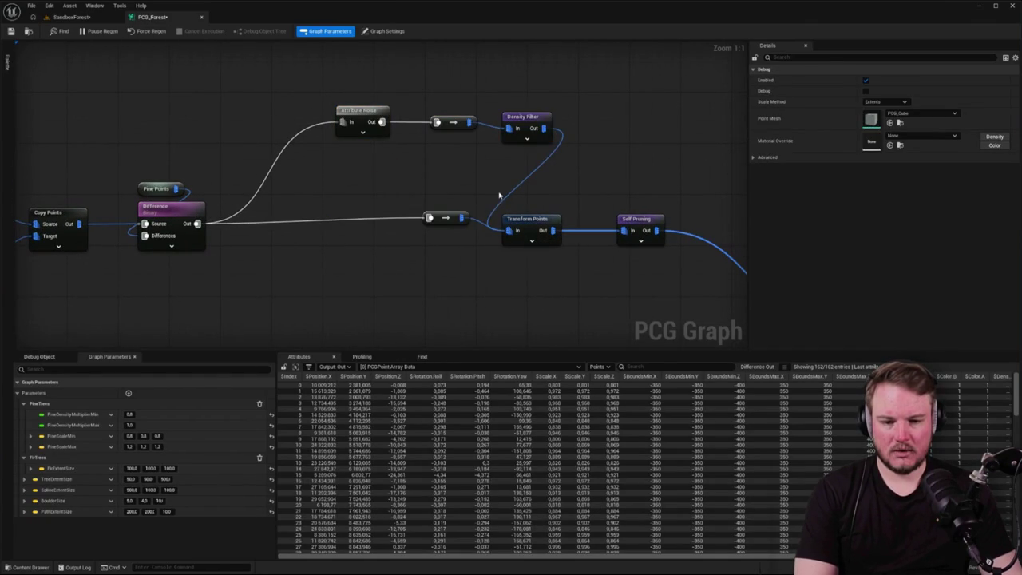
mouse_move(462, 186)
mouse_down()
mouse_move(564, 194)
mouse_move(458, 175)
mouse_move(548, 201)
mouse_up()
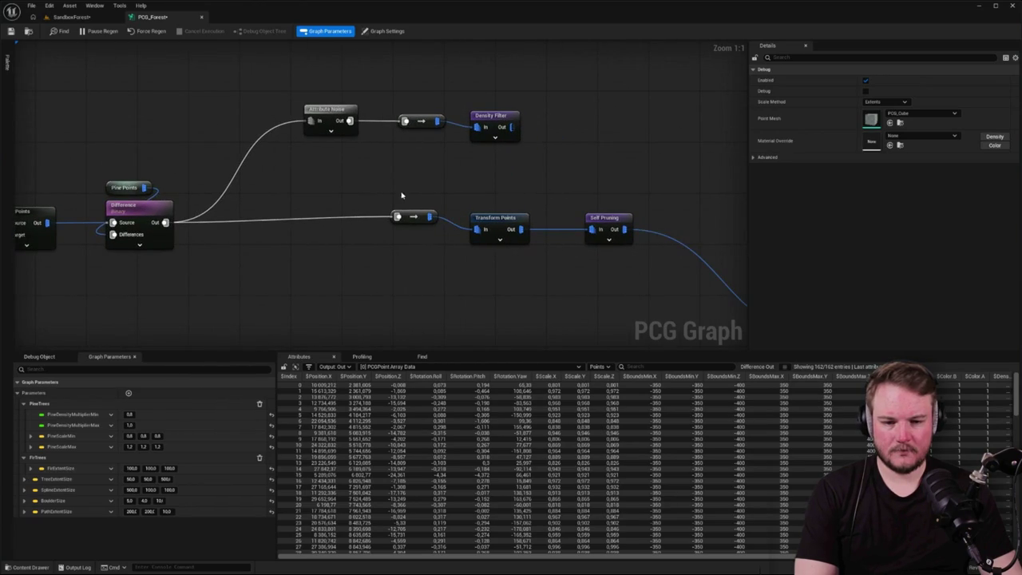
click(419, 213)
drag(425, 224, 444, 235)
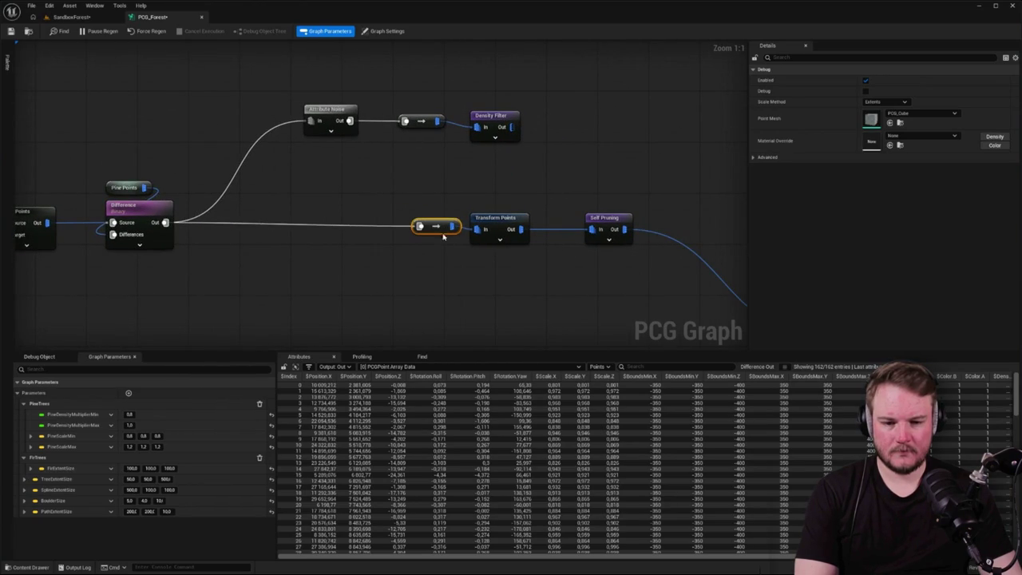
ctrl+click(483, 218)
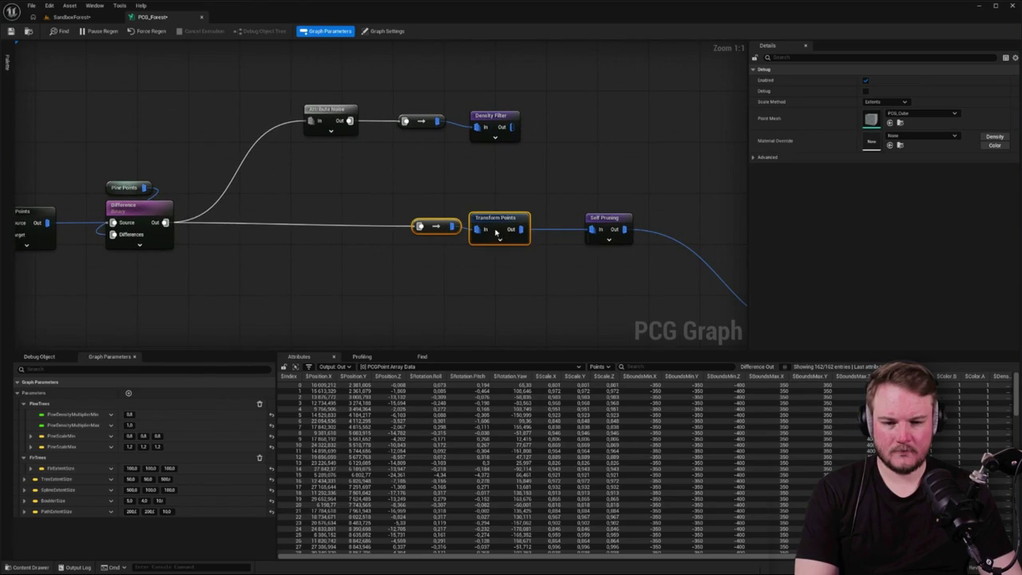
drag(483, 218, 267, 218)
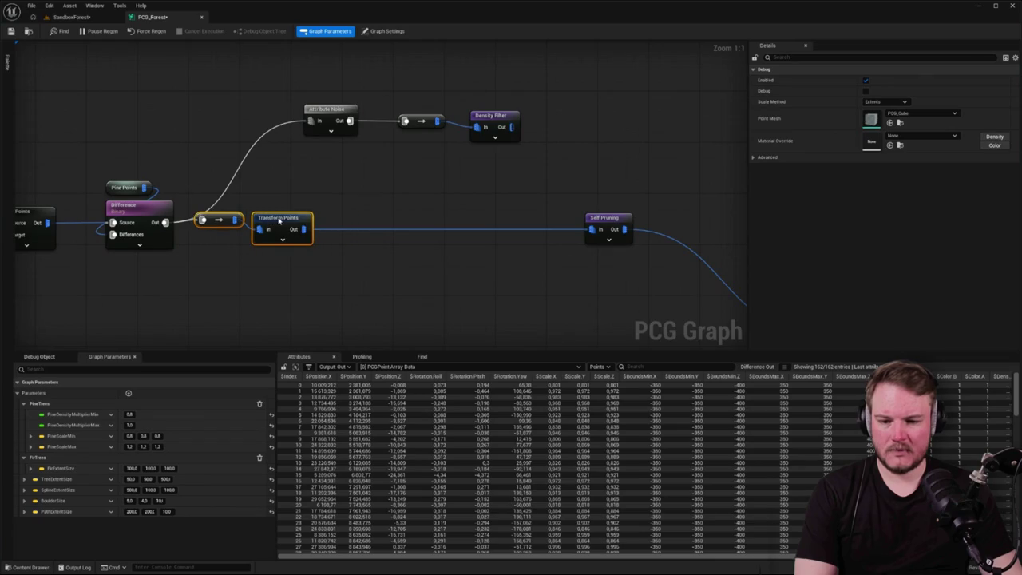
click(326, 253)
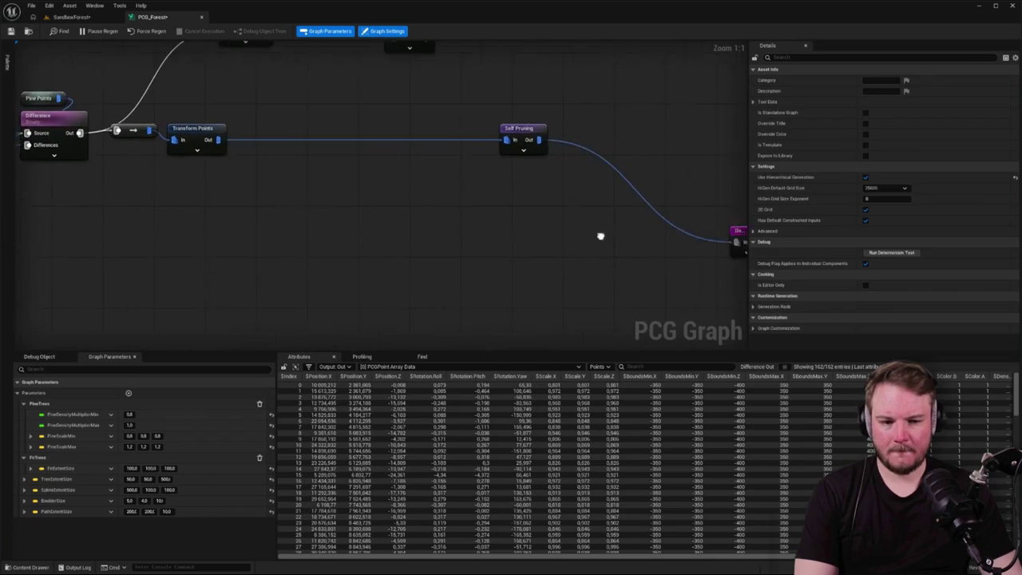
- Connect Debug to the Transform Points output and preview the points in the forest level
drag(646, 231, 261, 237)
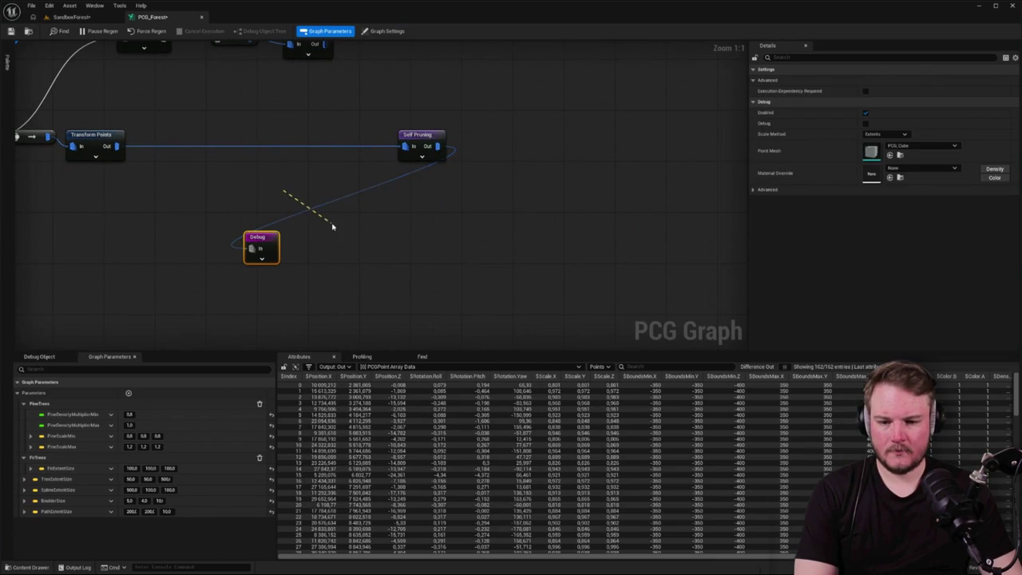
drag(252, 248, 115, 147)
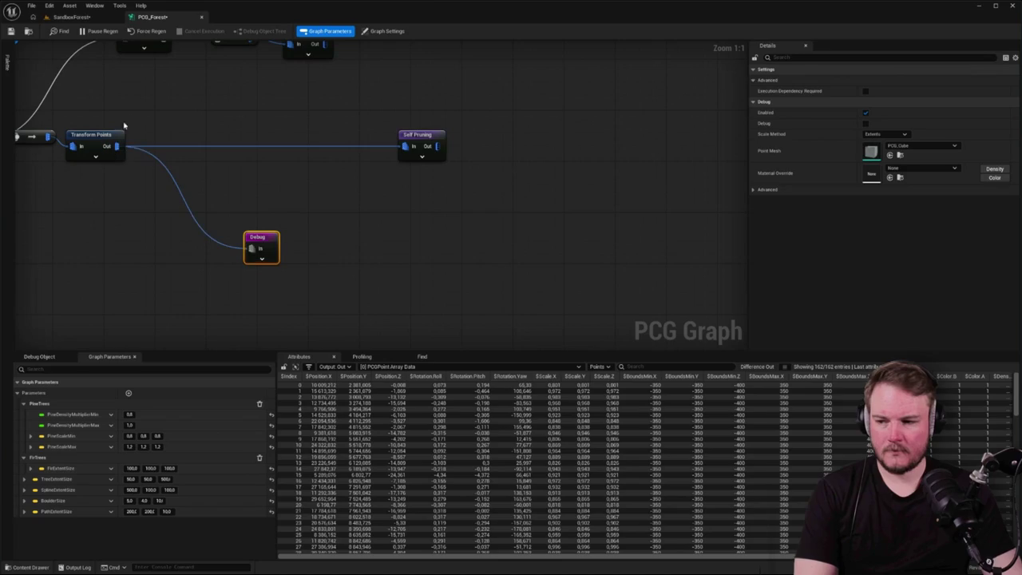
click(60, 17)
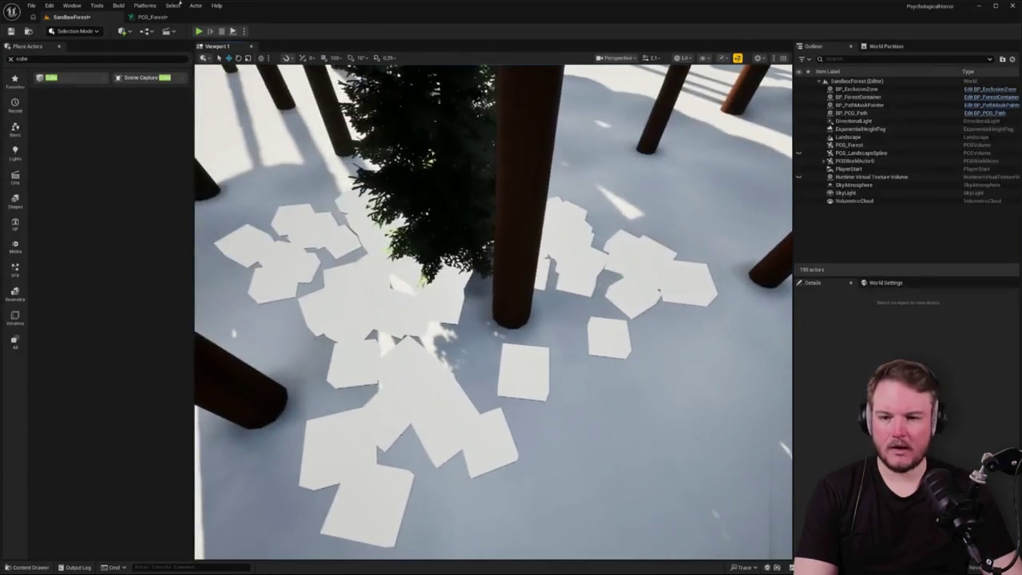
click(172, 18)
- Add a Spatial Noise node off Transform Points' output and wire it into Self Pruning
drag(235, 163, 372, 217)
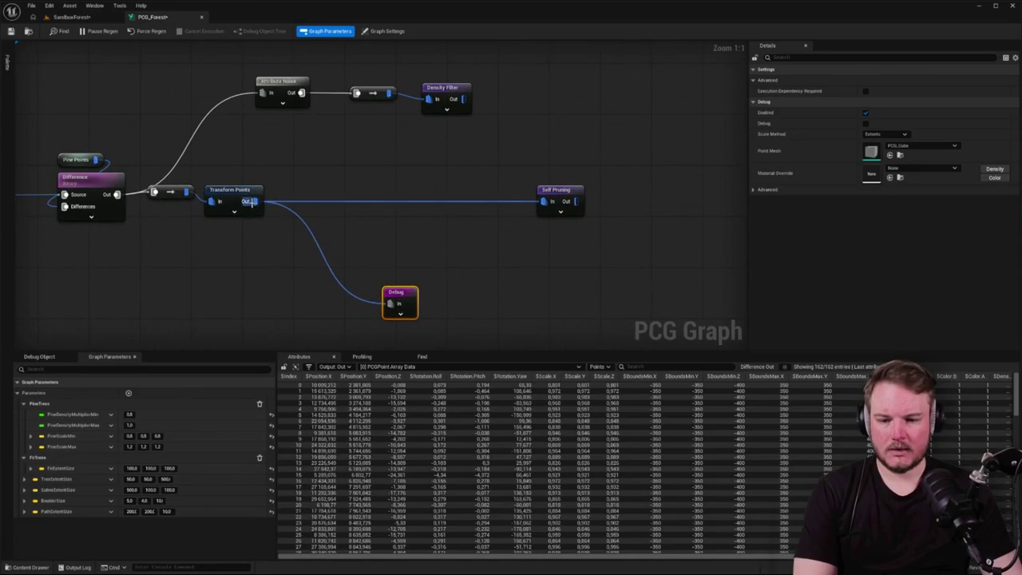
drag(254, 202, 304, 171)
text(spatia)
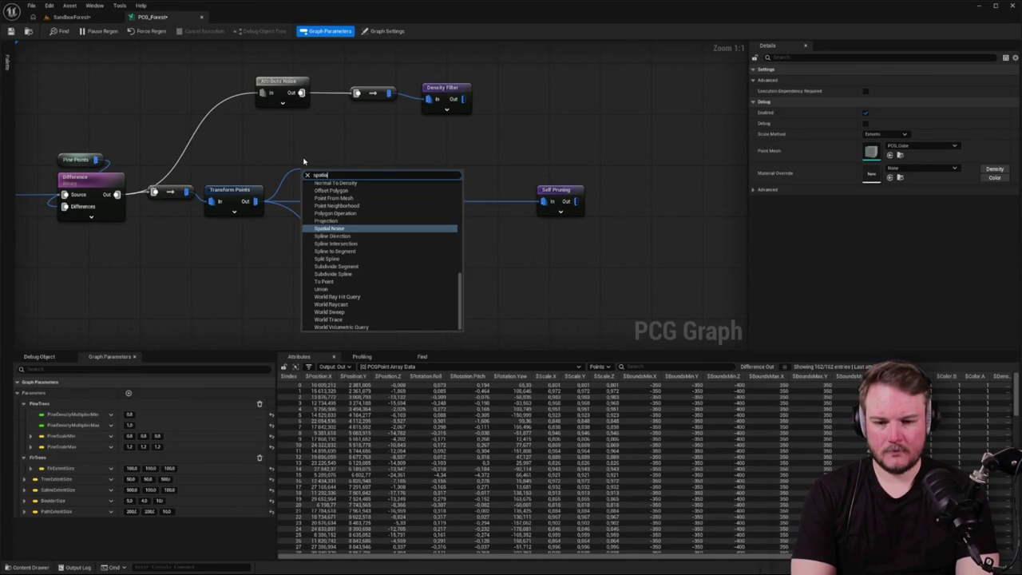
click(336, 229)
drag(409, 181, 545, 201)
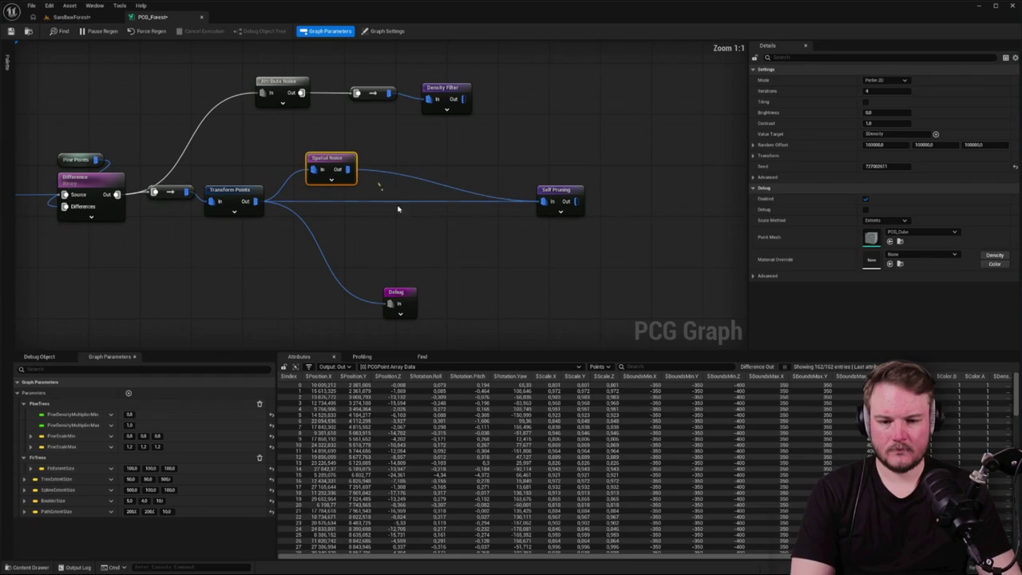
mouse_move(329, 160)
mouse_down()
mouse_move(329, 192)
mouse_move(373, 299)
mouse_move(390, 303)
mouse_up()
- Connect Spatial Noise's output to Debug as well and check the debug cubes in SandboxForest
drag(330, 247, 323, 251)
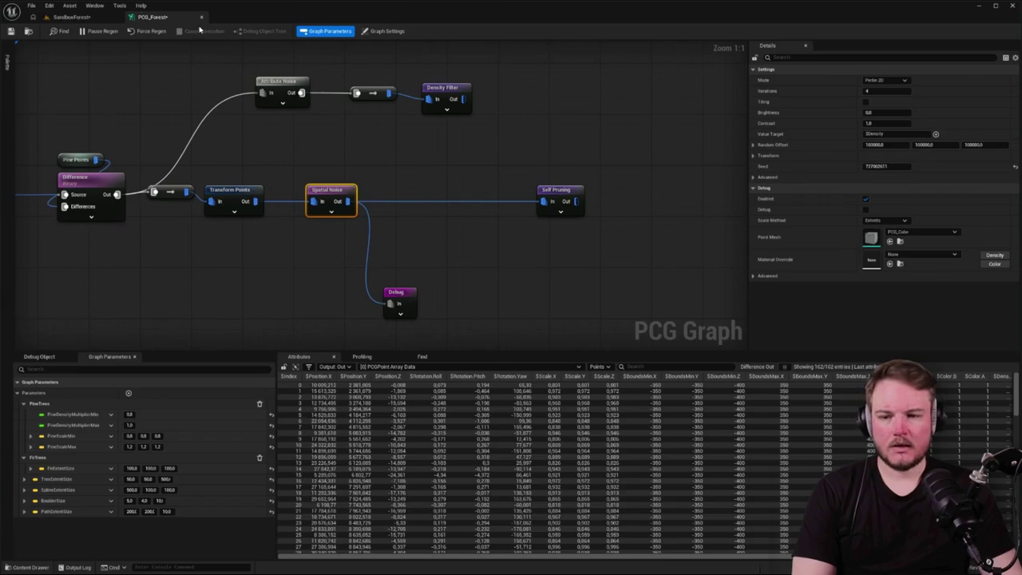
click(94, 18)
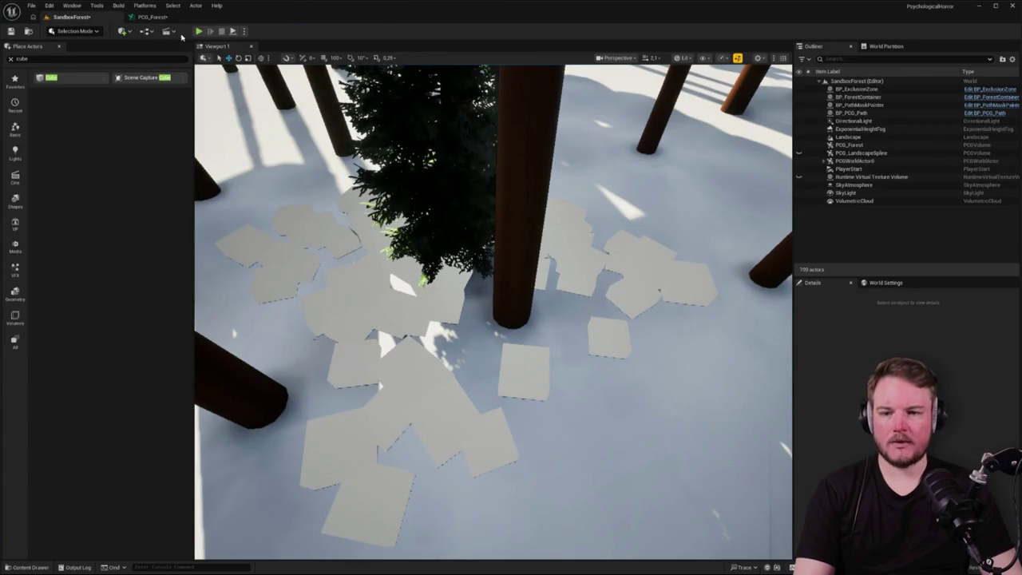
click(151, 17)
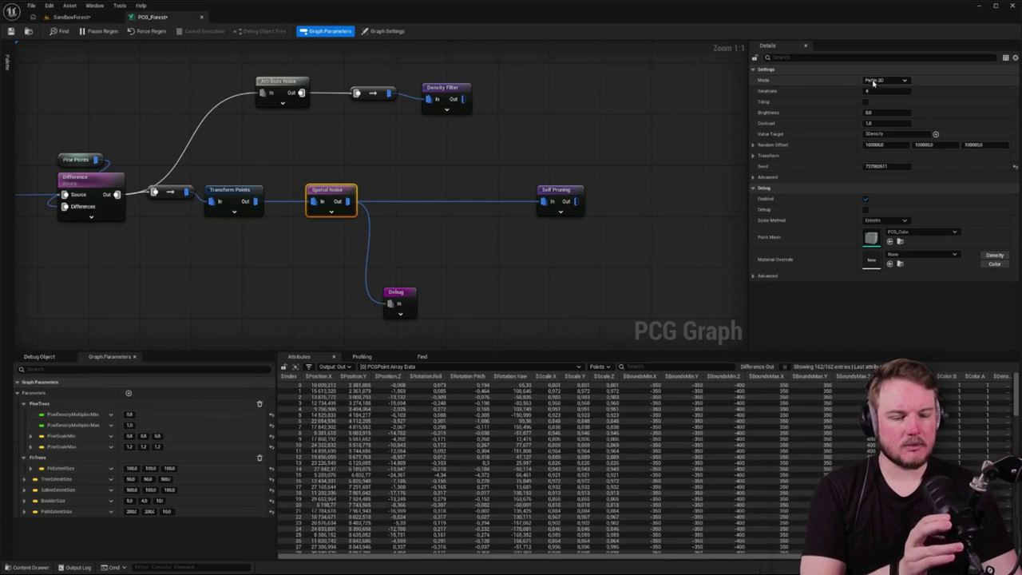
click(753, 155)
- Set the Spatial Noise Scale to 50 on each axis and preview the pattern in the forest level
click(870, 188)
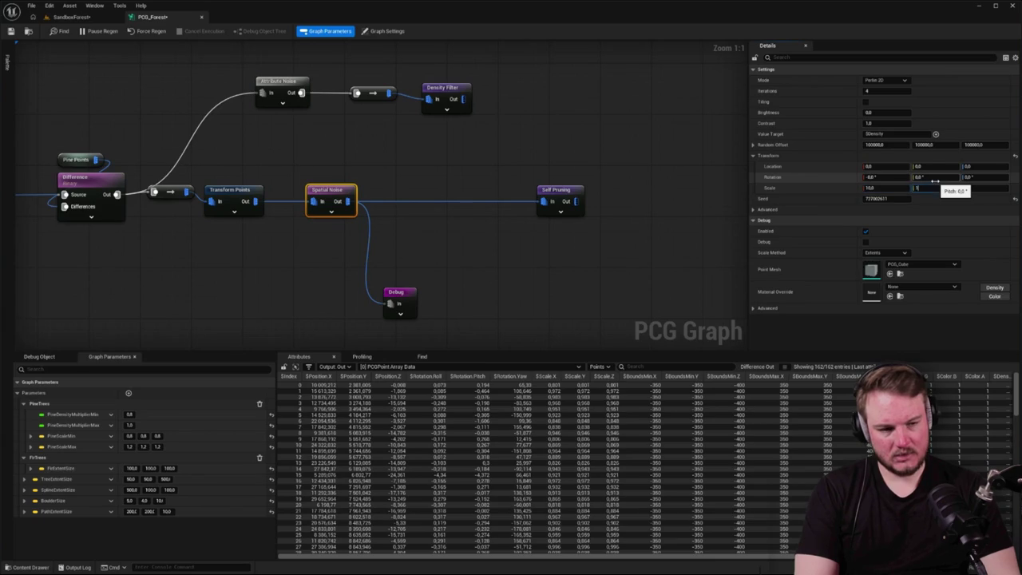
click(89, 17)
click(151, 16)
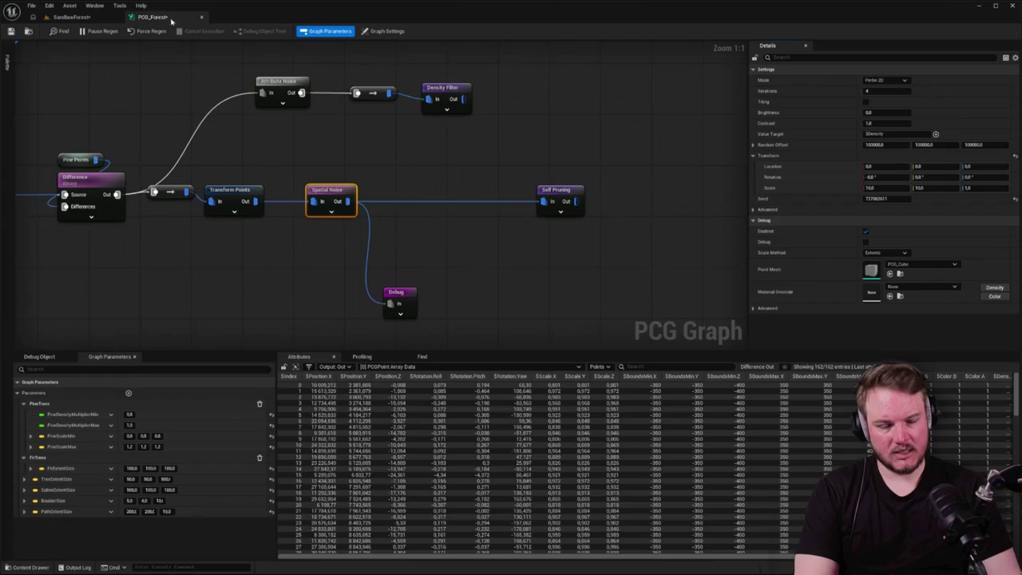
click(901, 188)
text(50)
key(Tab)
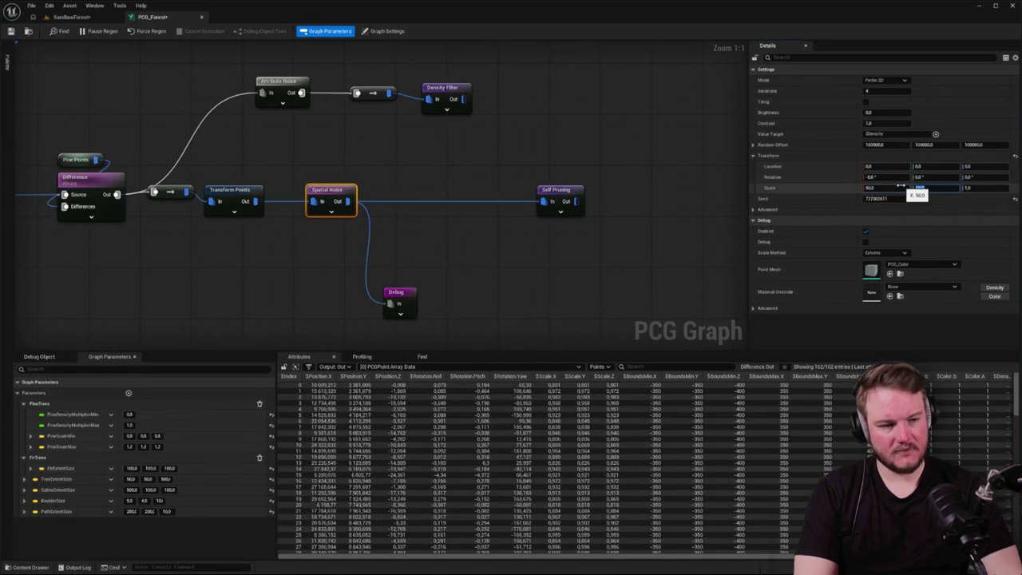
text(50)
key(Tab)
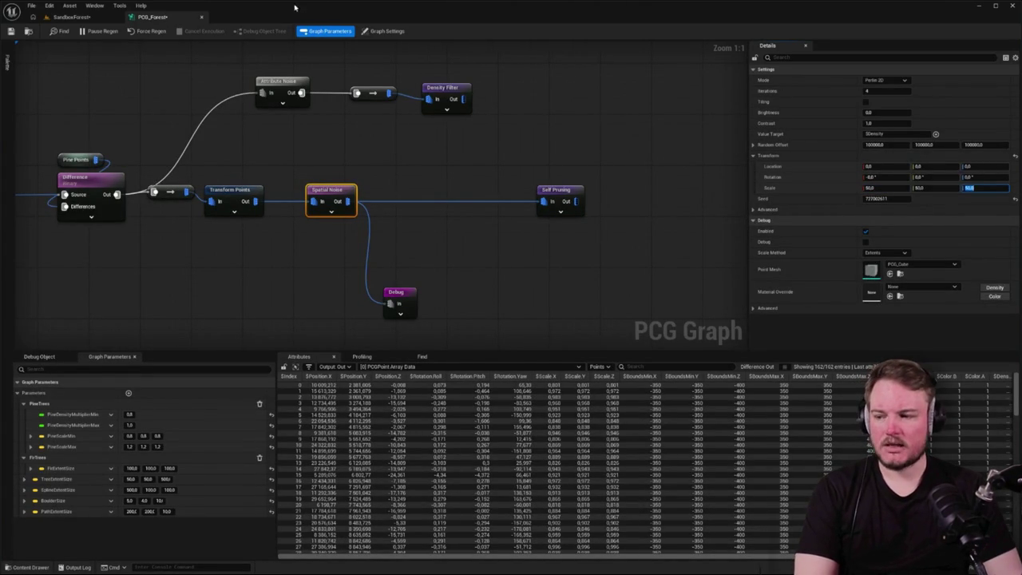
click(72, 17)
scroll(480, 312, up, 5)
mouse_move(493, 311)
mouse_down()
mouse_move(551, 256)
mouse_move(621, 215)
mouse_up()
- Raise the Spatial Noise Scale to 75 and check the larger pattern in the level
click(151, 17)
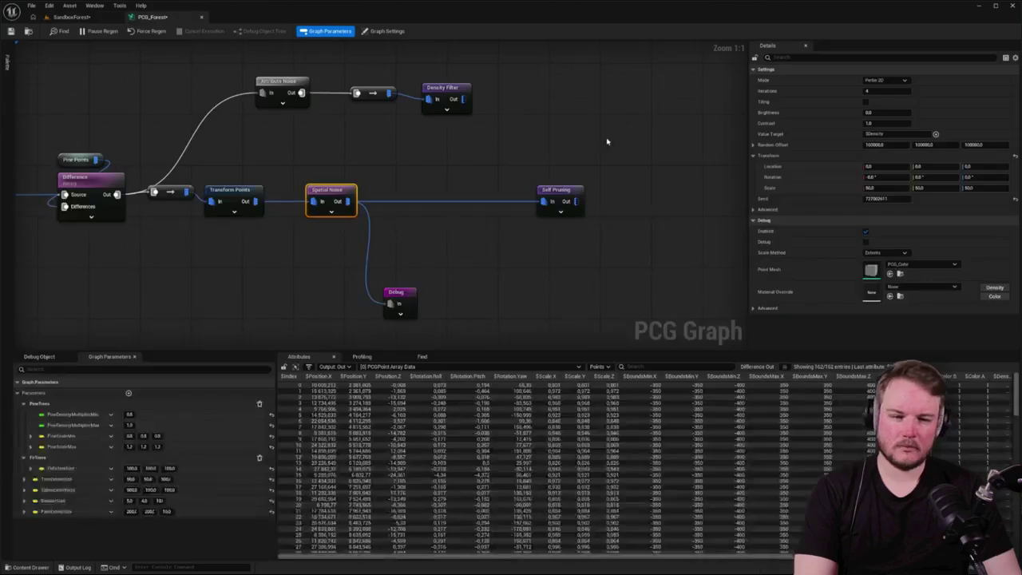
click(908, 189)
text(75)
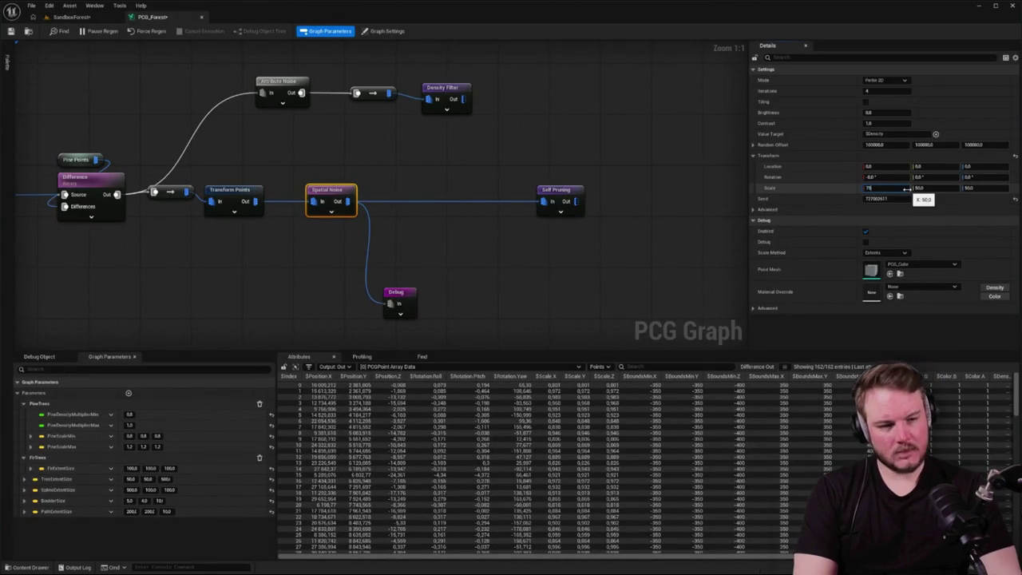
key(Tab)
text(75)
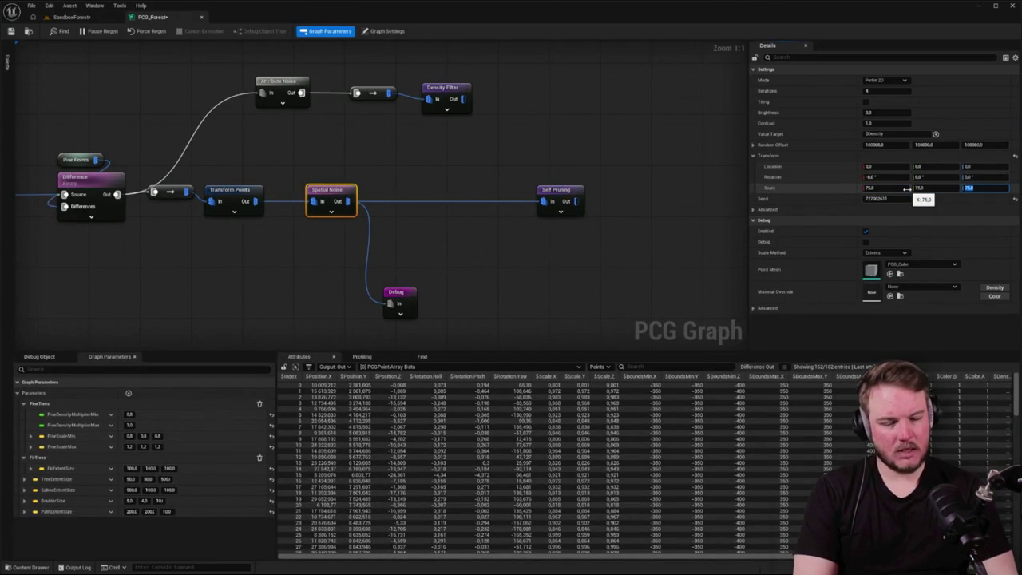
click(80, 20)
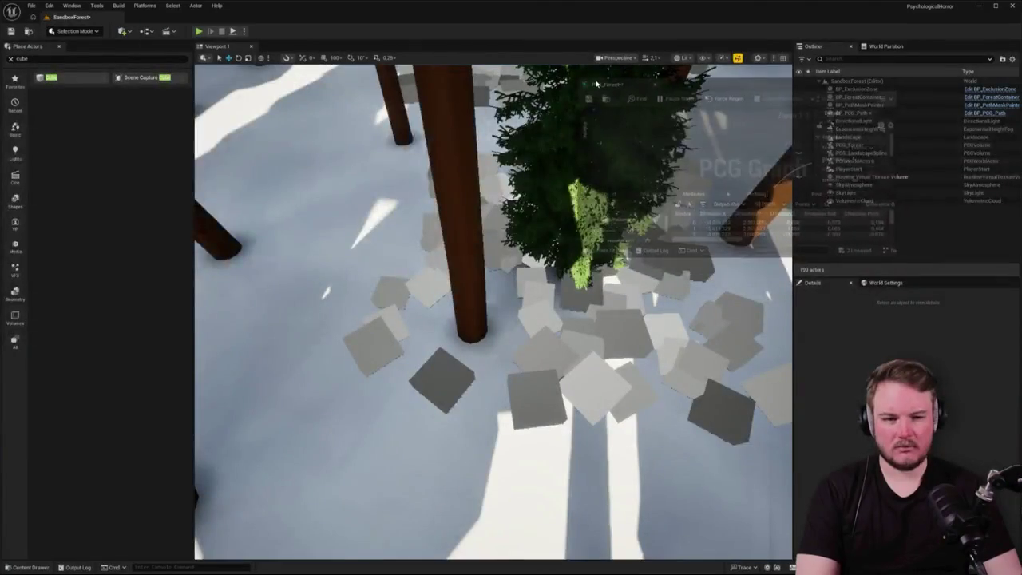
- Float the PCG_Forest graph over the level, then reposition and enlarge it to show Spatial Noise
drag(511, 343, 532, 339)
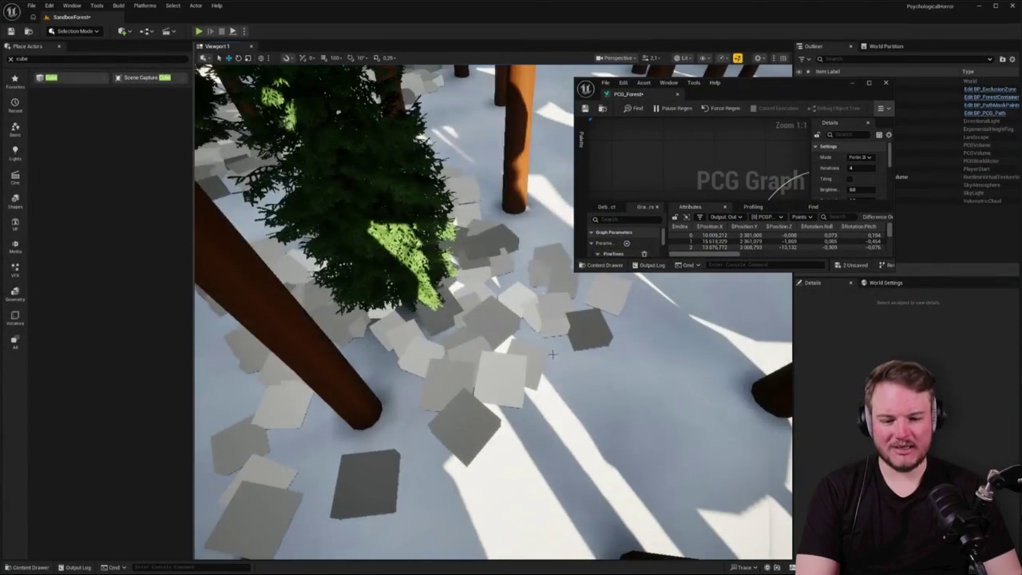
drag(816, 90, 869, 86)
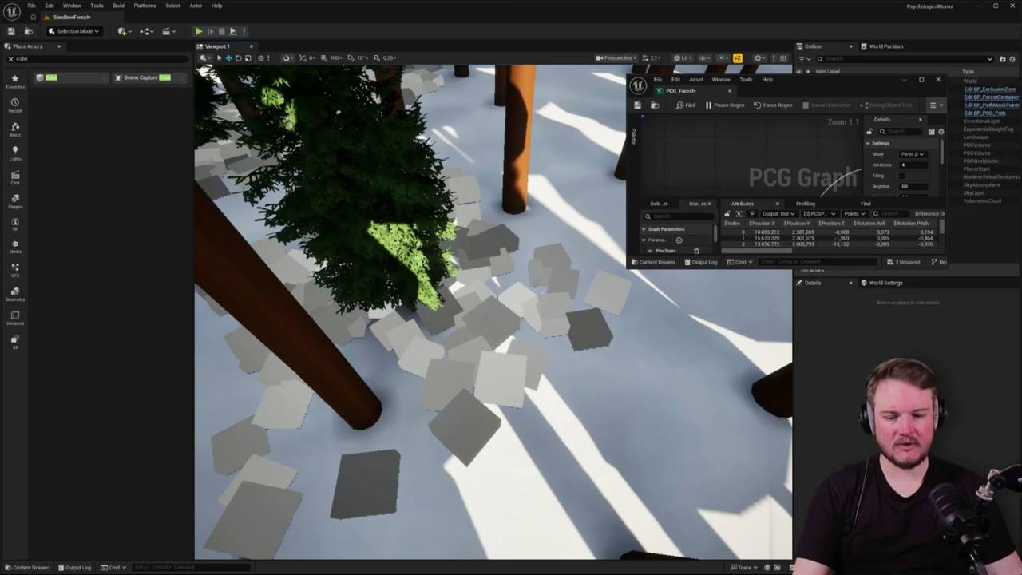
mouse_move(494, 311)
mouse_down()
mouse_move(527, 319)
mouse_move(511, 311)
mouse_up()
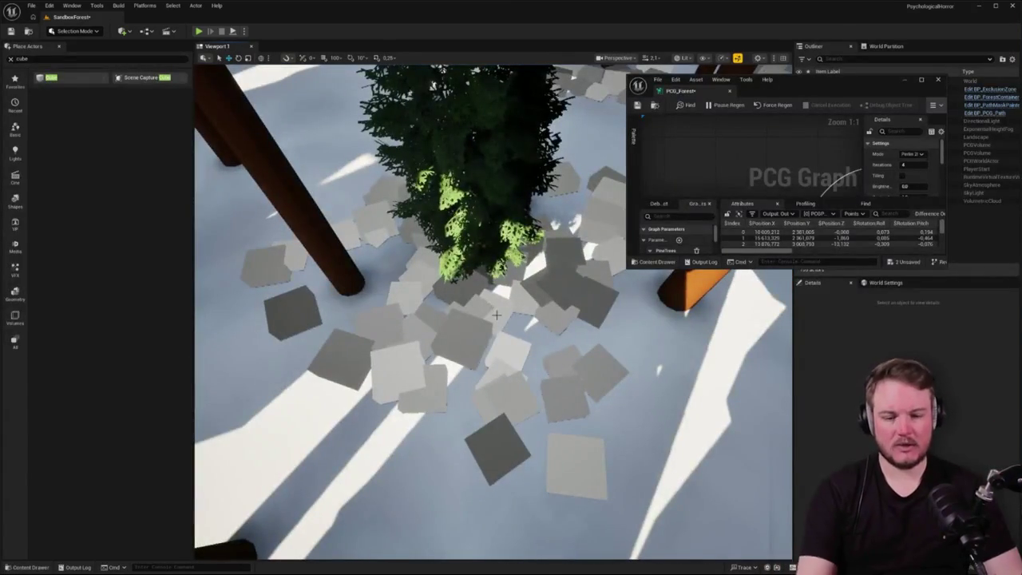
drag(839, 80, 814, 13)
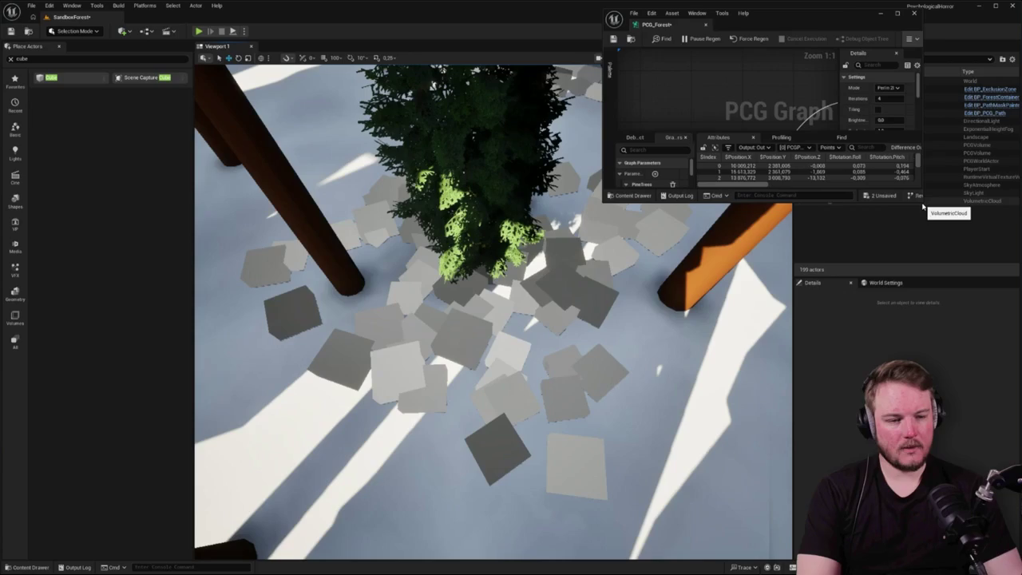
mouse_move(919, 201)
mouse_down()
mouse_move(1021, 201)
mouse_move(1021, 422)
mouse_up()
drag(811, 163, 770, 162)
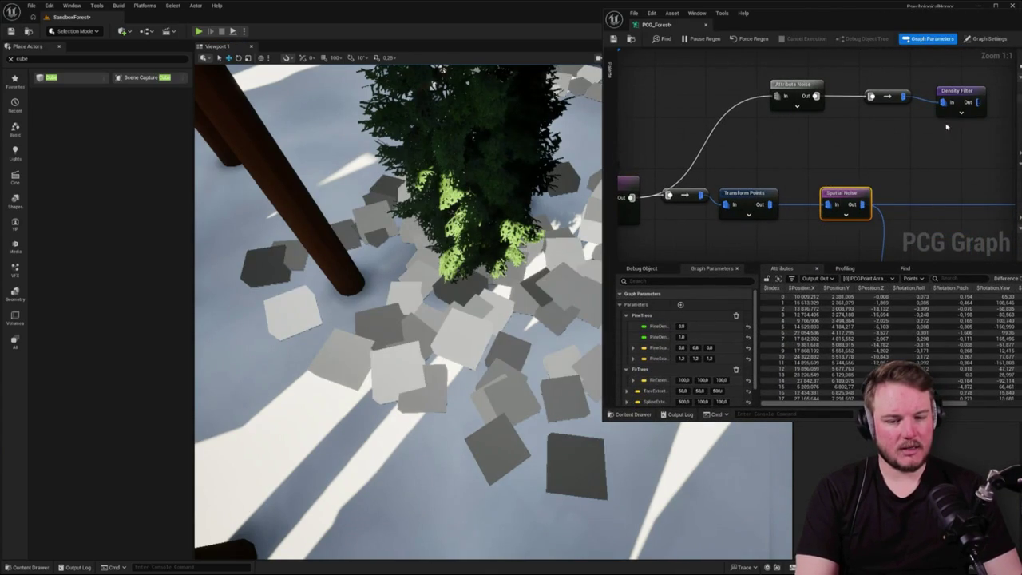
- Fly the camera down to the pine and cubes, then dock the graph into the editor's tab bar
key(s)
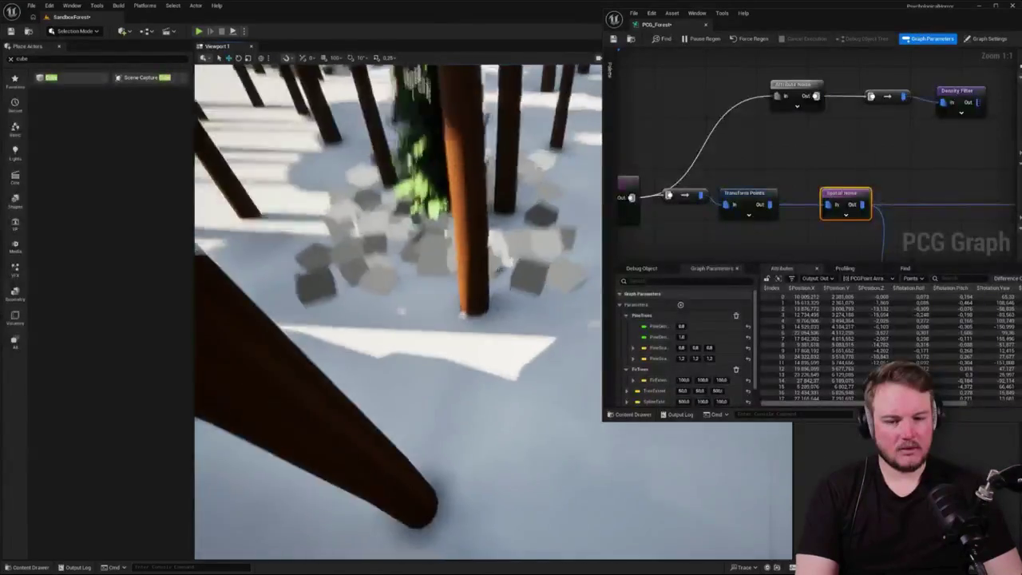
key(w)
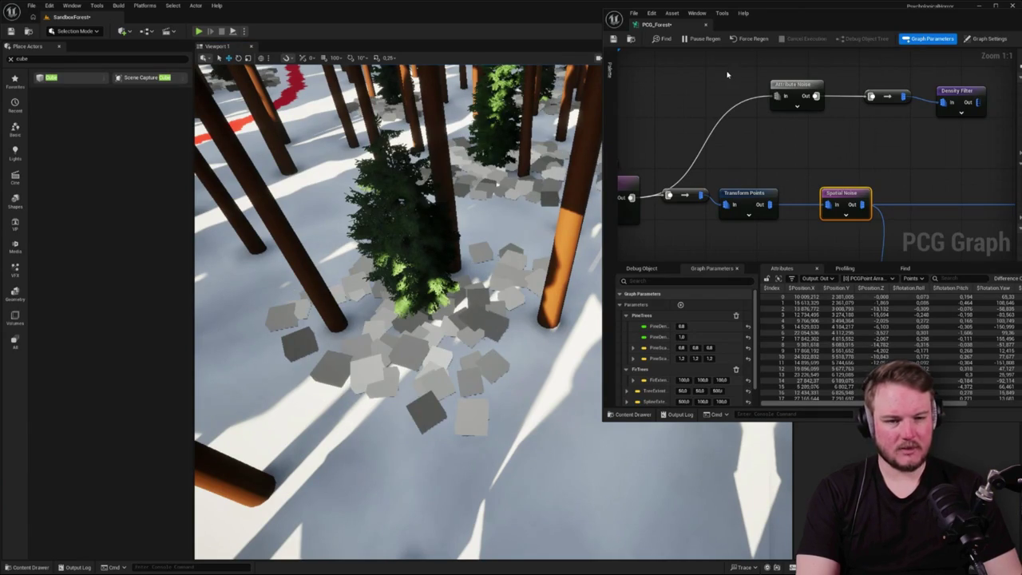
mouse_move(669, 28)
mouse_down()
mouse_move(359, 80)
mouse_move(151, 17)
mouse_up()
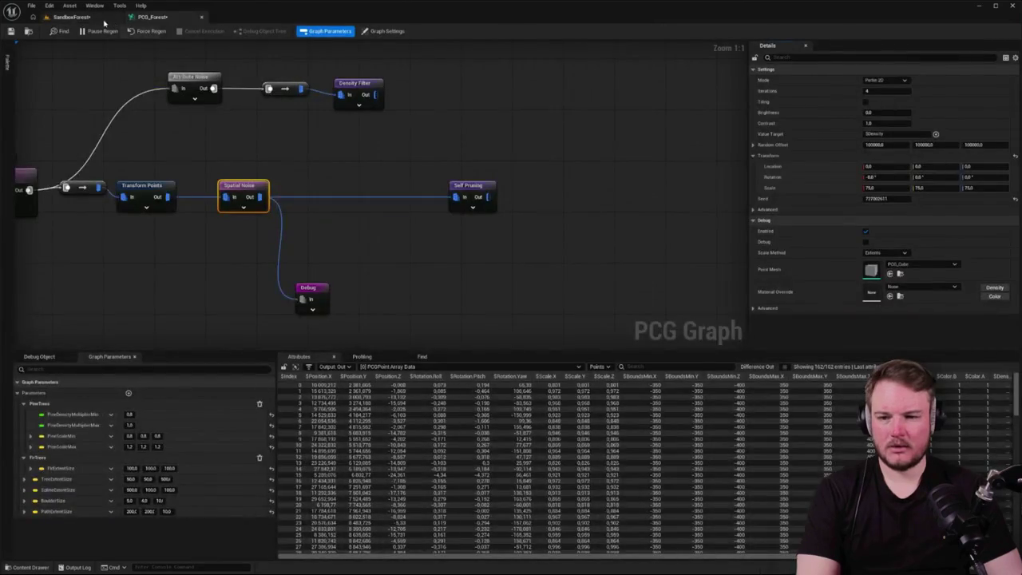
- Widen Transform Points' offsets to Min -150, -150 and Max 150, then check the patch spread
click(72, 17)
drag(303, 150, 391, 163)
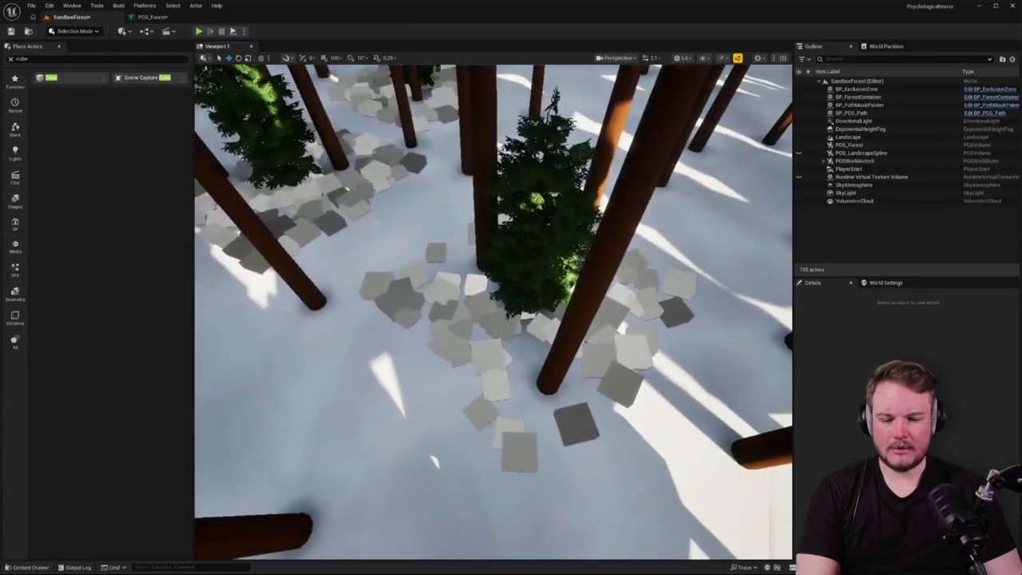
click(147, 16)
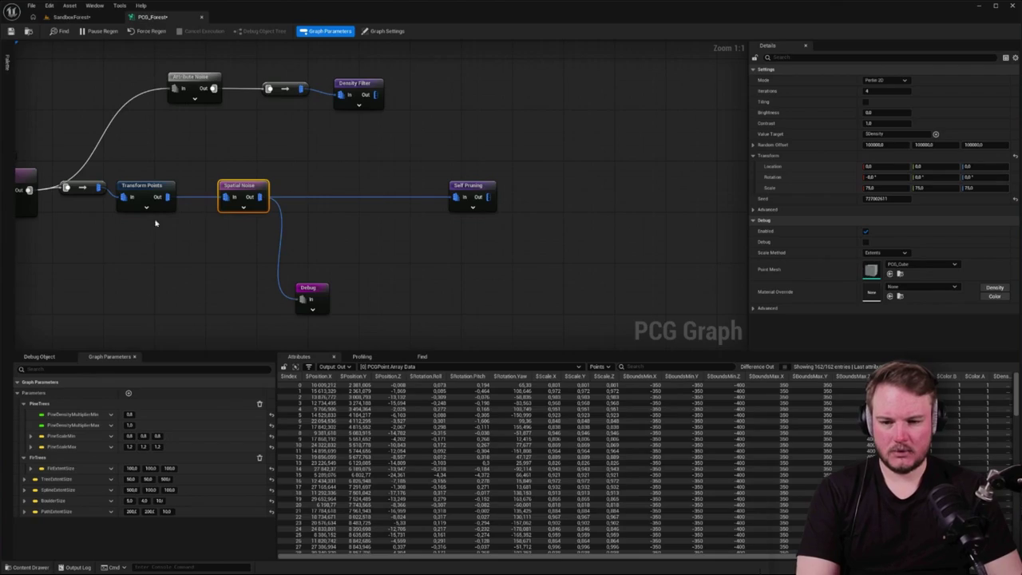
drag(208, 207, 408, 210)
click(342, 190)
click(879, 93)
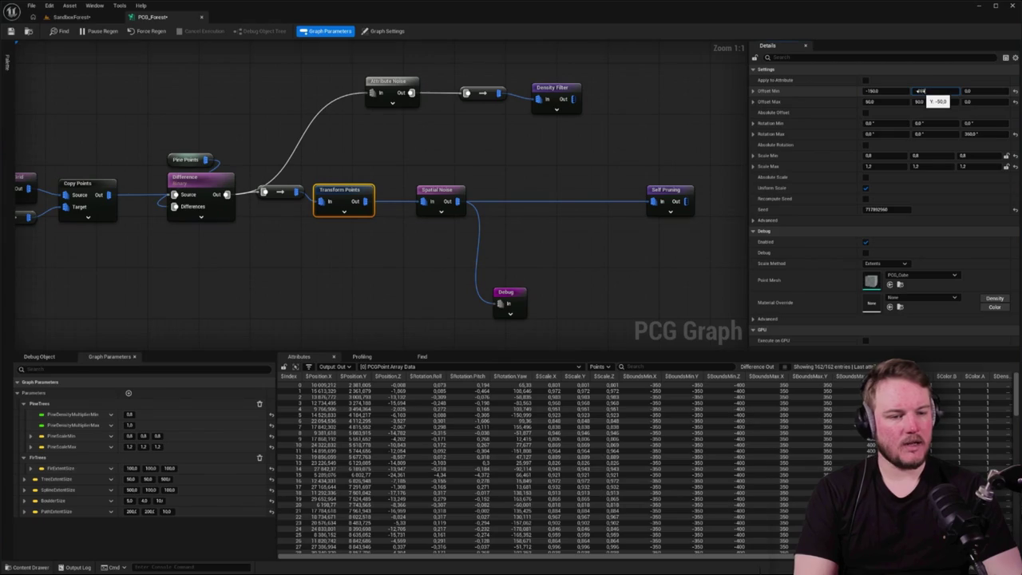
key(Tab)
text(150)
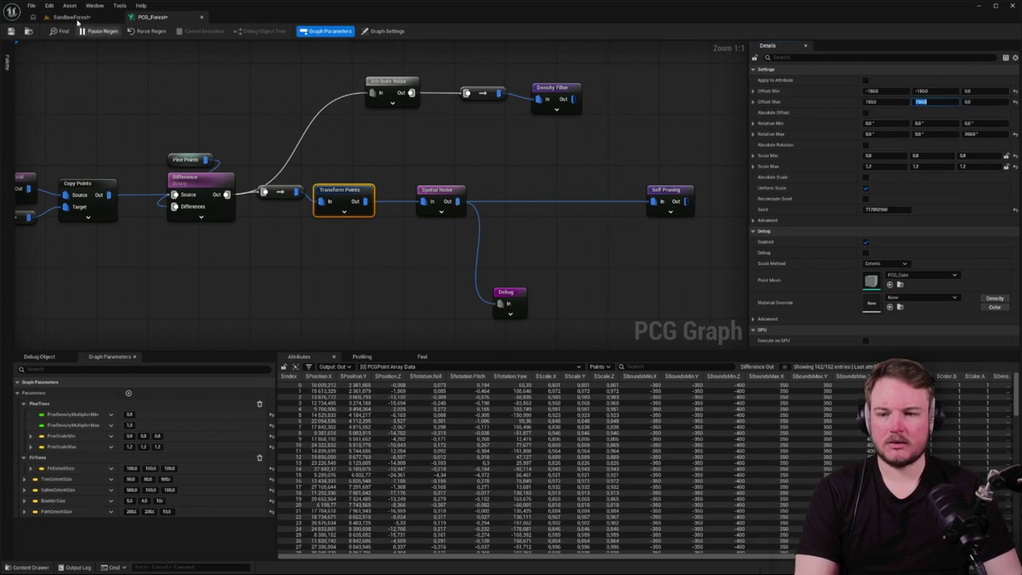
click(71, 17)
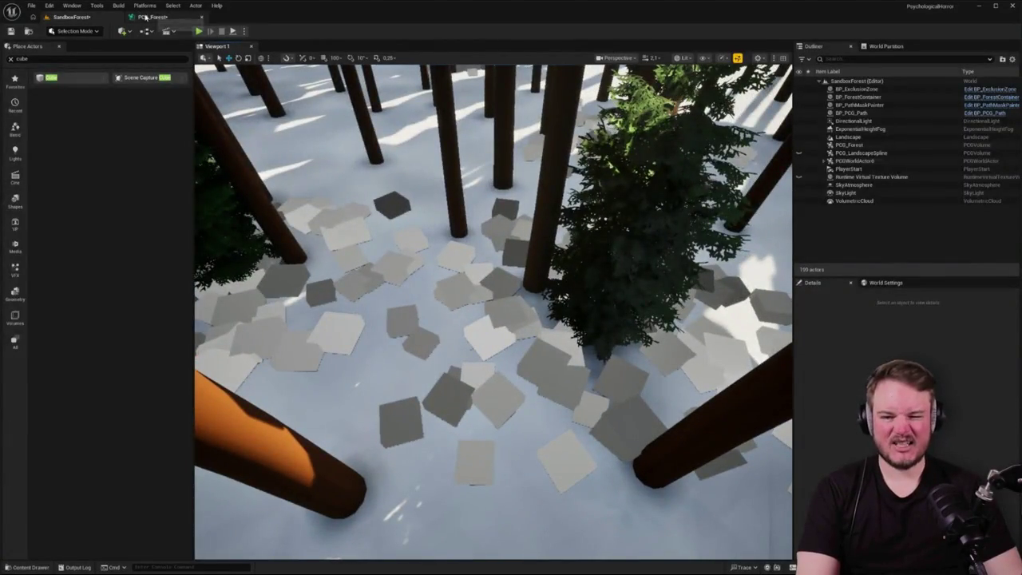
click(152, 17)
mouse_move(386, 148)
mouse_down()
mouse_move(306, 162)
mouse_move(313, 188)
mouse_up()
- Move Density Filter near Spatial Noise, wire its output into Self Pruning, and shift Debug right
click(317, 122)
drag(455, 84, 398, 155)
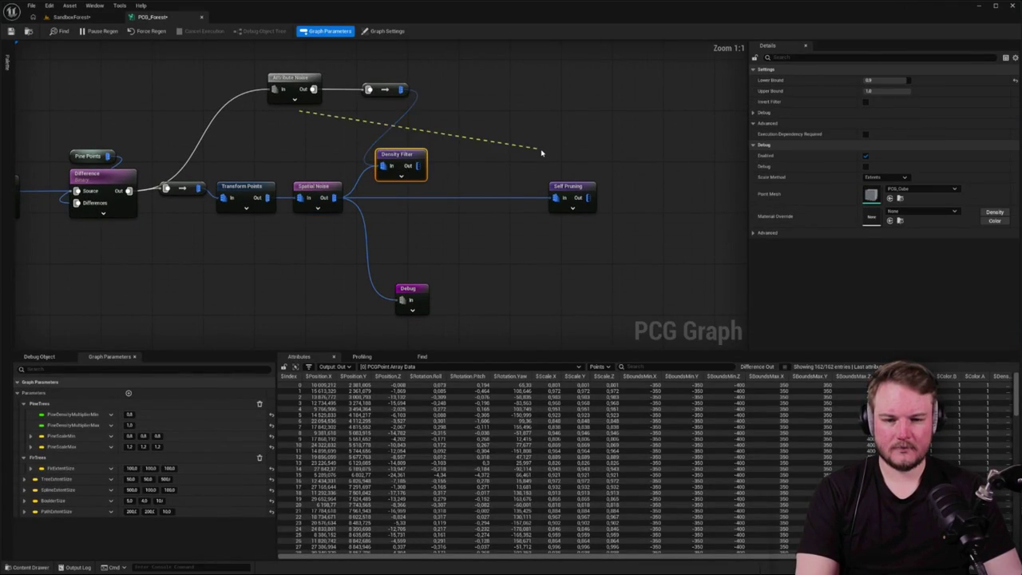
drag(464, 179, 554, 199)
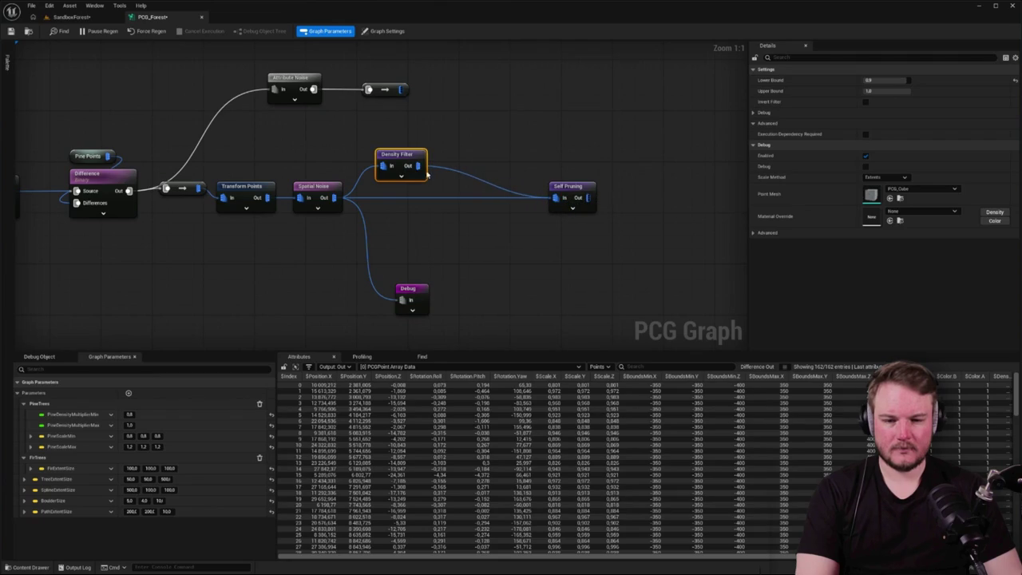
mouse_move(415, 292)
mouse_down()
mouse_move(619, 286)
mouse_move(591, 200)
mouse_move(576, 292)
mouse_move(589, 198)
mouse_move(604, 295)
mouse_up()
right_click(607, 297)
click(519, 256)
click(586, 195)
- Check the level, then align Density Filter after Spatial Noise and wire its output into Debug
click(70, 17)
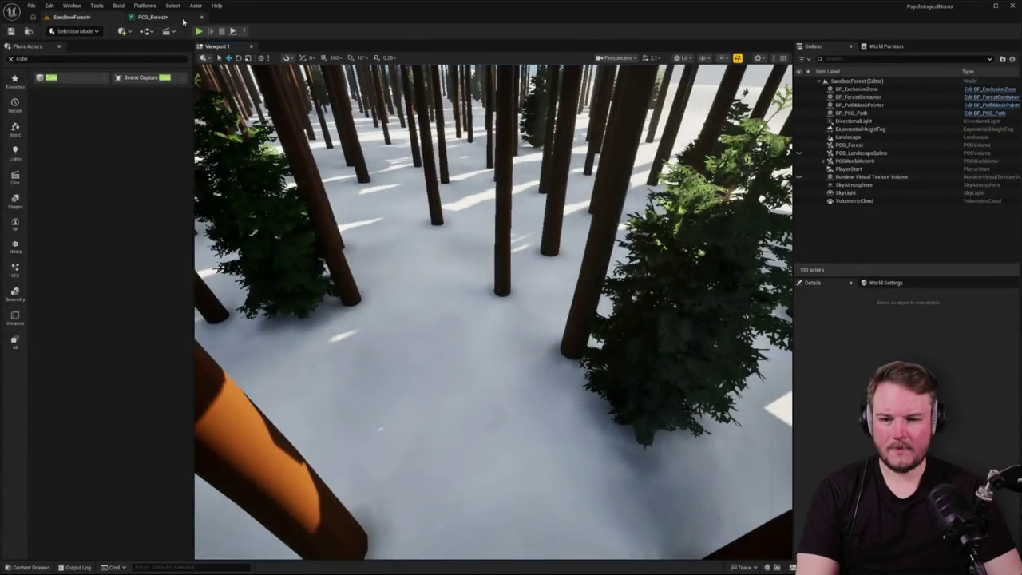
click(152, 17)
mouse_move(392, 158)
mouse_down()
mouse_move(389, 189)
mouse_move(613, 301)
mouse_move(481, 278)
mouse_up()
drag(406, 199, 474, 281)
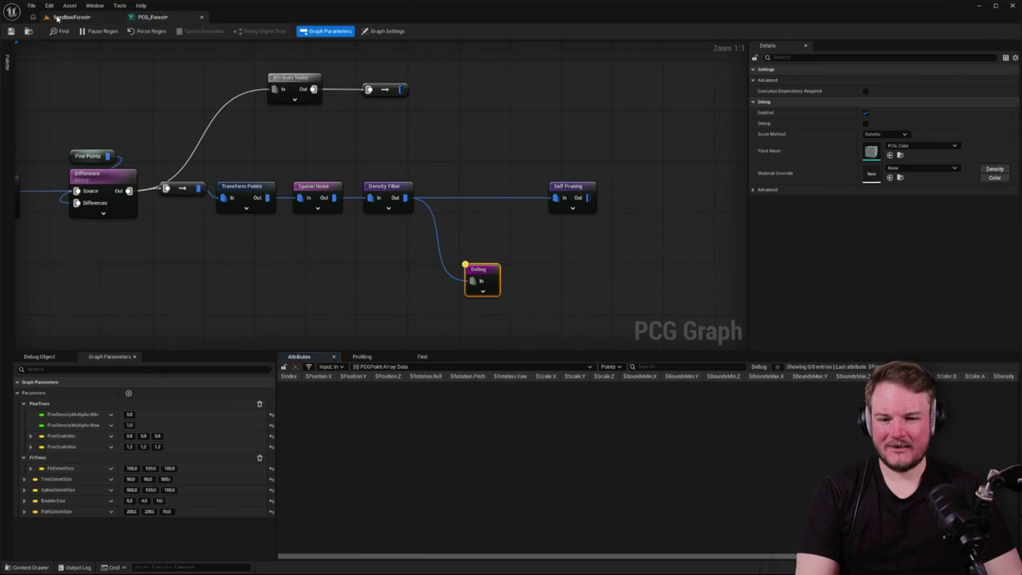
- Nudge the Density Filter's Upper Bound down, previewing the remaining patches in the level between edits
click(94, 18)
click(152, 17)
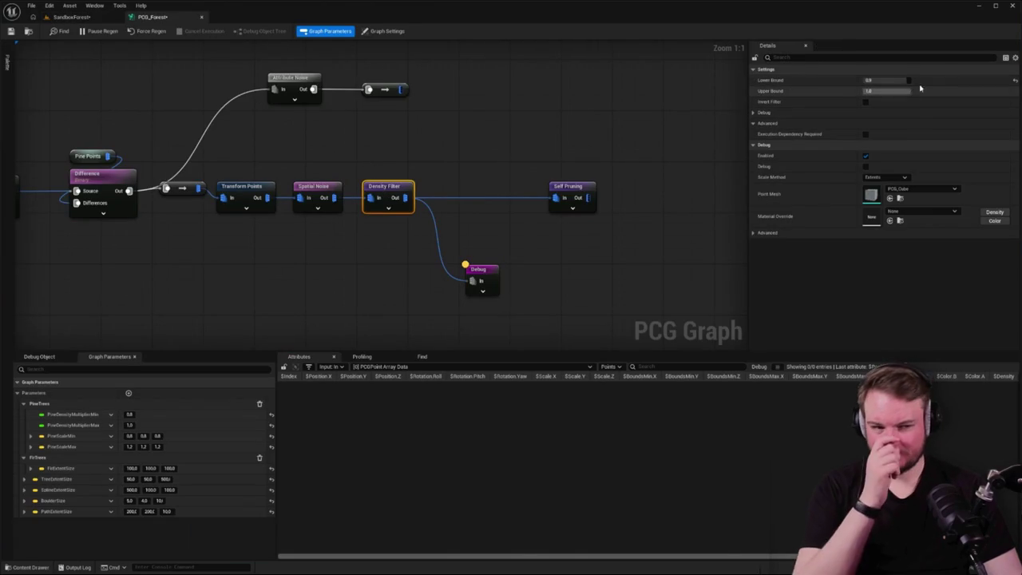
click(80, 17)
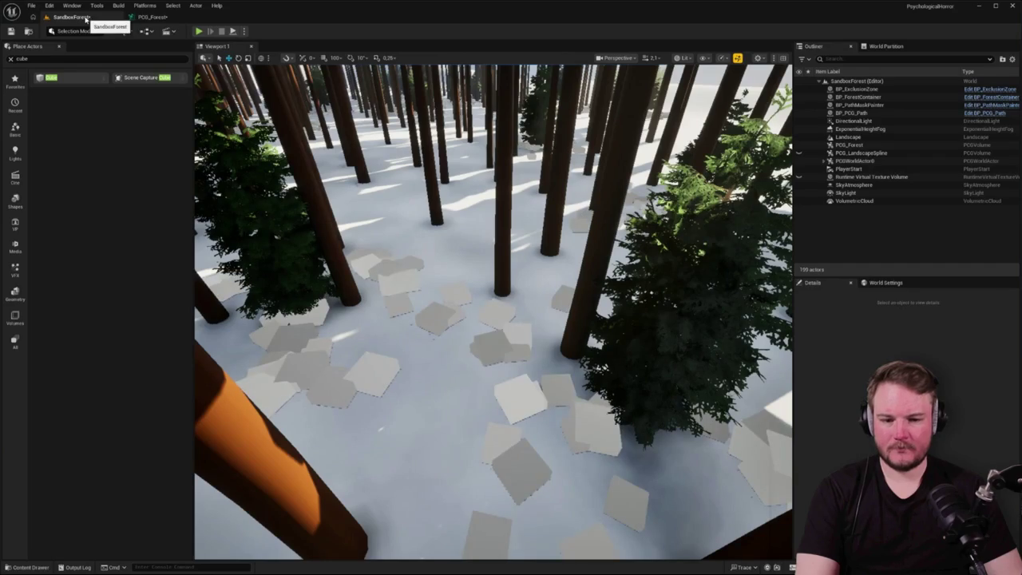
click(153, 17)
click(885, 90)
drag(885, 90, 801, 75)
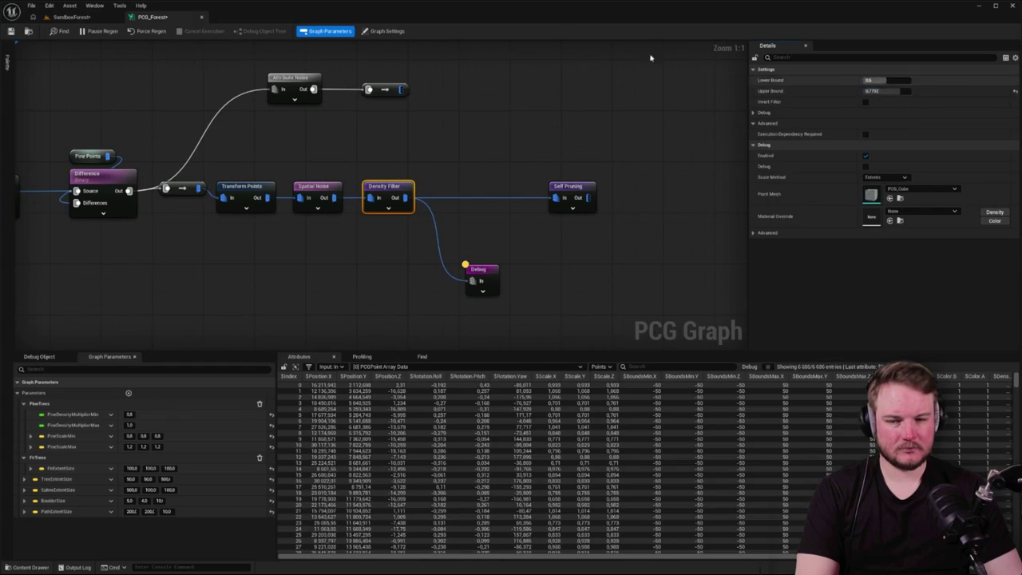
click(73, 17)
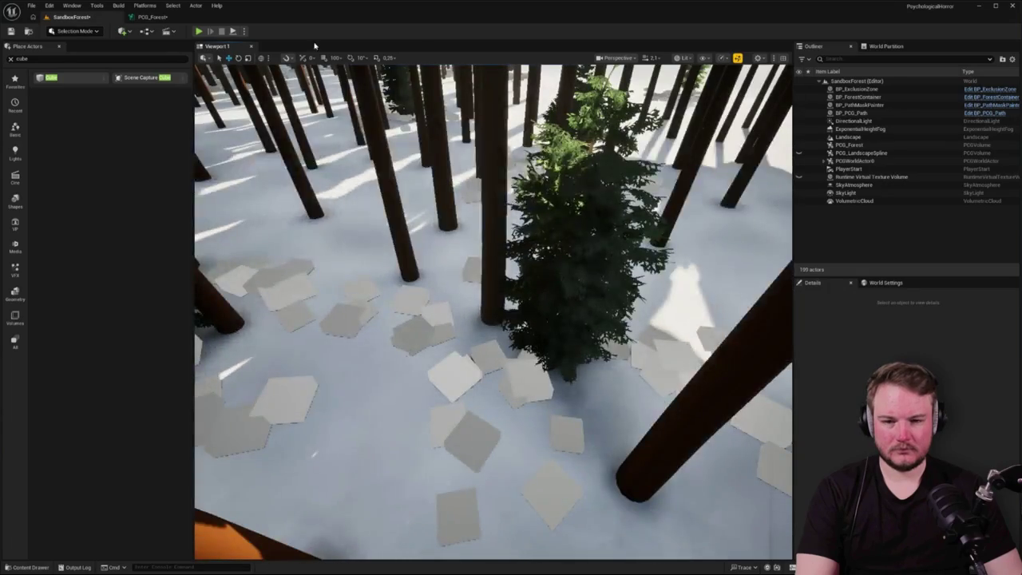
click(156, 17)
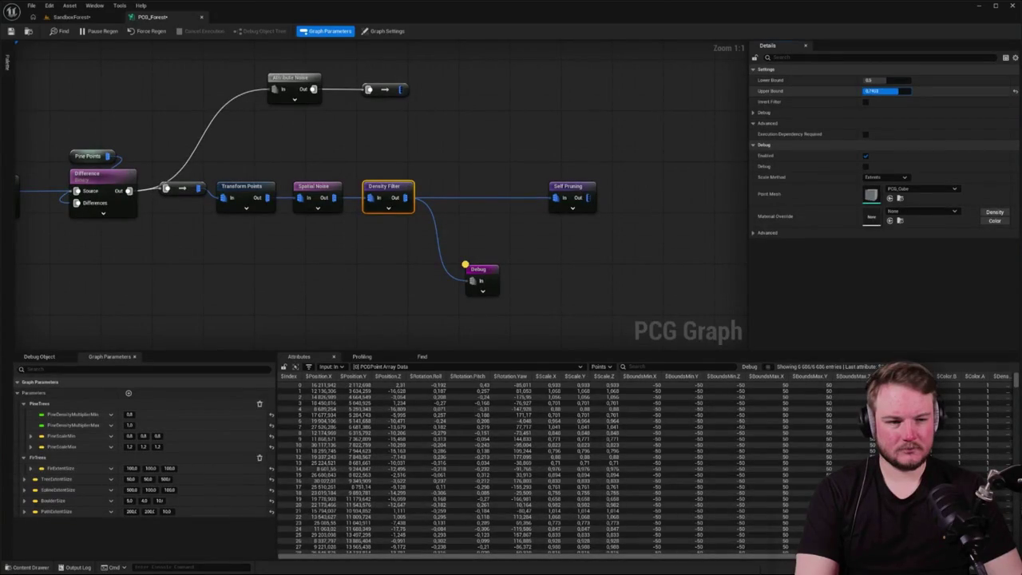
drag(882, 90, 887, 81)
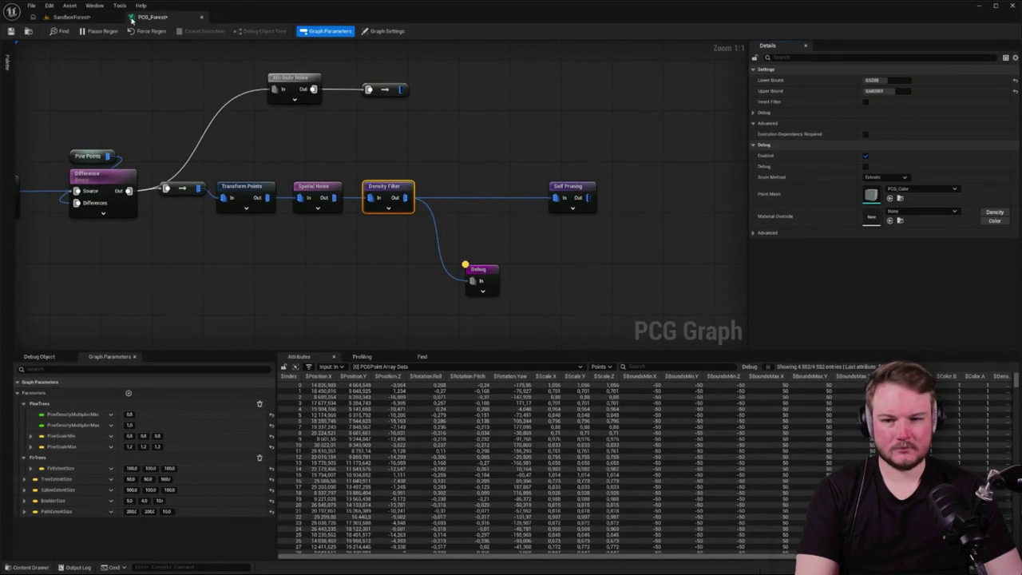
click(74, 17)
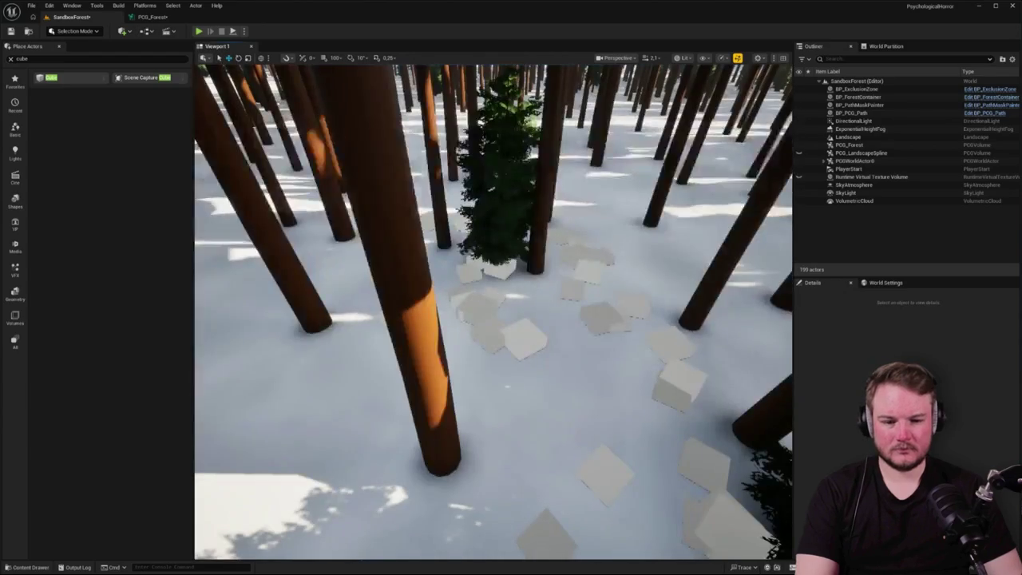
click(153, 16)
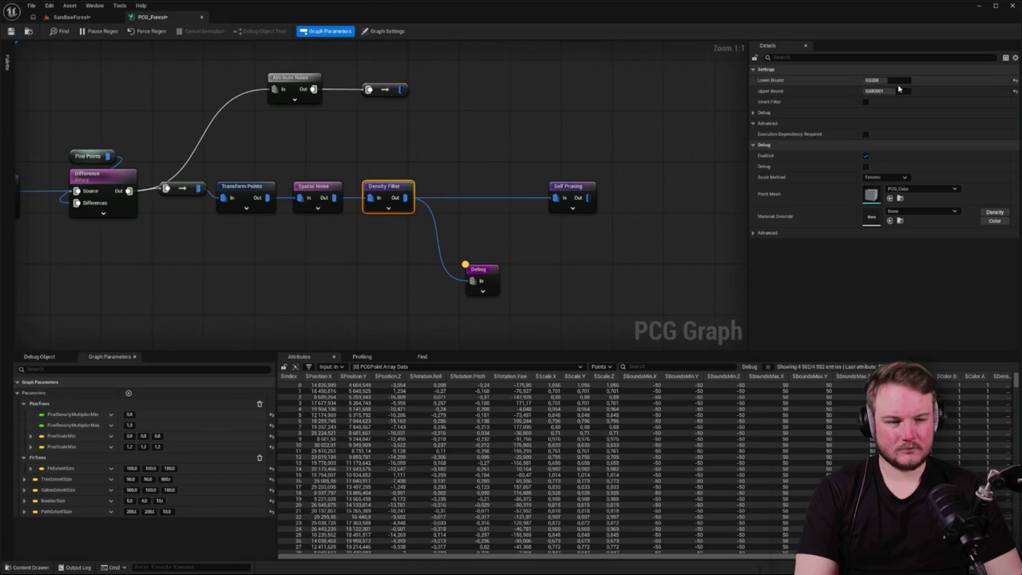
- Set Lower Bound to 0.536 and Upper Bound to about 0.65, then fly through the forest
key(Tab)
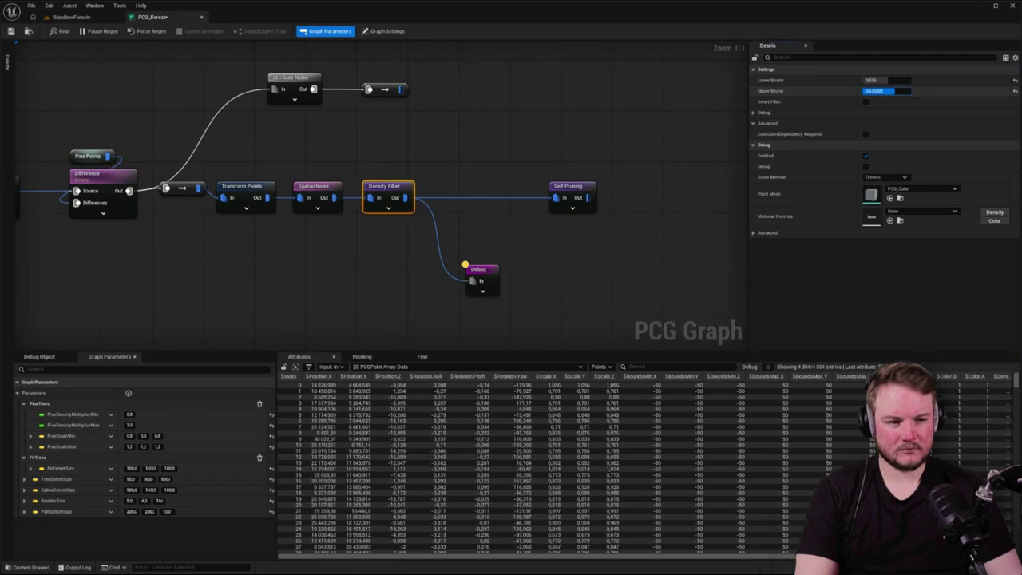
drag(886, 91, 903, 91)
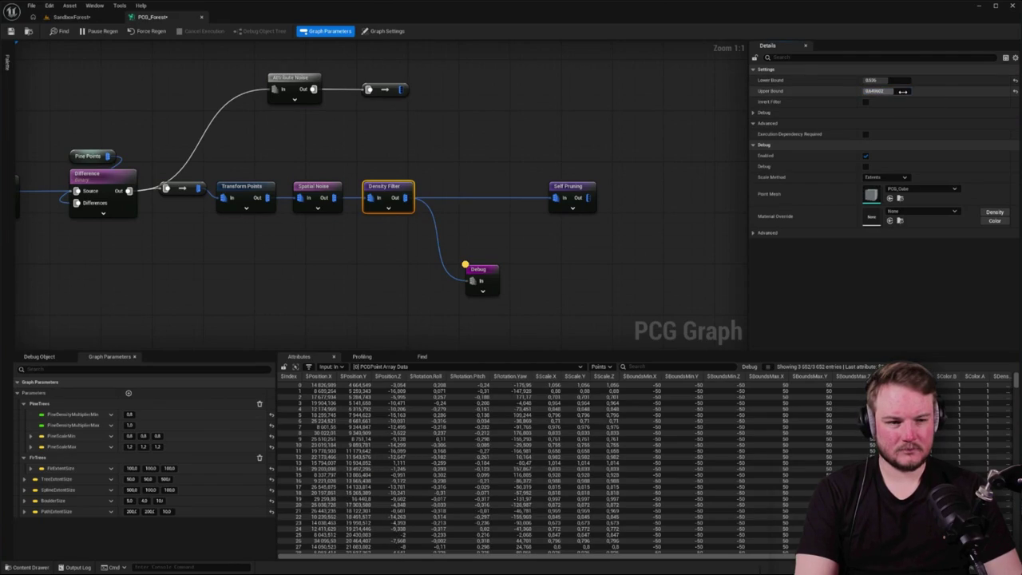
click(70, 17)
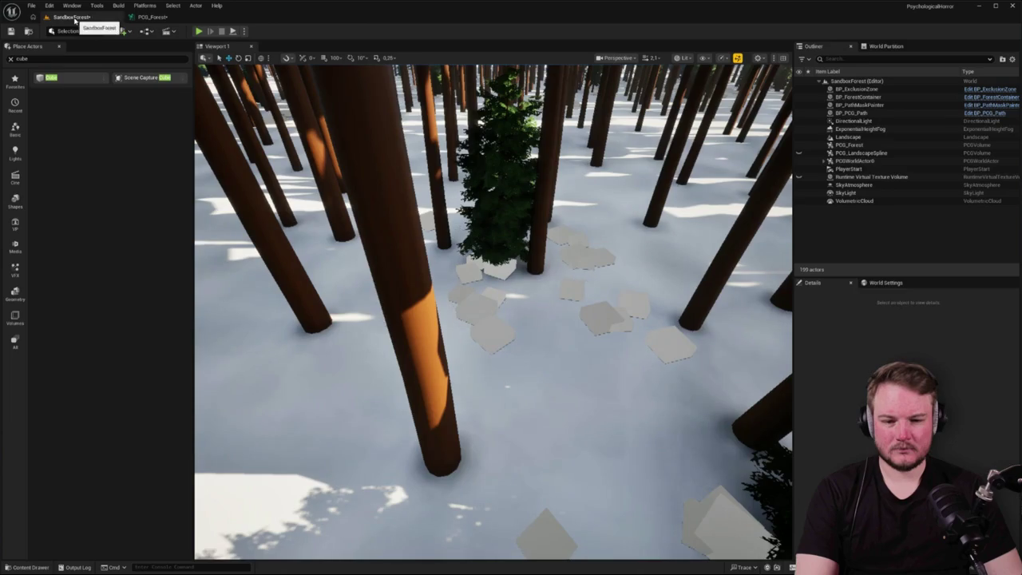
mouse_move(493, 312)
mouse_down()
mouse_move(503, 308)
mouse_move(479, 313)
mouse_move(511, 304)
mouse_move(495, 311)
mouse_move(483, 287)
mouse_move(452, 172)
mouse_move(383, 187)
mouse_up()
click(152, 16)
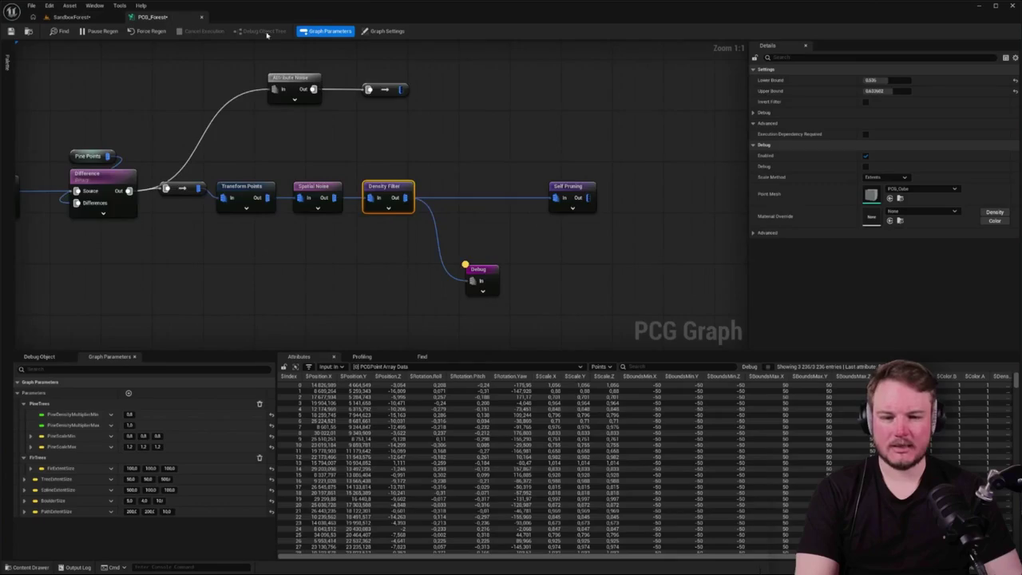
- Move Attribute Noise right, feed Density Filter's output into it, and remove the small node after it
drag(164, 93, 376, 125)
click(327, 172)
drag(285, 212, 365, 139)
drag(453, 137, 438, 140)
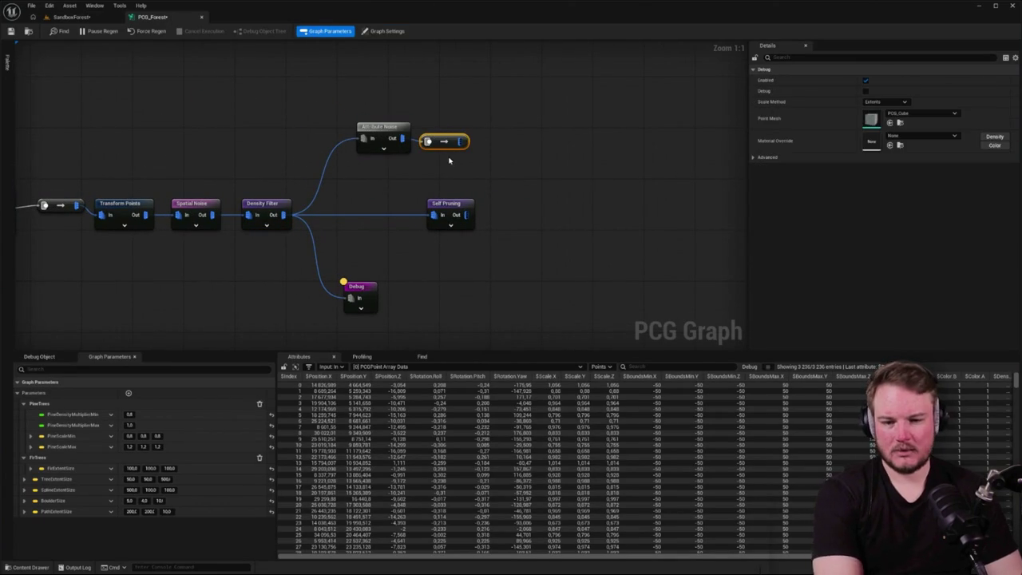
key(ctrl+z)
- Duplicate Density Filter after Attribute Noise with bounds 0.4472–0.6632 and wire it into Debug
key(ctrl+d)
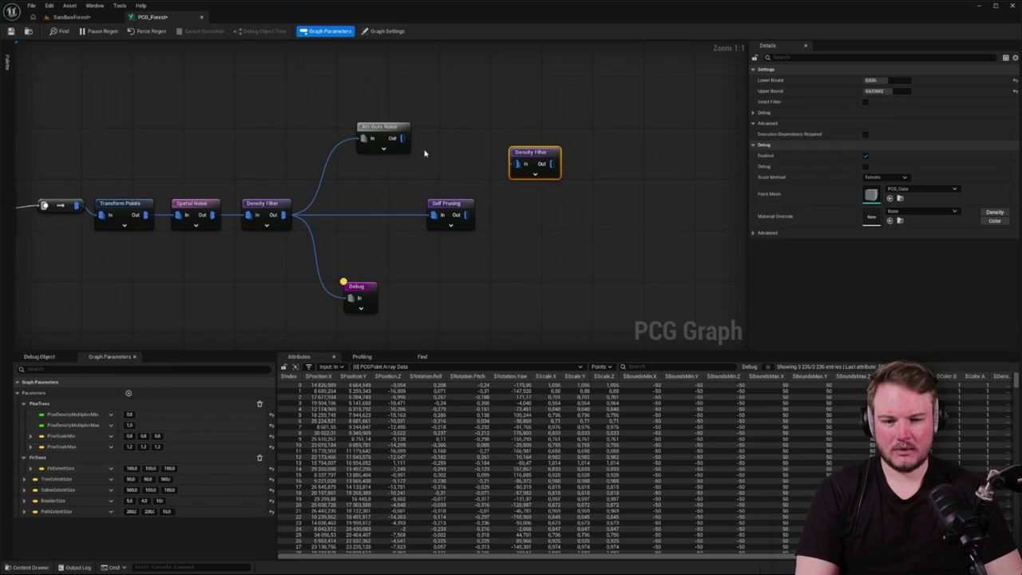
drag(524, 152, 442, 128)
double_click(886, 91)
text(1)
click(878, 80)
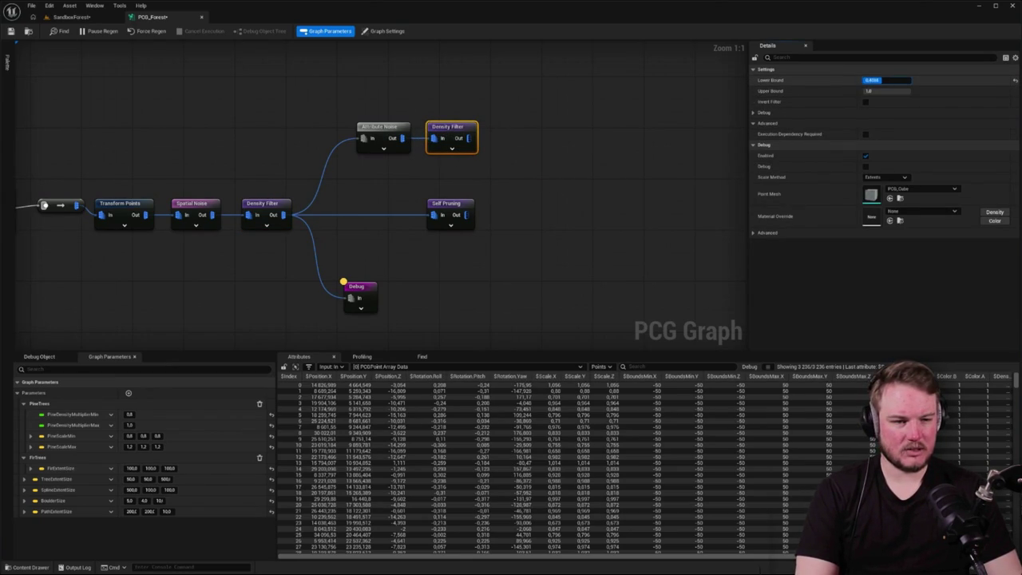
key(Tab)
text(0.6632)
key(Return)
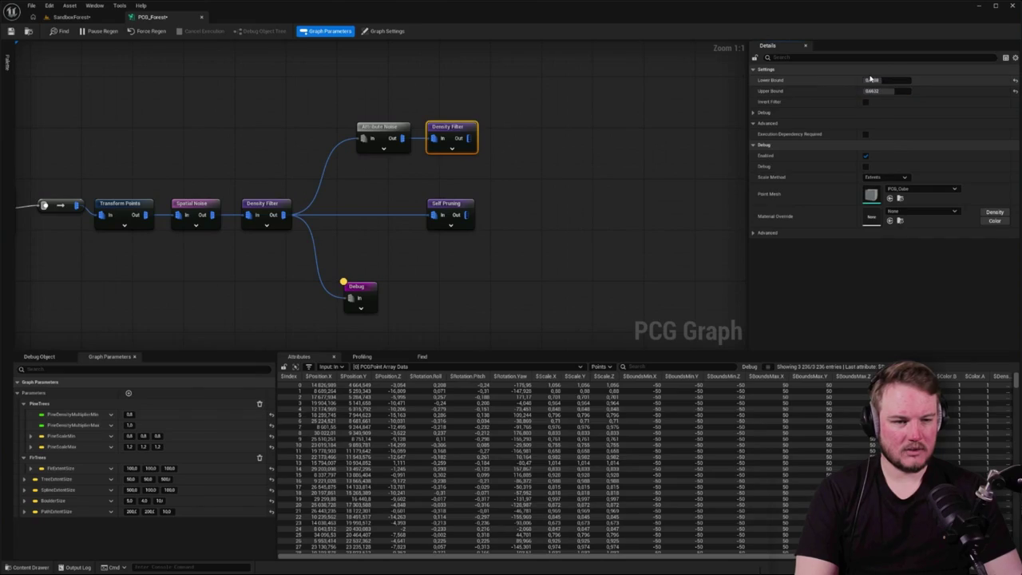
text(0.4472)
key(Return)
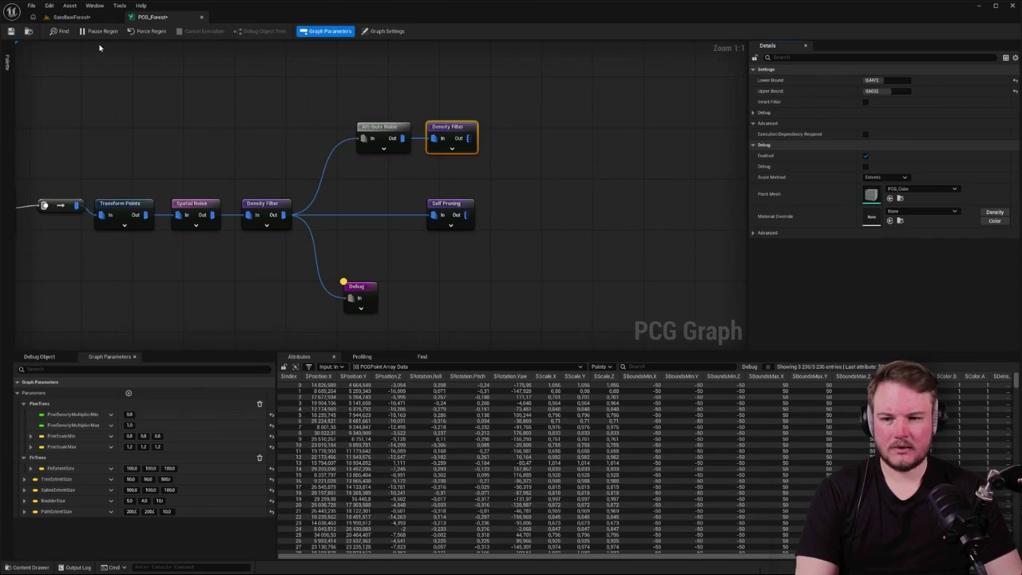
mouse_move(469, 138)
mouse_down()
mouse_move(478, 147)
mouse_move(351, 291)
mouse_move(329, 289)
mouse_up()
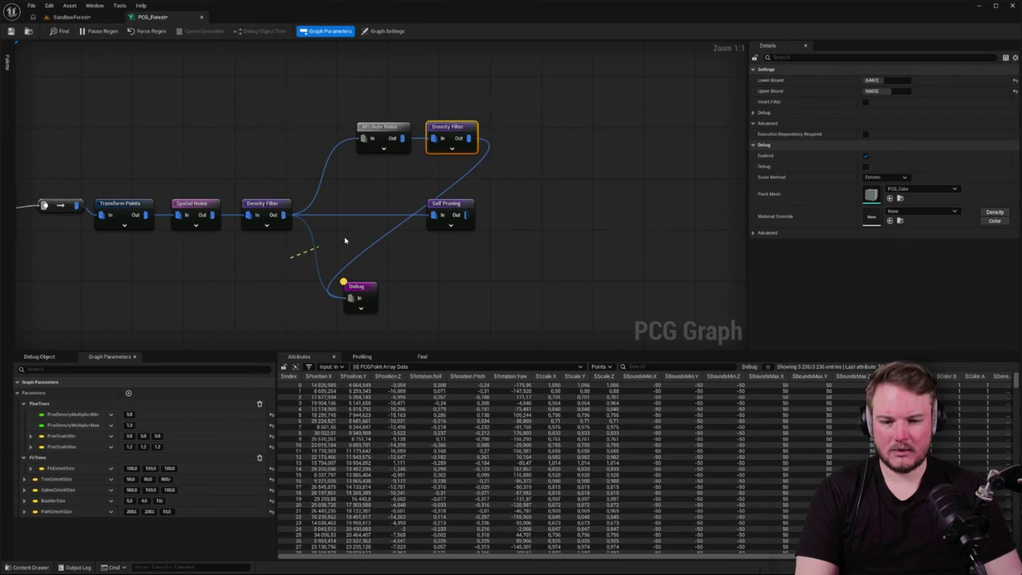
click(70, 17)
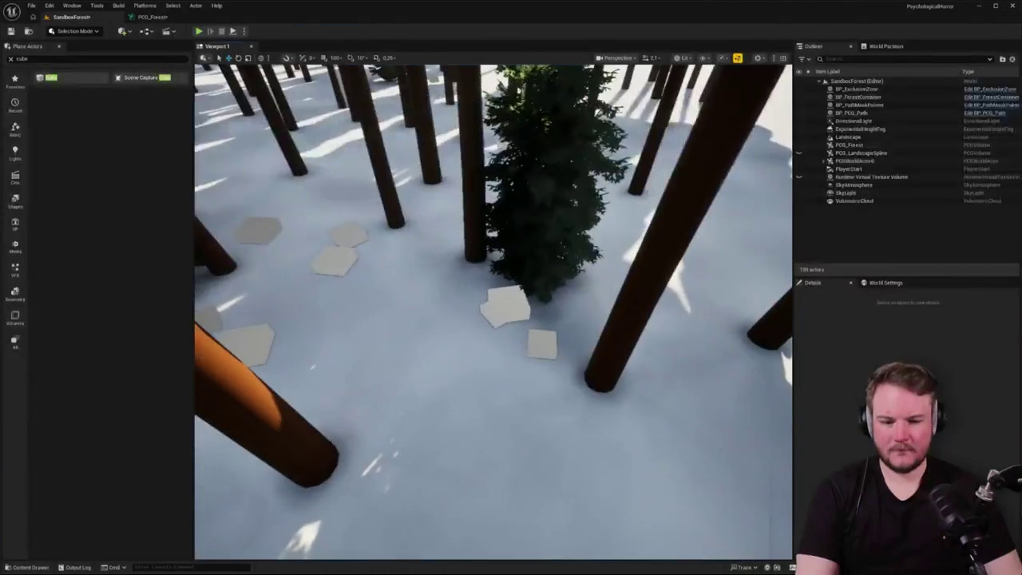
- Move Debug right and route the Density Filter through Self Pruning into Debug, then view the points
mouse_move(494, 312)
mouse_down()
mouse_move(463, 327)
mouse_move(519, 315)
mouse_up()
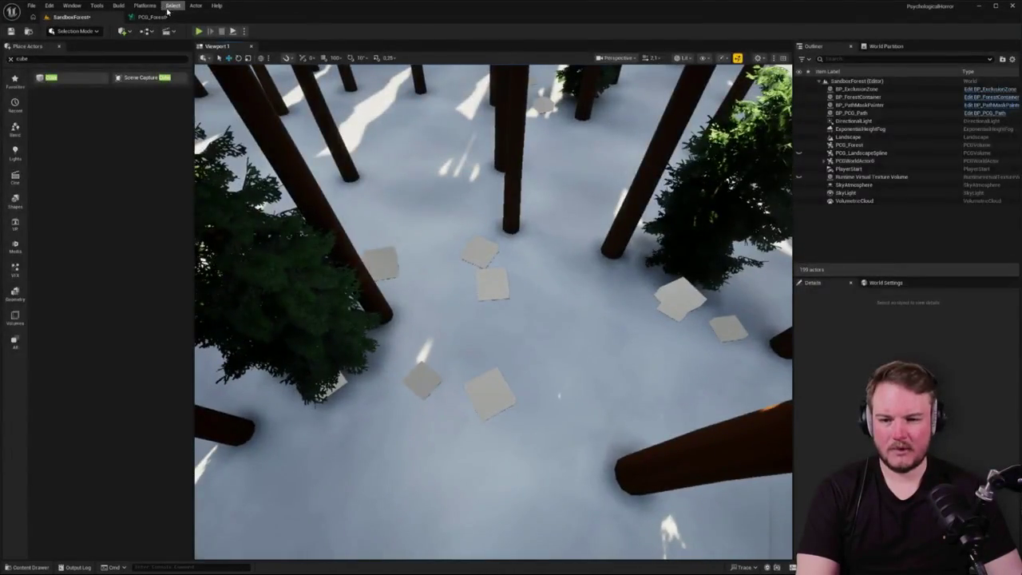
click(152, 17)
drag(360, 284, 539, 273)
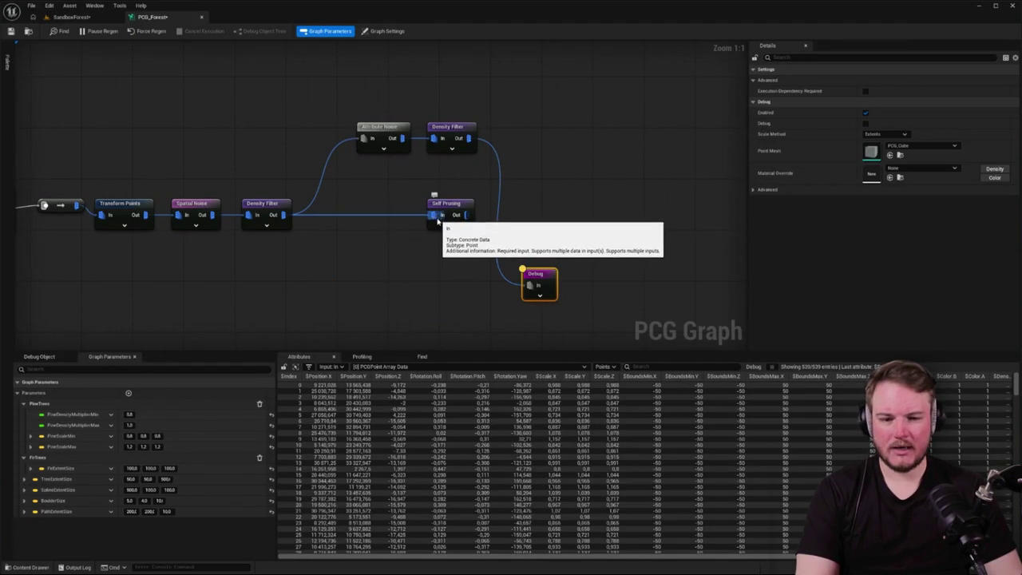
alt+click(437, 216)
mouse_move(469, 139)
mouse_down()
mouse_move(424, 199)
mouse_move(531, 291)
mouse_up()
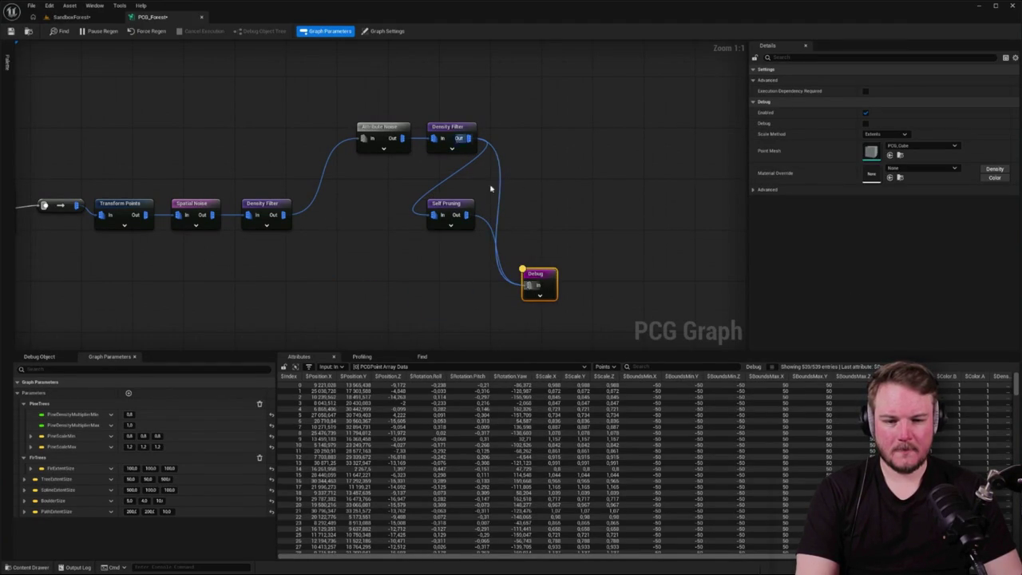
click(74, 17)
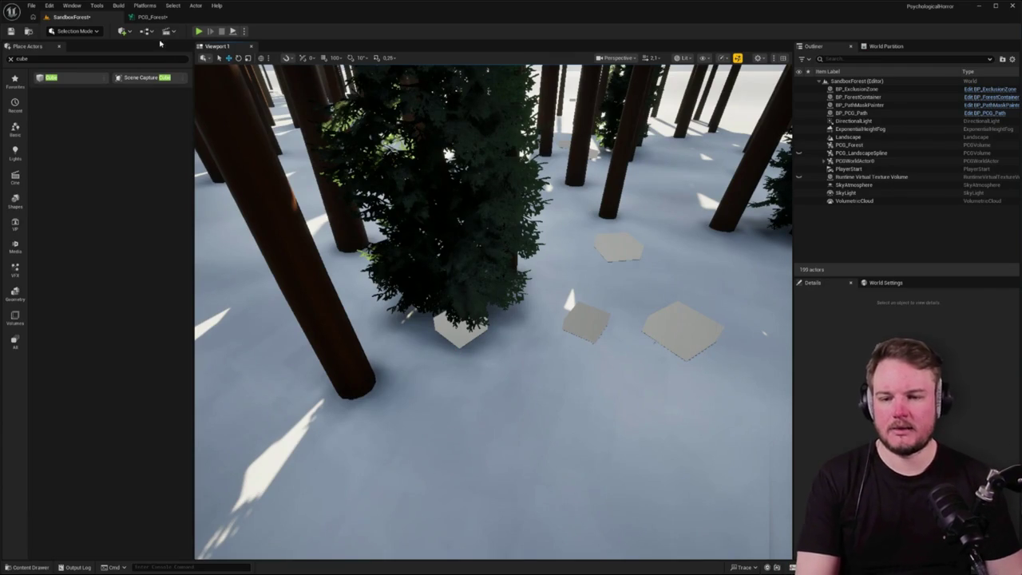
- Arrange Attribute Noise, Density Filter and Self Pruning into one row after Spatial Noise
click(150, 17)
mouse_move(266, 171)
mouse_down()
mouse_move(443, 157)
mouse_move(269, 137)
mouse_up()
drag(538, 80, 643, 119)
mouse_move(551, 102)
mouse_down()
mouse_move(505, 151)
mouse_move(505, 171)
mouse_up()
drag(601, 170, 638, 171)
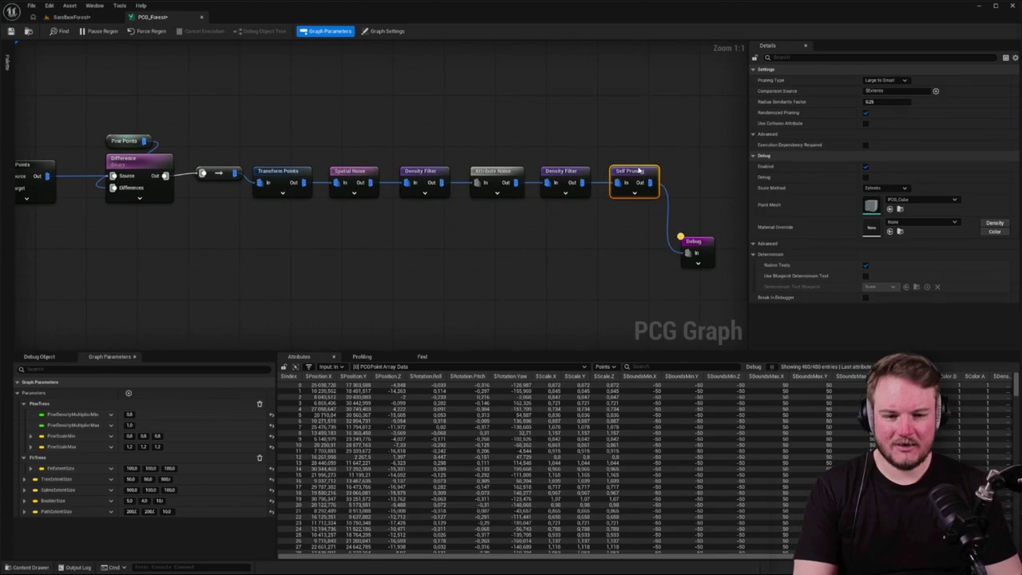
click(70, 17)
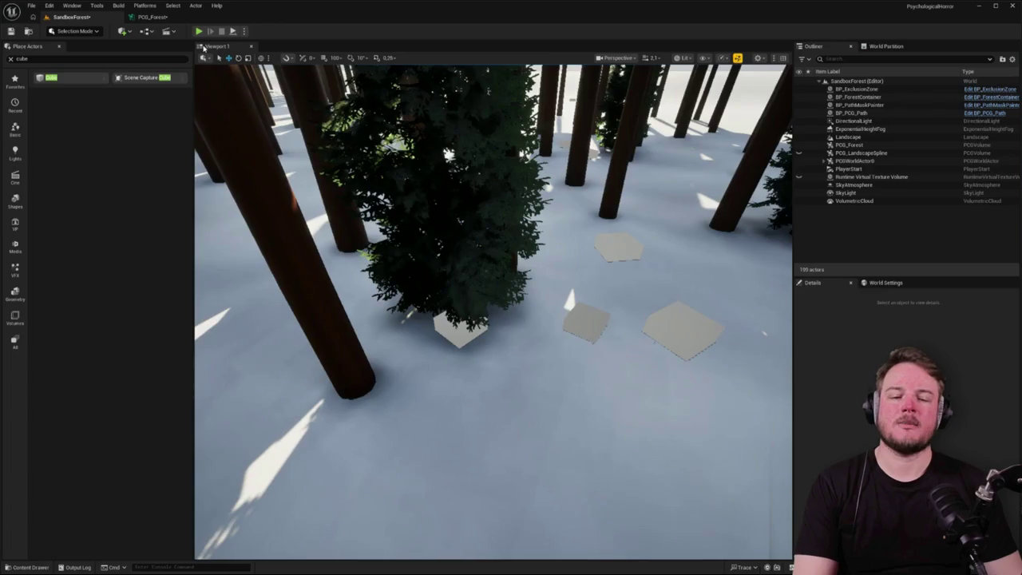
- Fly the camera up to a tree, then select Difference and Pine Points and break Difference's Source link
key(w)
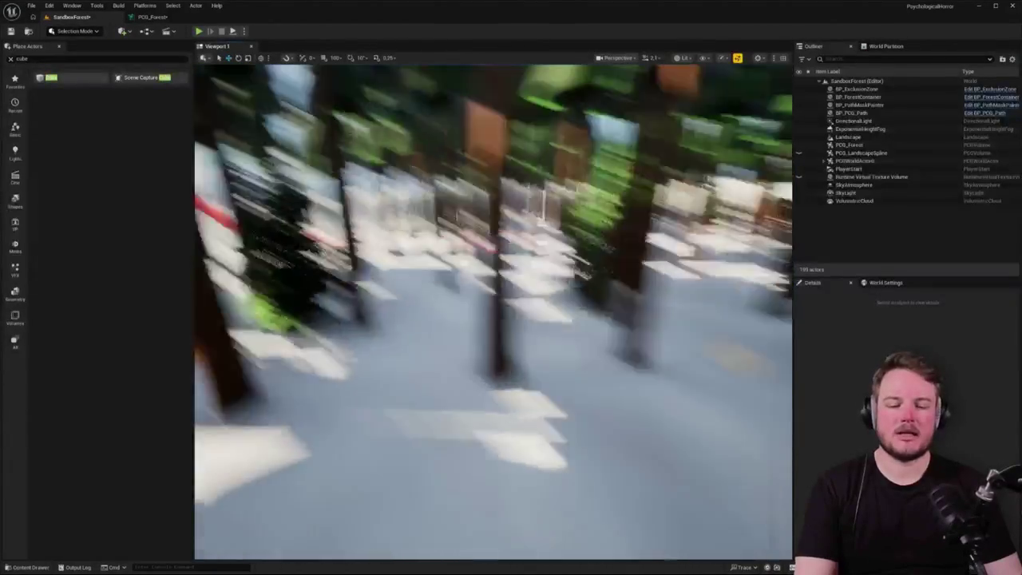
key(w)
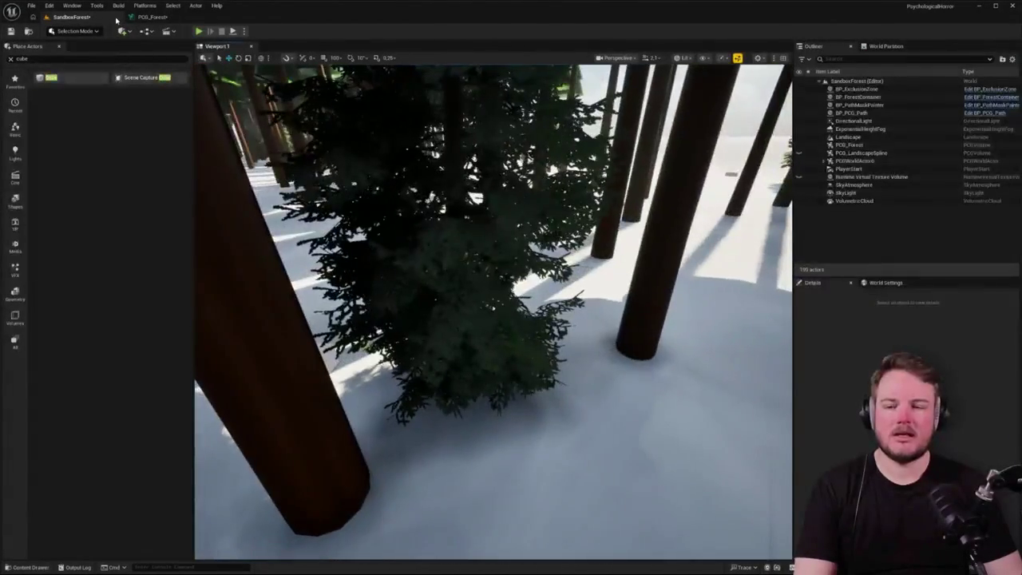
click(143, 18)
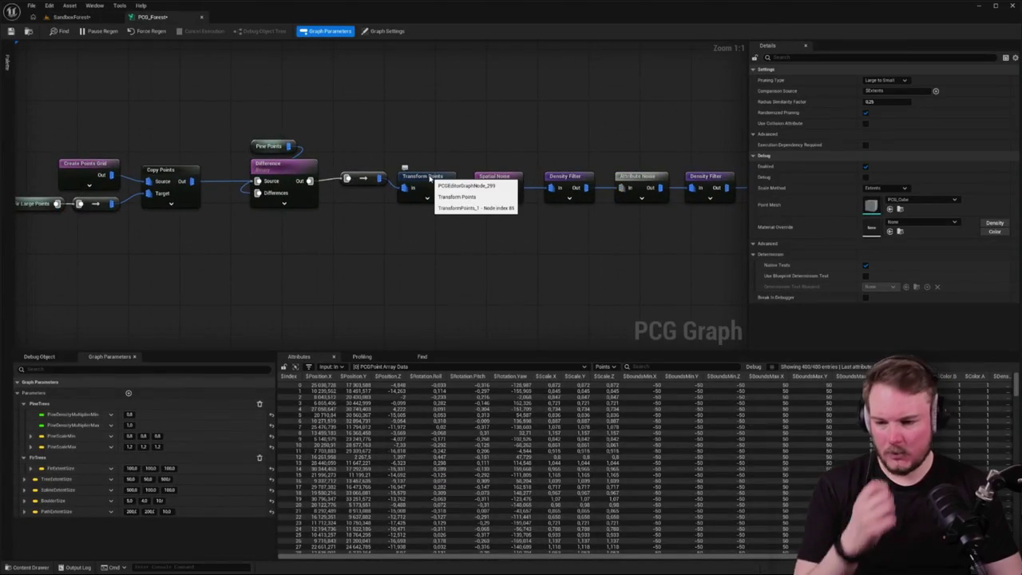
mouse_move(261, 224)
mouse_down()
mouse_move(379, 221)
mouse_move(349, 237)
mouse_move(258, 215)
mouse_up()
mouse_move(171, 113)
mouse_down()
mouse_move(272, 246)
mouse_move(251, 258)
mouse_move(255, 244)
mouse_up()
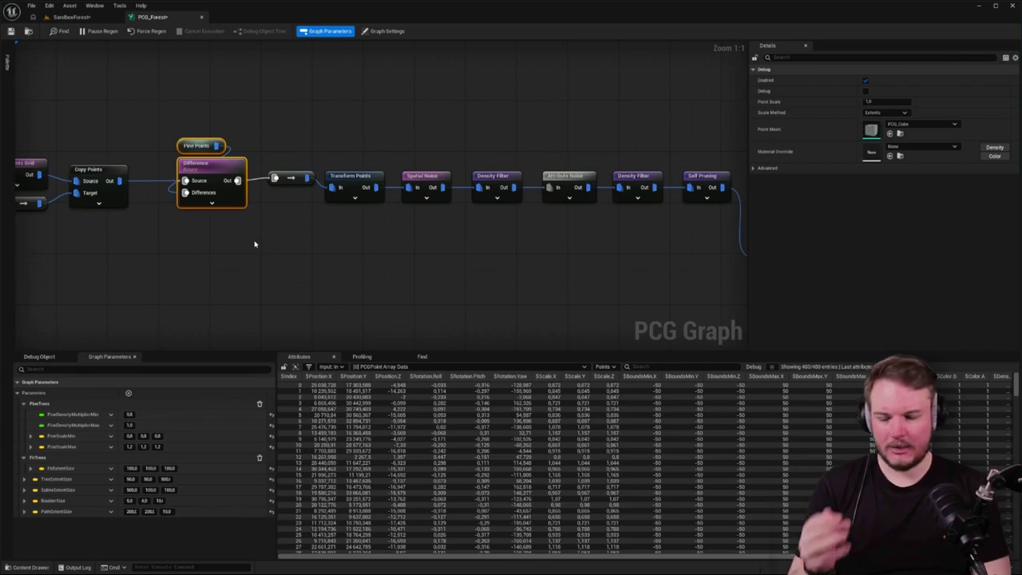
alt+click(183, 180)
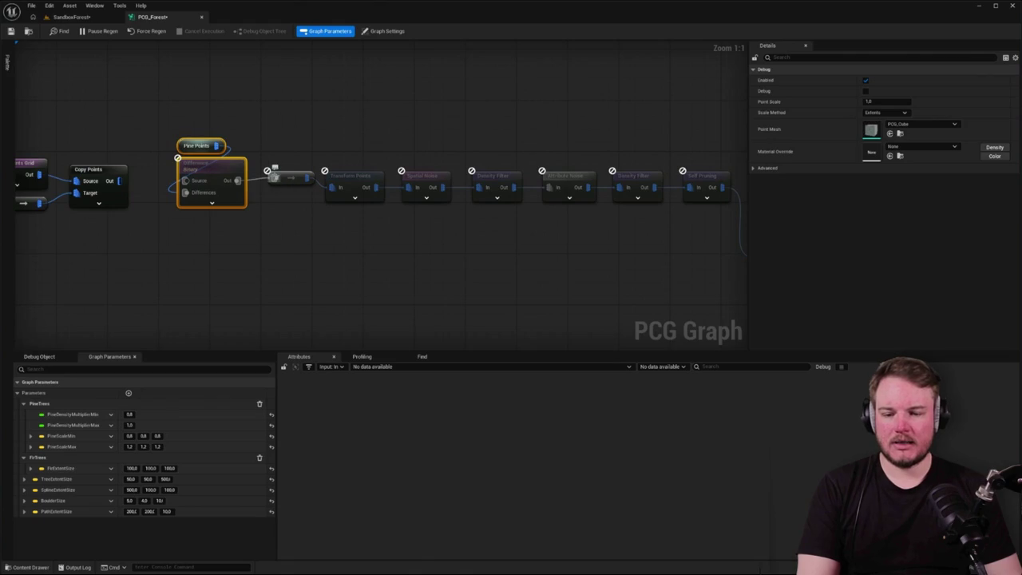
- Lift the Difference group out of the row and wire Copy Points directly into Transform Points
click(283, 179)
mouse_move(283, 187)
mouse_down()
mouse_move(281, 289)
mouse_move(330, 145)
mouse_up()
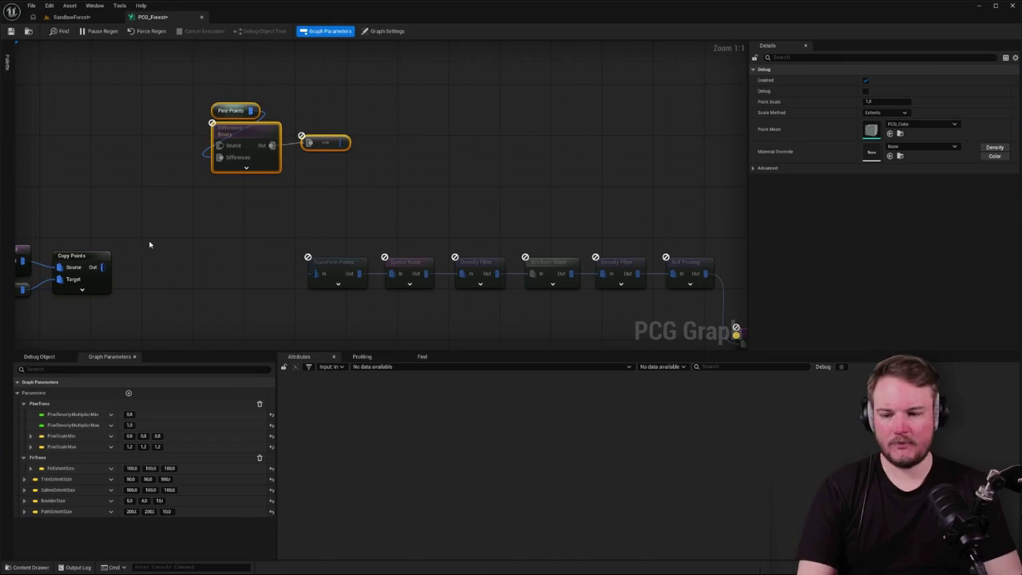
drag(105, 268, 315, 273)
mouse_move(270, 242)
mouse_down()
mouse_move(683, 281)
mouse_move(495, 275)
mouse_move(504, 275)
mouse_up()
click(471, 241)
- Move the Pine Points and Difference pair aside and bring Self Pruning and Debug into view
drag(362, 155, 246, 131)
drag(48, 74, 236, 150)
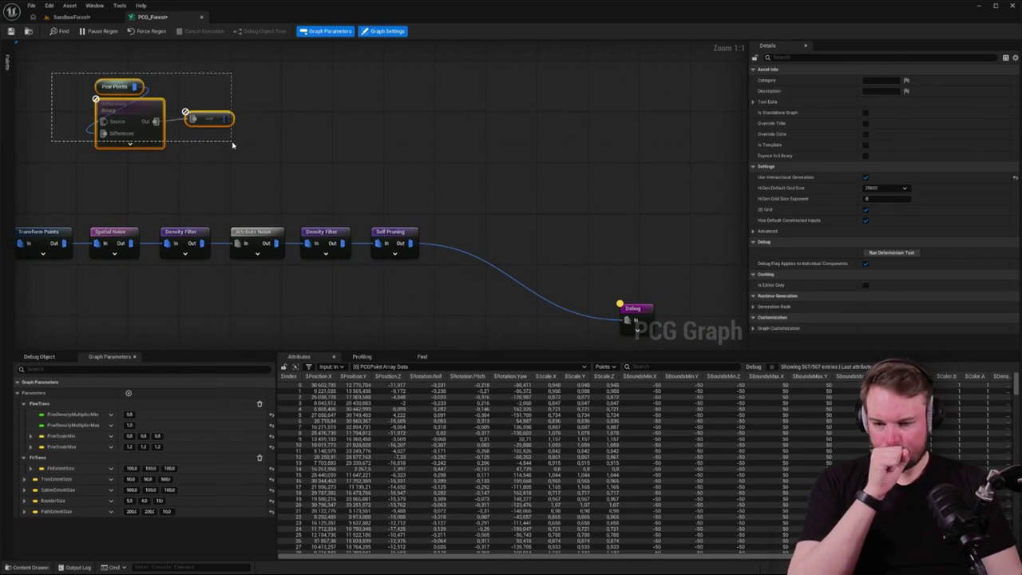
mouse_move(157, 110)
mouse_down()
mouse_move(217, 114)
mouse_move(572, 200)
mouse_up()
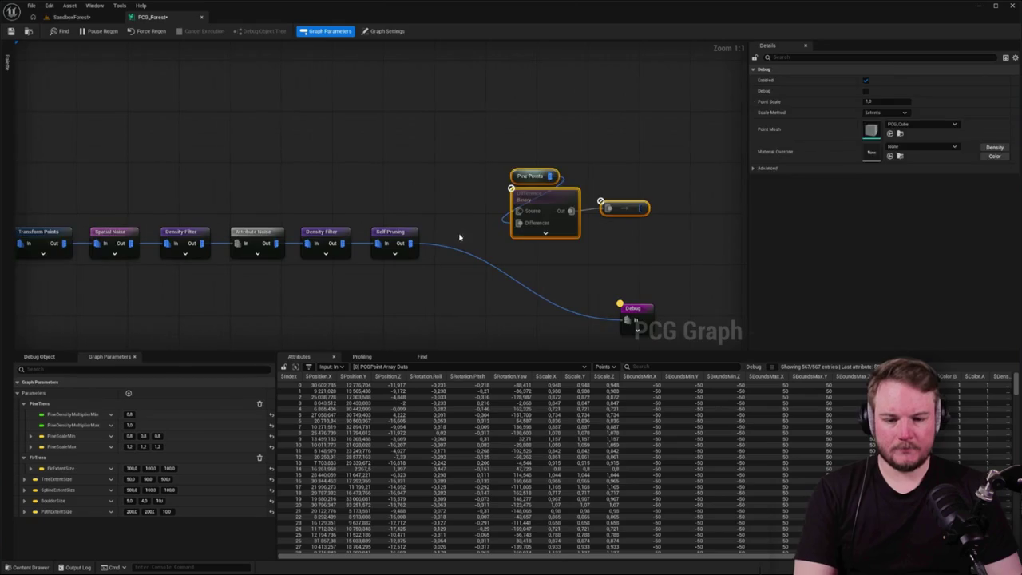
click(469, 238)
drag(470, 238, 355, 238)
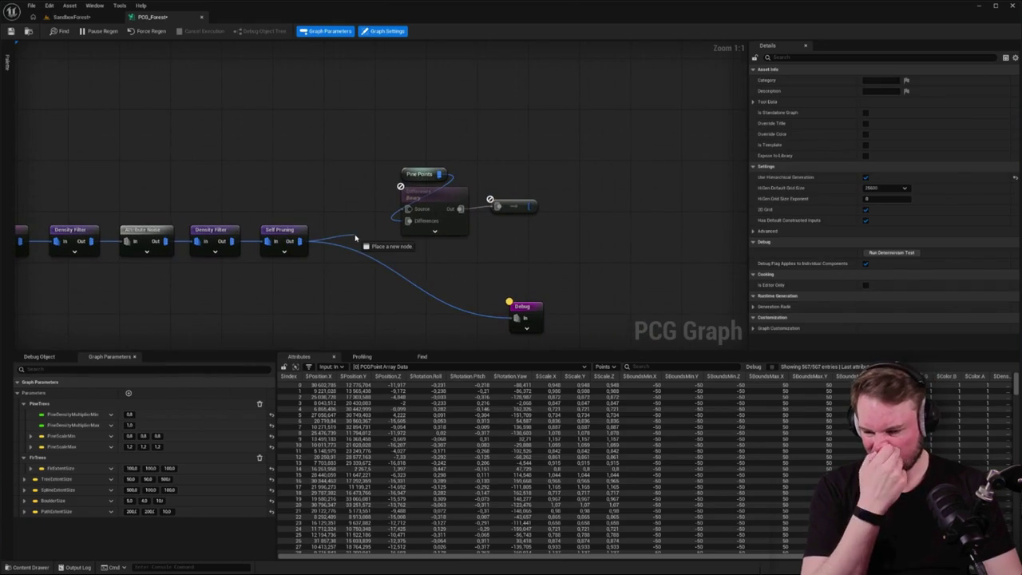
drag(356, 237, 357, 238)
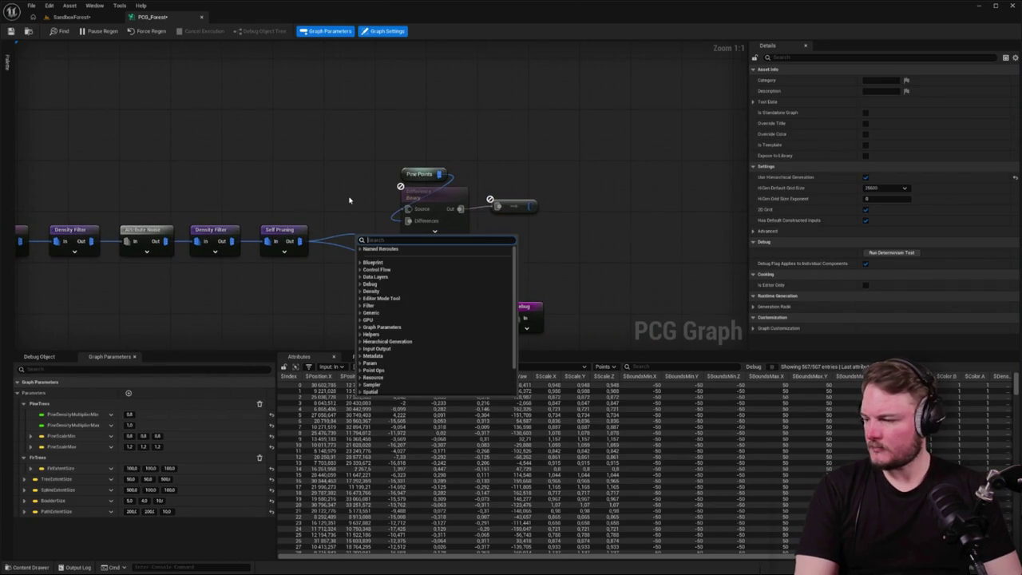
- Move the Pine Points node up-left above the Difference node
click(327, 199)
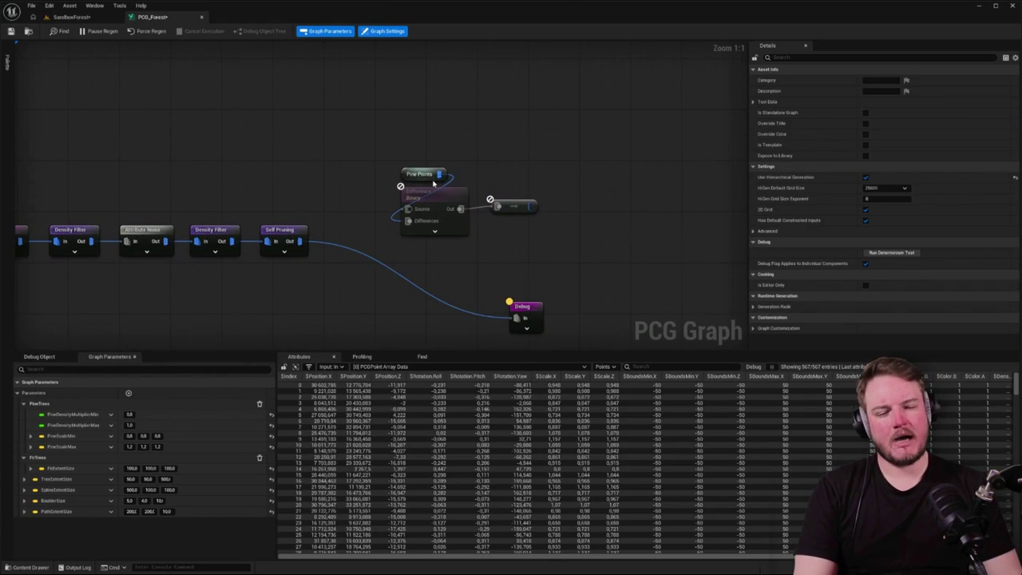
click(433, 184)
click(431, 203)
mouse_move(421, 180)
mouse_down()
mouse_move(292, 141)
mouse_move(384, 129)
mouse_move(381, 119)
mouse_up()
- Add a Merge Points node wired from Pine Points via a 'merge' search
text(merge)
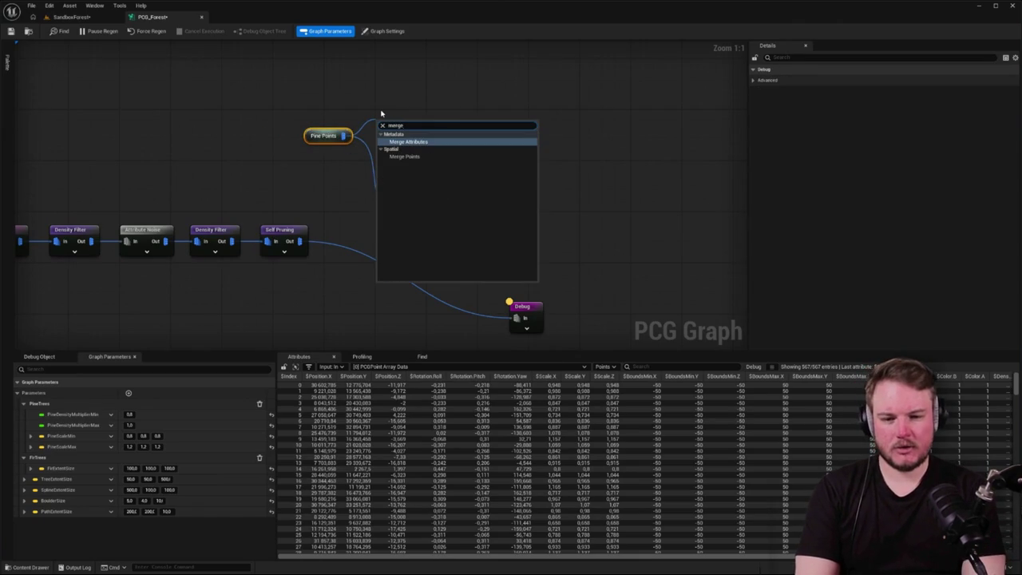
key(Down)
key(Return)
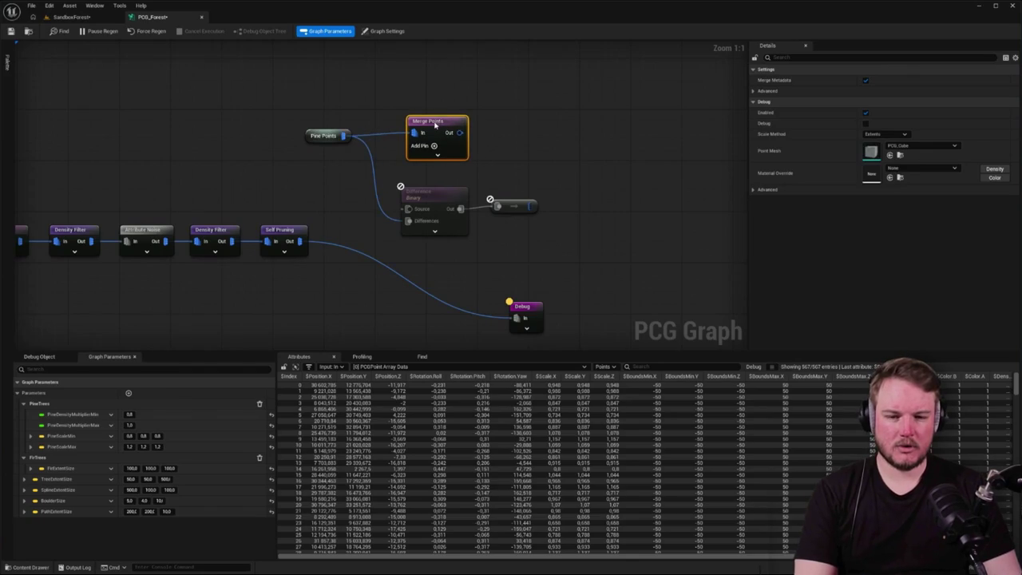
drag(392, 109, 522, 253)
scroll(417, 181, up, 2)
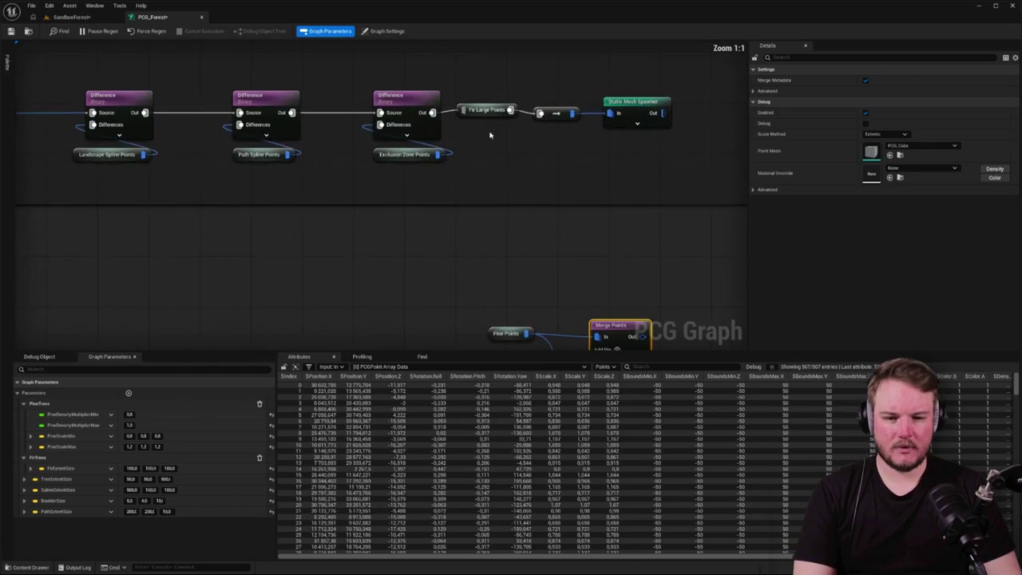
- Add a Fir Large Points named reroute and connect it into Merge Points
right_click(469, 191)
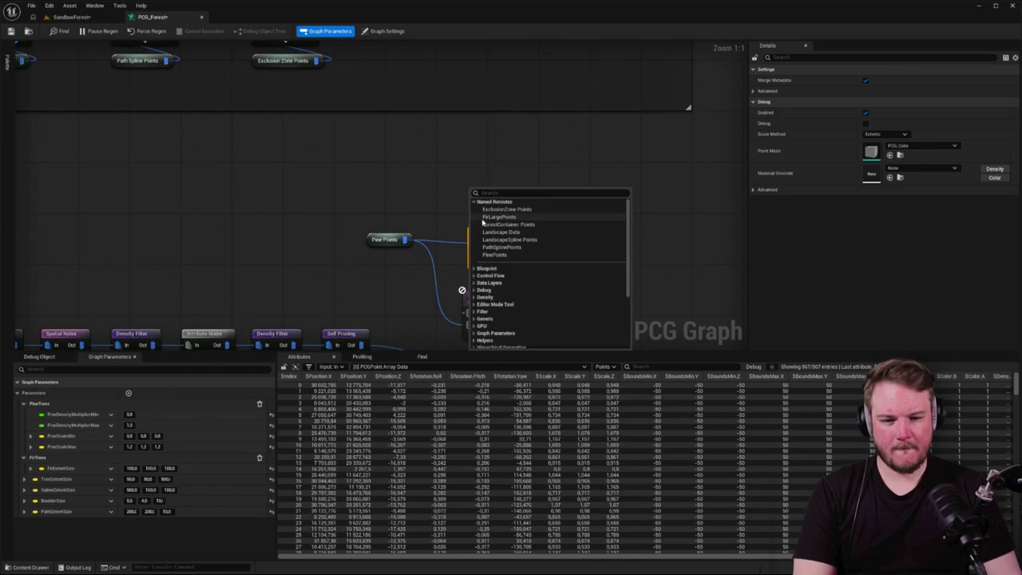
click(482, 219)
mouse_move(473, 200)
mouse_down()
mouse_move(356, 223)
mouse_move(481, 242)
mouse_up()
mouse_move(432, 175)
mouse_down()
mouse_move(440, 269)
mouse_move(433, 258)
mouse_up()
mouse_move(400, 294)
mouse_down()
mouse_move(434, 244)
mouse_move(607, 290)
mouse_up()
drag(289, 156, 464, 195)
- Reposition the reroutes so Fir Large Points feeds the Static Mesh Spawner
click(209, 95)
drag(209, 95, 171, 99)
drag(719, 192, 114, 149)
drag(412, 127, 416, 68)
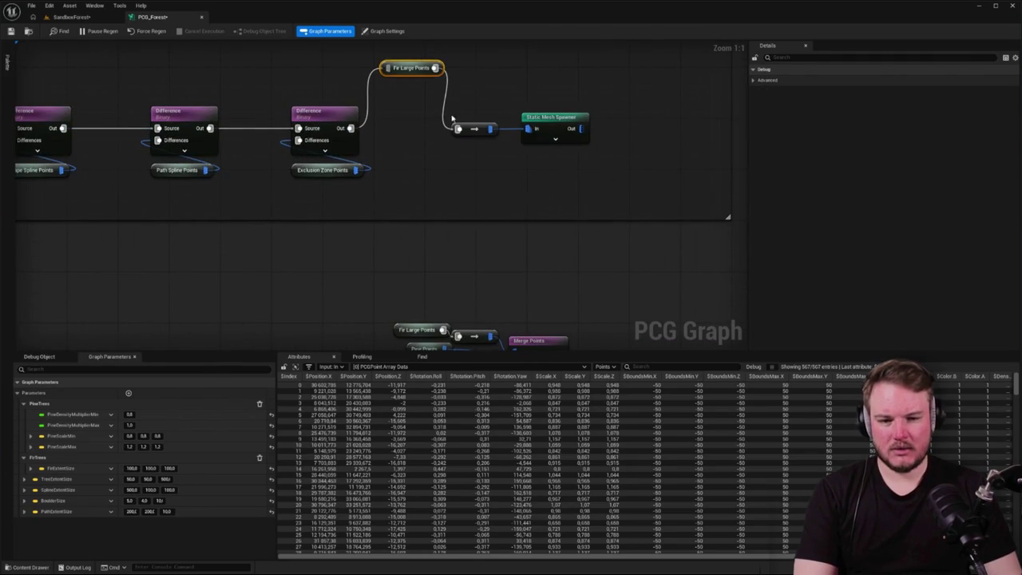
mouse_move(474, 128)
mouse_down()
mouse_move(388, 132)
mouse_move(399, 100)
mouse_move(391, 70)
mouse_up()
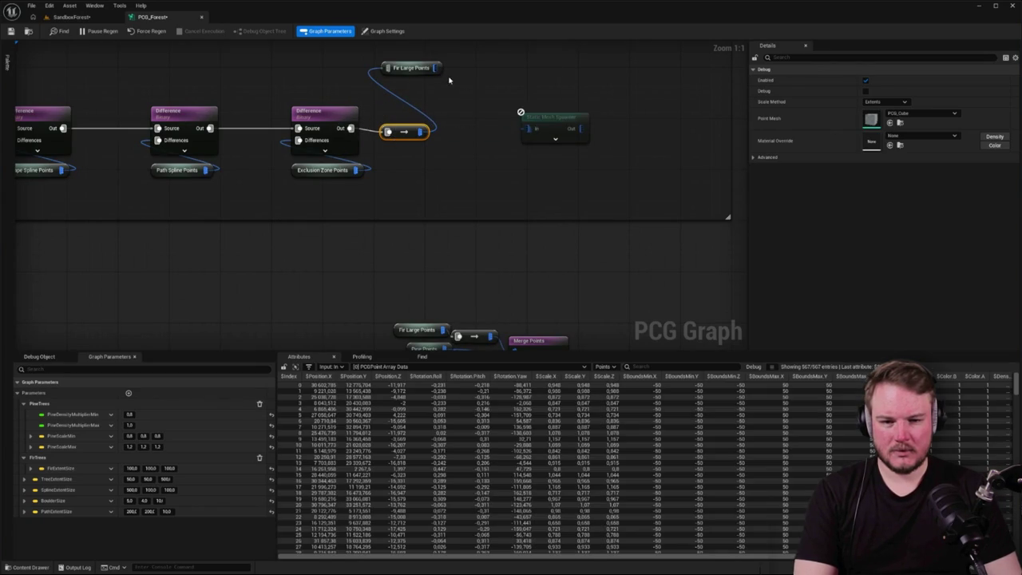
drag(470, 88, 527, 128)
mouse_move(423, 67)
mouse_down()
mouse_move(483, 131)
mouse_move(473, 131)
mouse_up()
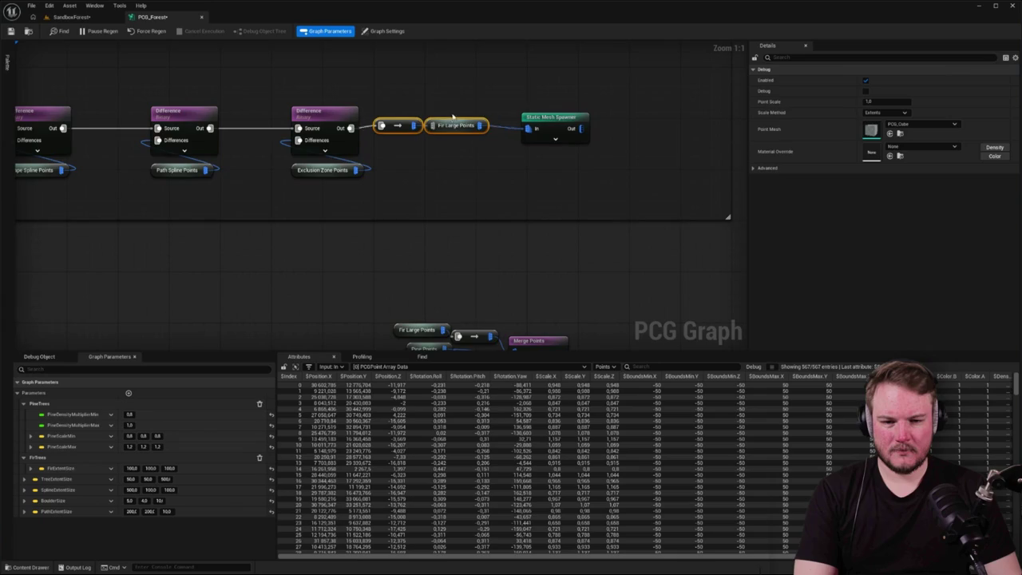
- Delete the extra reroute and wire Fir Large Points straight into Merge Points
scroll(466, 155, down, 3)
click(422, 232)
key(Delete)
mouse_move(407, 228)
mouse_down()
mouse_move(480, 251)
mouse_move(457, 189)
mouse_up()
click(375, 227)
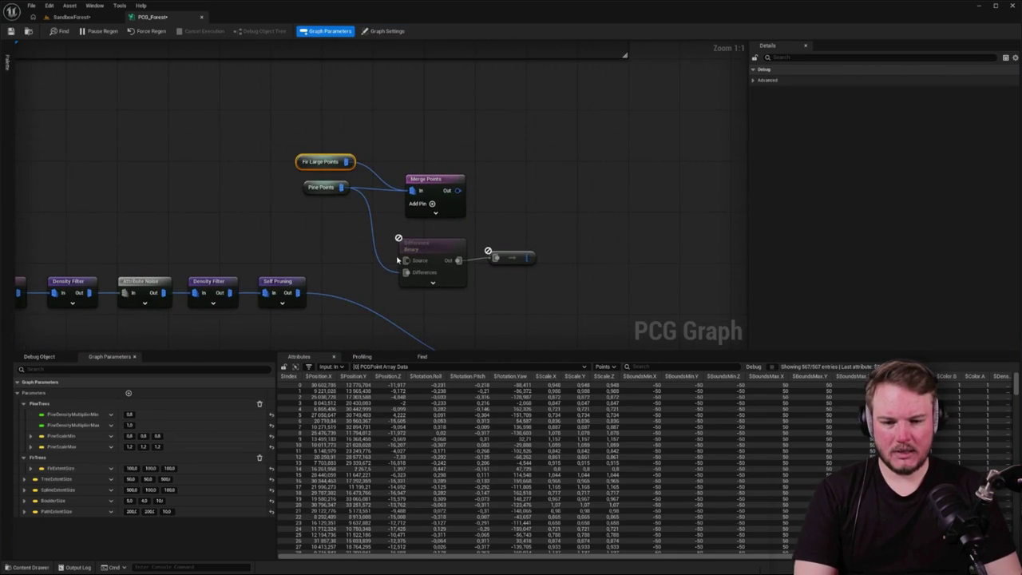
- Wire Merge Points into Difference's Differences, Self Pruning into Source, and Difference into Debug
mouse_move(457, 190)
mouse_down()
mouse_move(400, 232)
mouse_move(407, 261)
mouse_move(300, 299)
mouse_move(397, 293)
mouse_up()
click(324, 274)
mouse_move(298, 292)
mouse_down()
mouse_move(358, 285)
mouse_move(406, 262)
mouse_up()
drag(518, 295, 552, 190)
drag(494, 154, 549, 263)
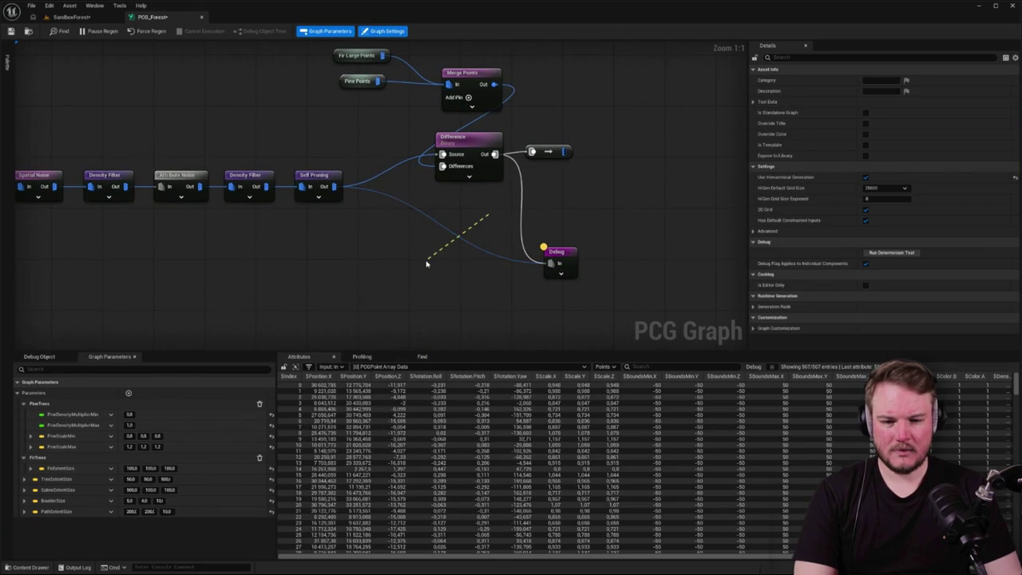
- Delete the leftover reroute and fly through the SandboxForest level to check the trees
click(548, 151)
key(Delete)
drag(399, 118, 401, 155)
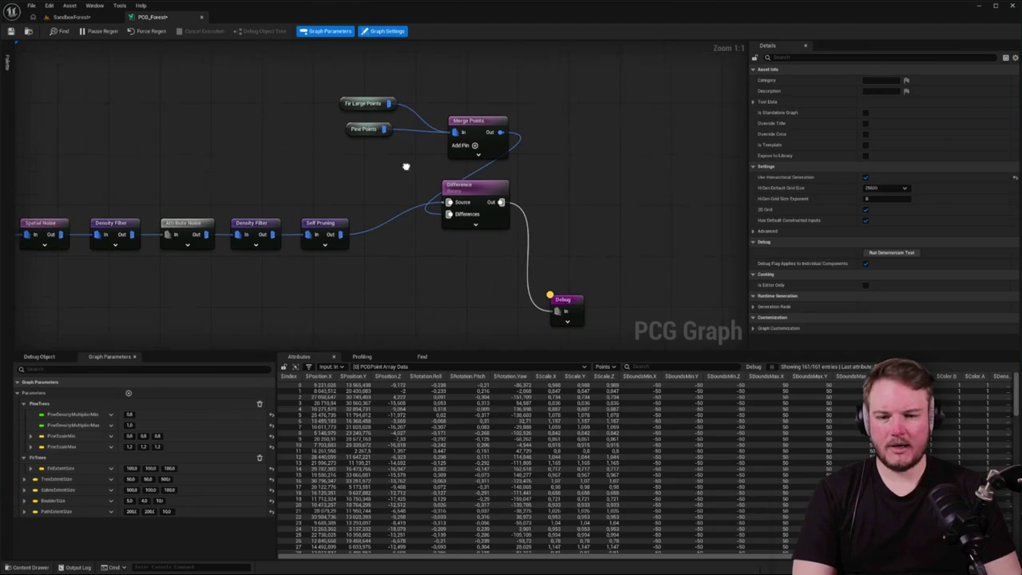
click(72, 17)
drag(510, 222, 510, 222)
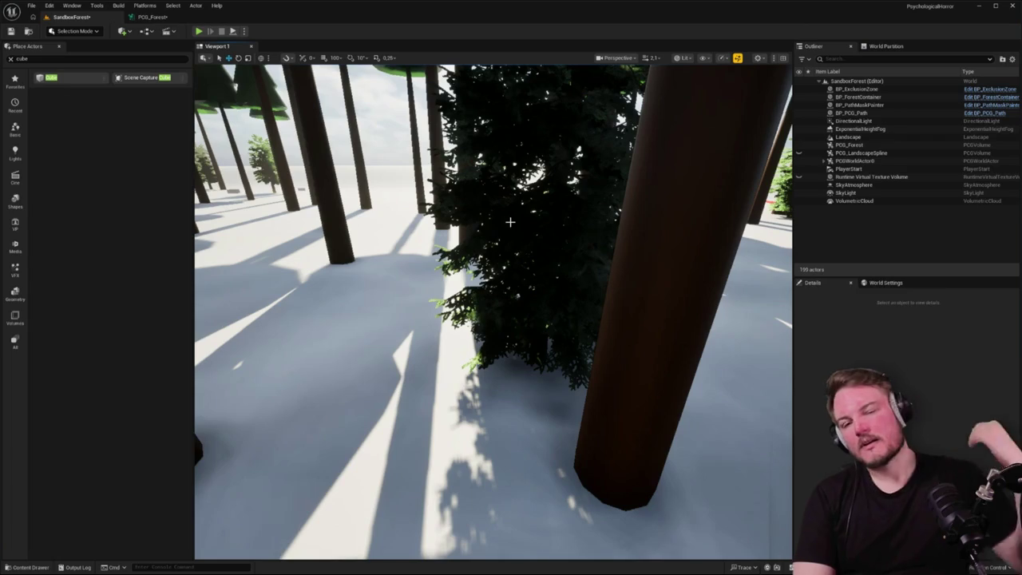
- Add an Extents Modifier after Fir Large Points and feed it into Merge Points
click(151, 16)
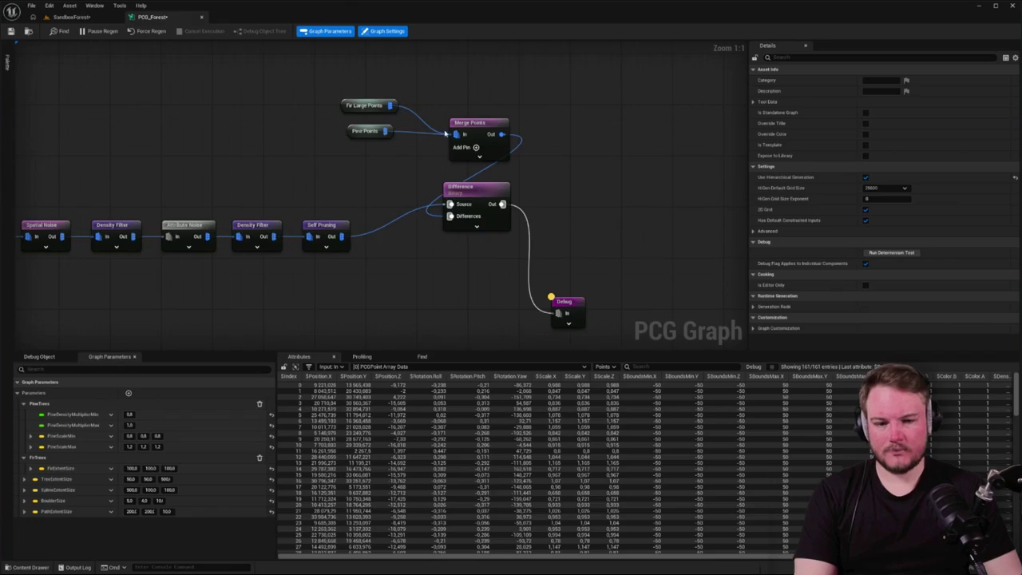
drag(495, 263, 498, 296)
mouse_move(497, 242)
mouse_down()
mouse_move(370, 233)
mouse_move(453, 212)
mouse_up()
text(exten)
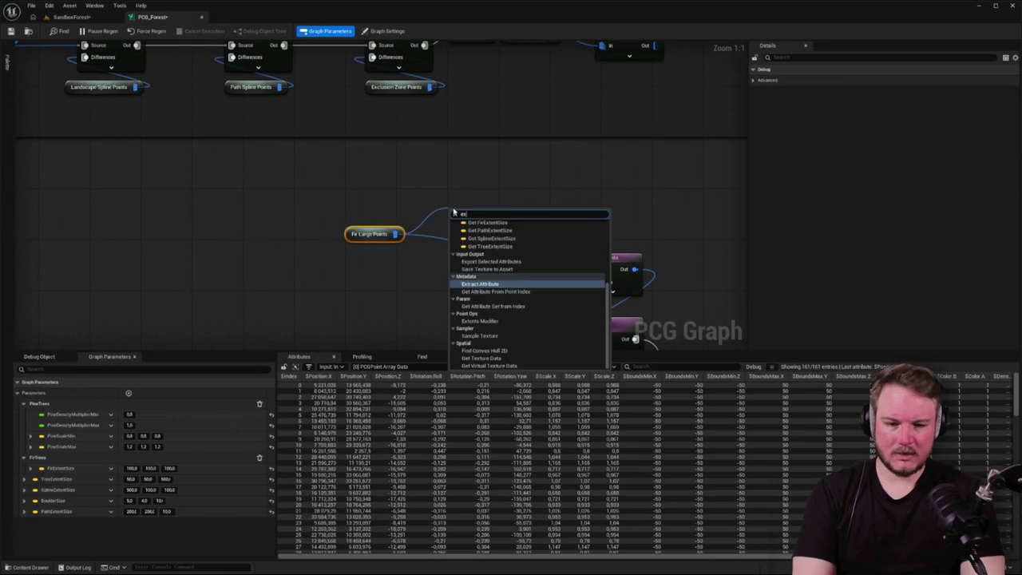
key(Return)
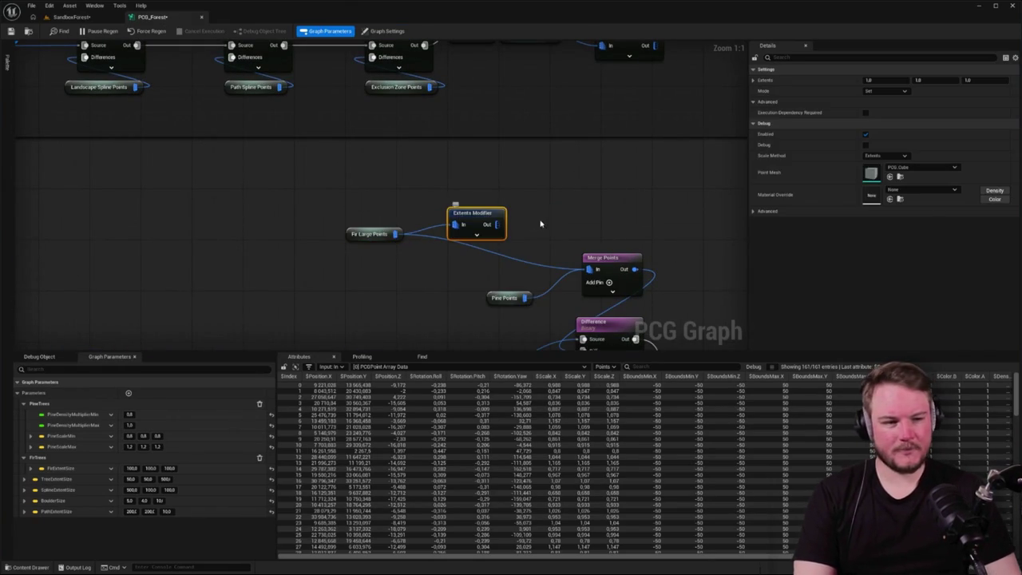
drag(570, 255, 597, 274)
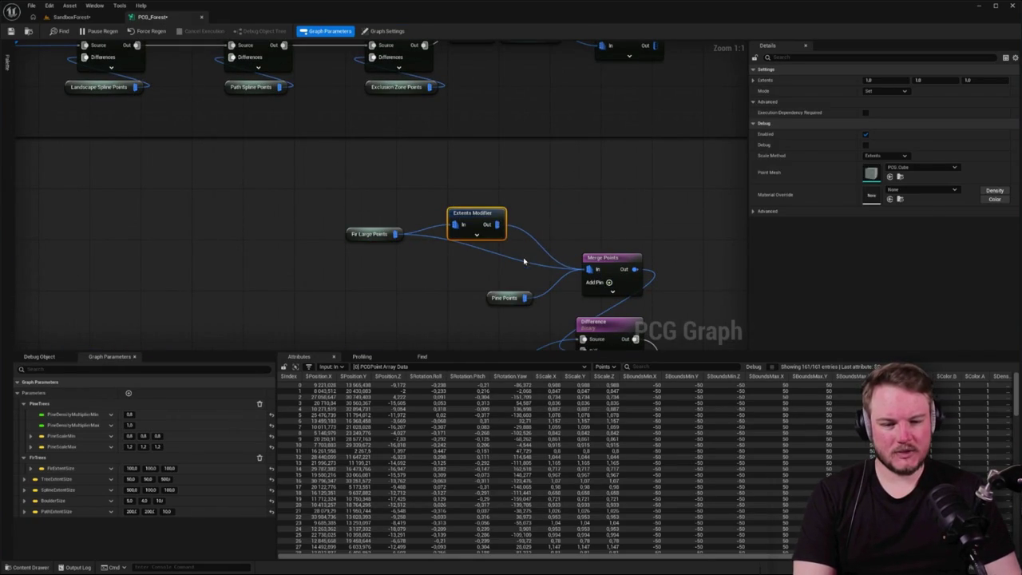
drag(481, 220, 475, 227)
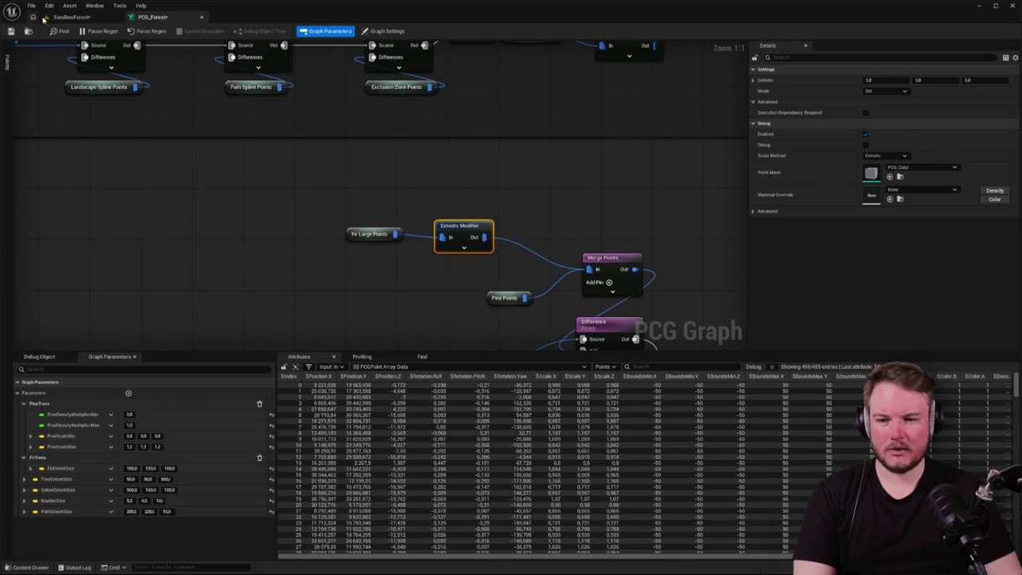
- Attach a Debug node to the Extents Modifier's output and preview it in the level
click(36, 17)
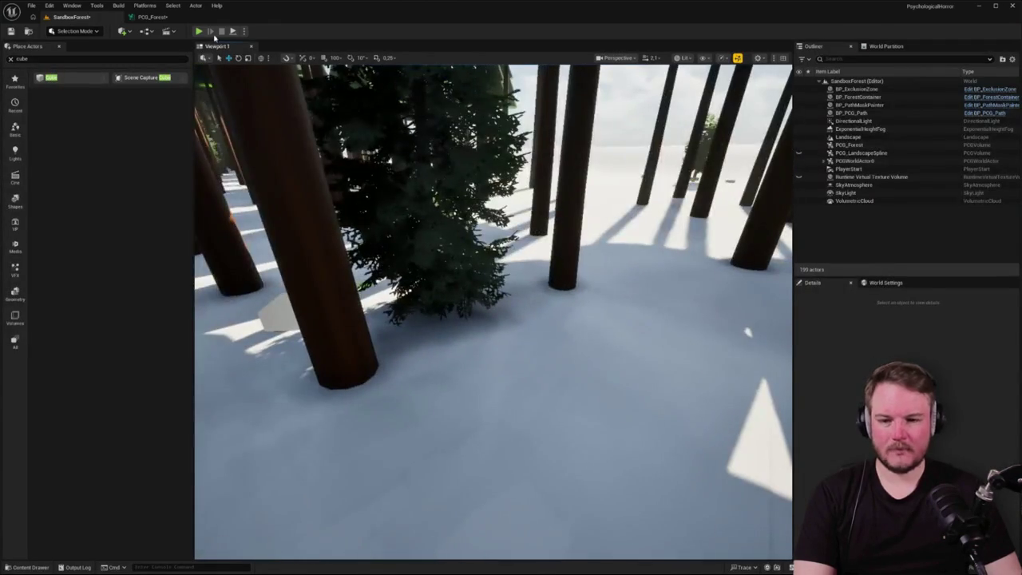
click(151, 17)
drag(484, 237, 527, 209)
text(debu)
key(Return)
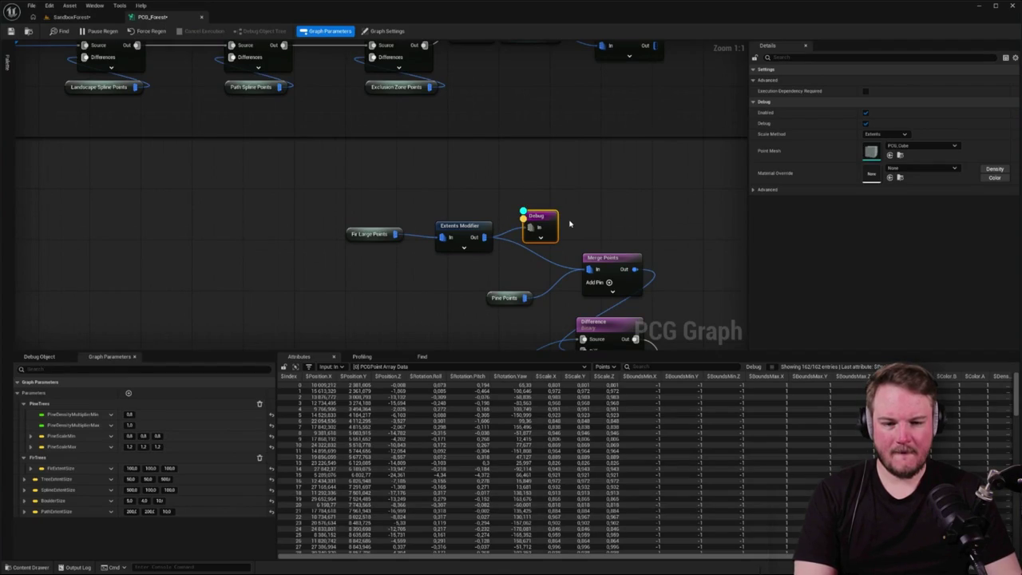
click(72, 17)
click(151, 18)
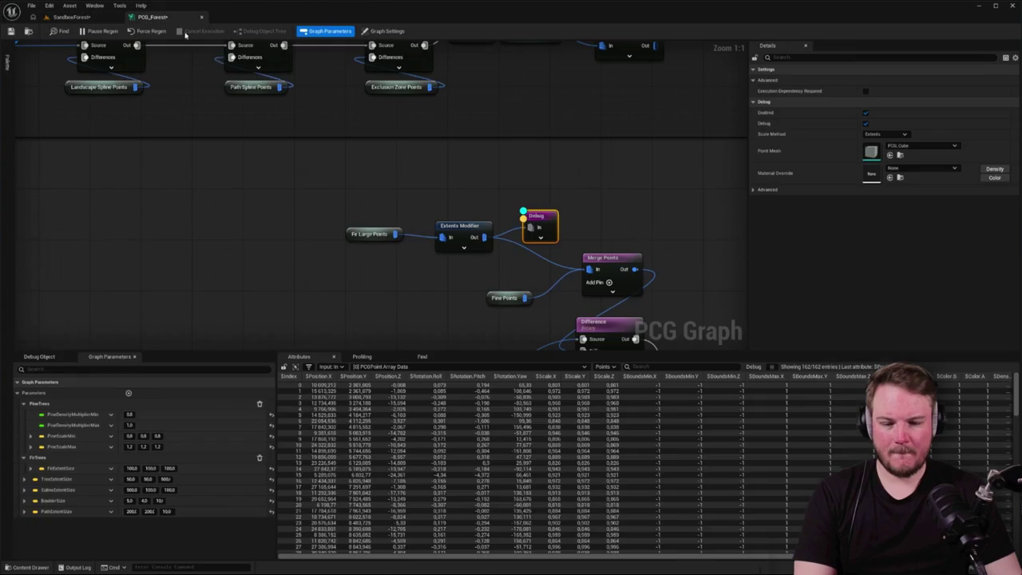
- Set the Extents Modifier extents to 100 and inspect the cube under the tree
click(471, 228)
click(896, 80)
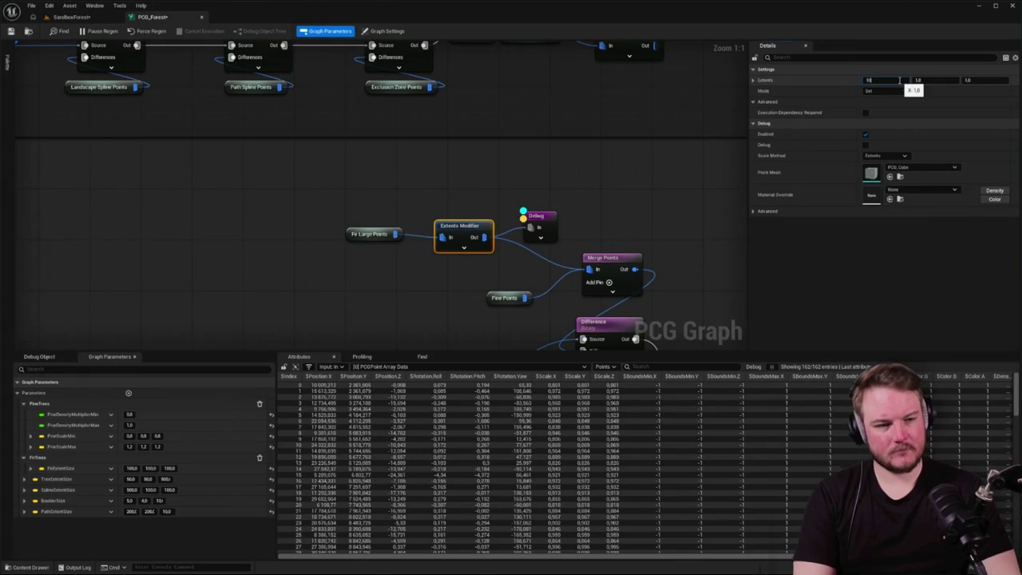
text(00)
key(Tab)
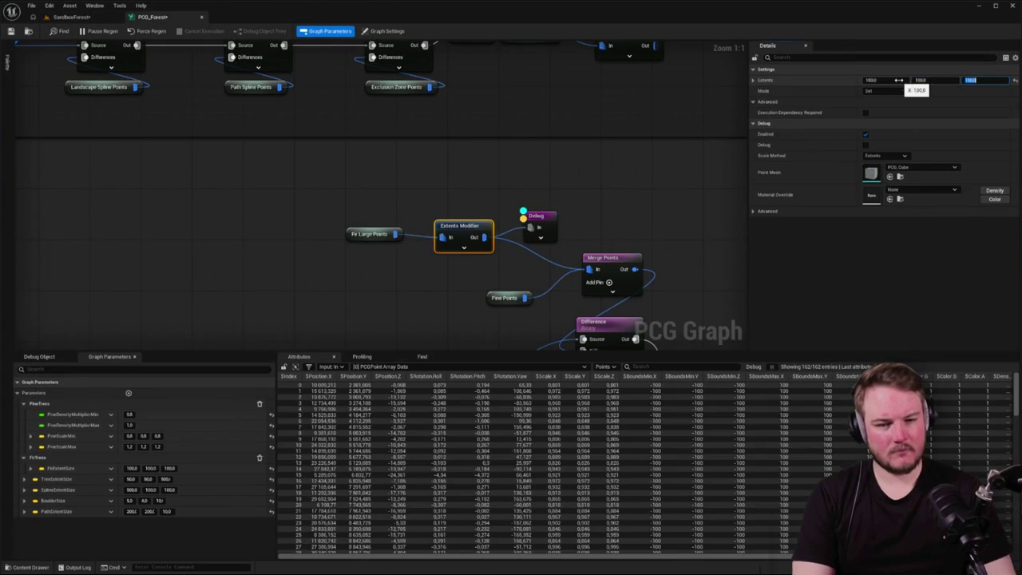
click(89, 17)
mouse_move(495, 359)
mouse_down()
mouse_move(487, 327)
mouse_move(512, 295)
mouse_move(503, 280)
mouse_up()
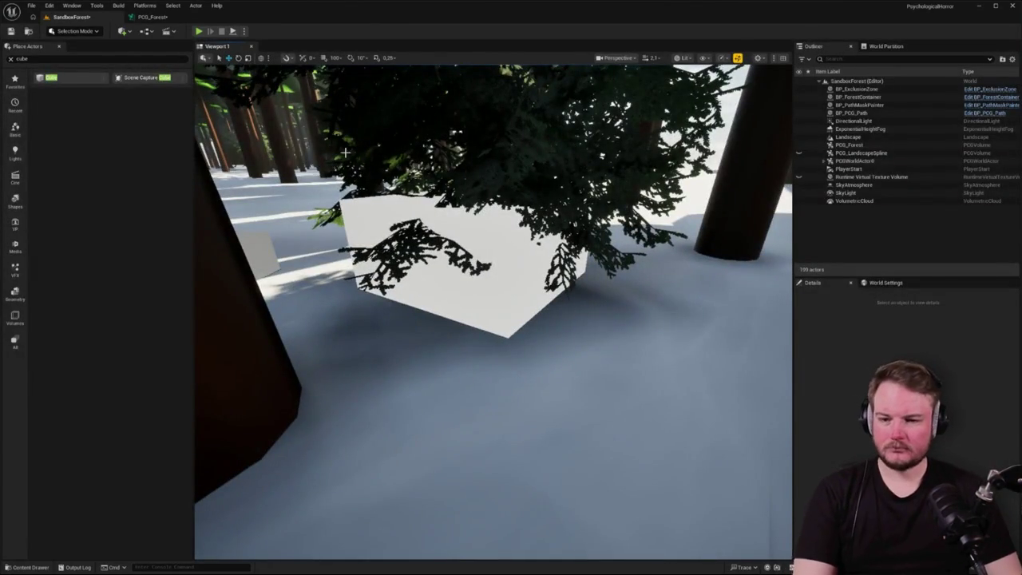
- Delete the Debug node after the Extents Modifier and shift Fir Large Points right
click(151, 17)
click(535, 216)
key(Delete)
mouse_move(363, 233)
mouse_down()
mouse_move(393, 239)
mouse_move(455, 209)
mouse_move(516, 247)
mouse_up()
ctrl+click(474, 228)
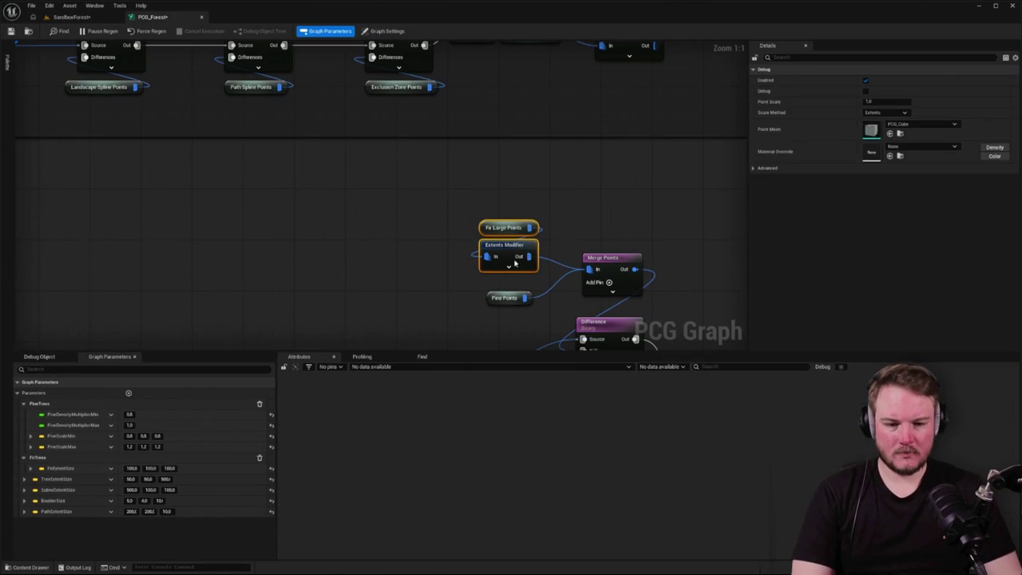
- Move the fir, pine and Merge Points group left, with Difference and Debug repositioned
ctrl+click(504, 297)
ctrl+click(603, 257)
mouse_move(339, 86)
mouse_down()
mouse_move(520, 189)
mouse_move(472, 171)
mouse_up()
mouse_move(472, 128)
mouse_down()
mouse_move(383, 134)
mouse_move(403, 268)
mouse_move(368, 315)
mouse_move(415, 184)
mouse_move(383, 224)
mouse_move(392, 199)
mouse_up()
right_click(506, 187)
drag(530, 62, 486, 133)
click(626, 143)
drag(635, 177, 603, 211)
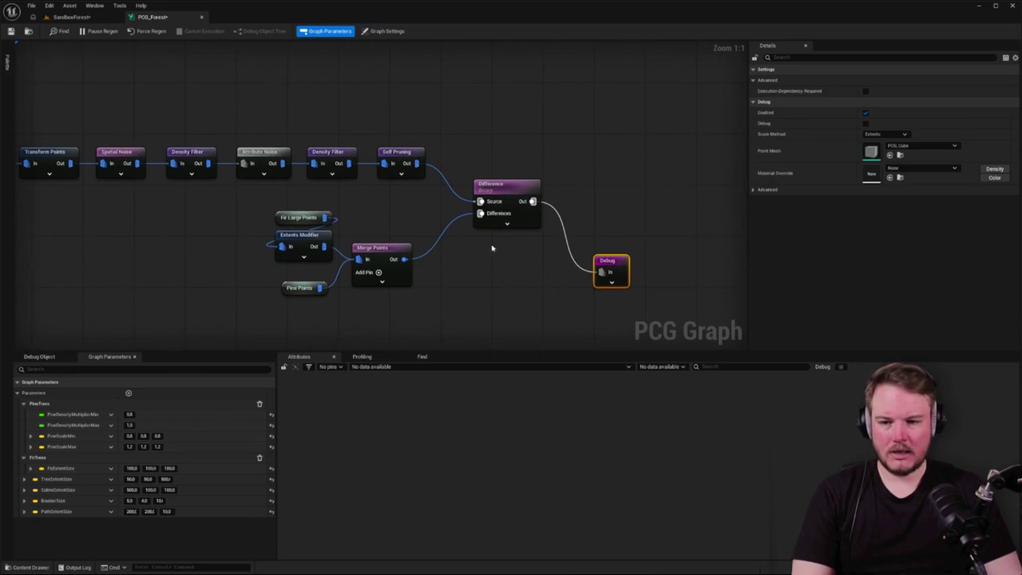
- Review the Create Points Grid, Transform Points and Spatial Noise node settings
mouse_move(243, 146)
mouse_down()
mouse_move(479, 166)
mouse_move(482, 143)
mouse_move(575, 156)
mouse_up()
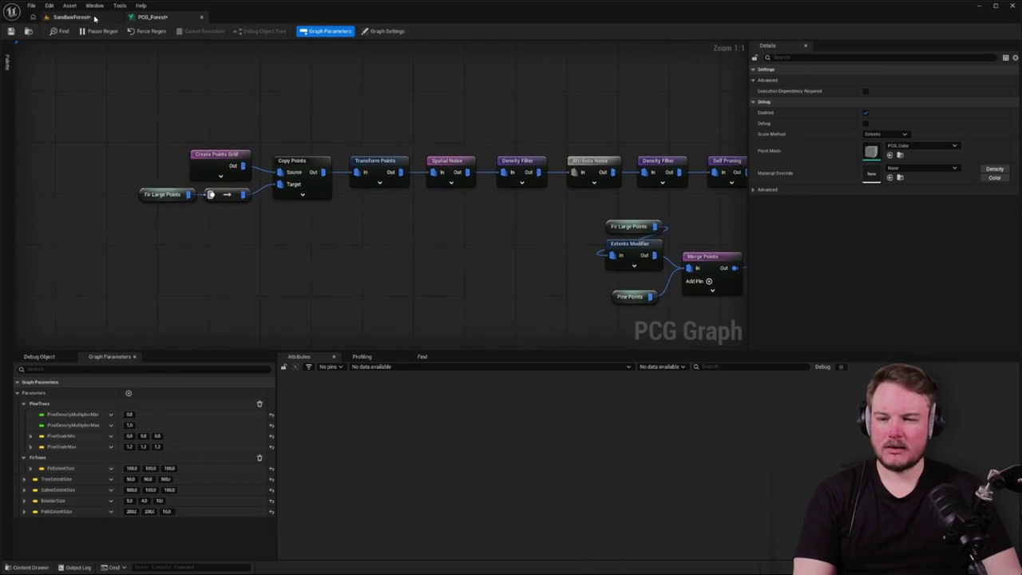
drag(189, 106, 178, 95)
click(193, 153)
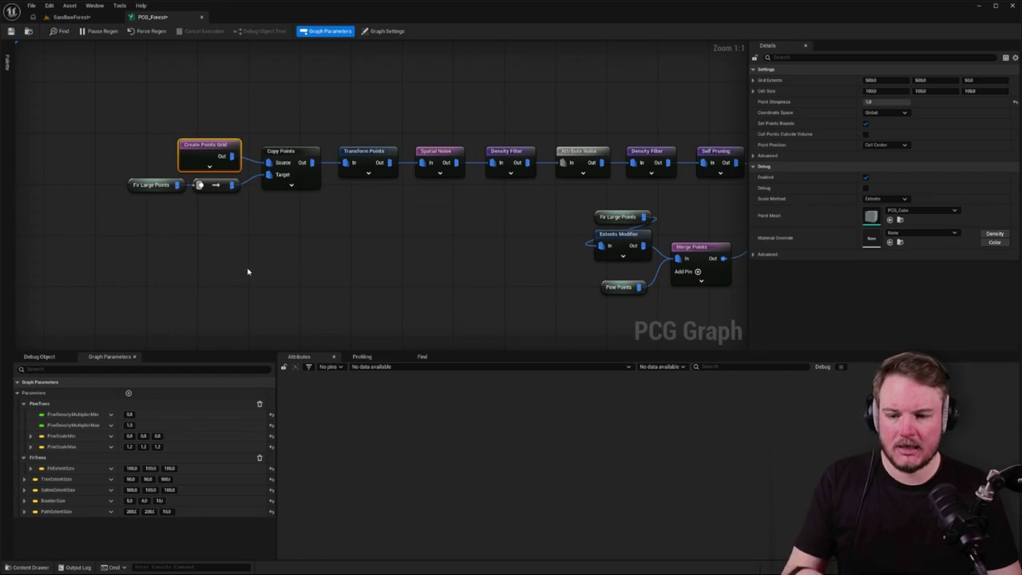
drag(116, 149, 327, 231)
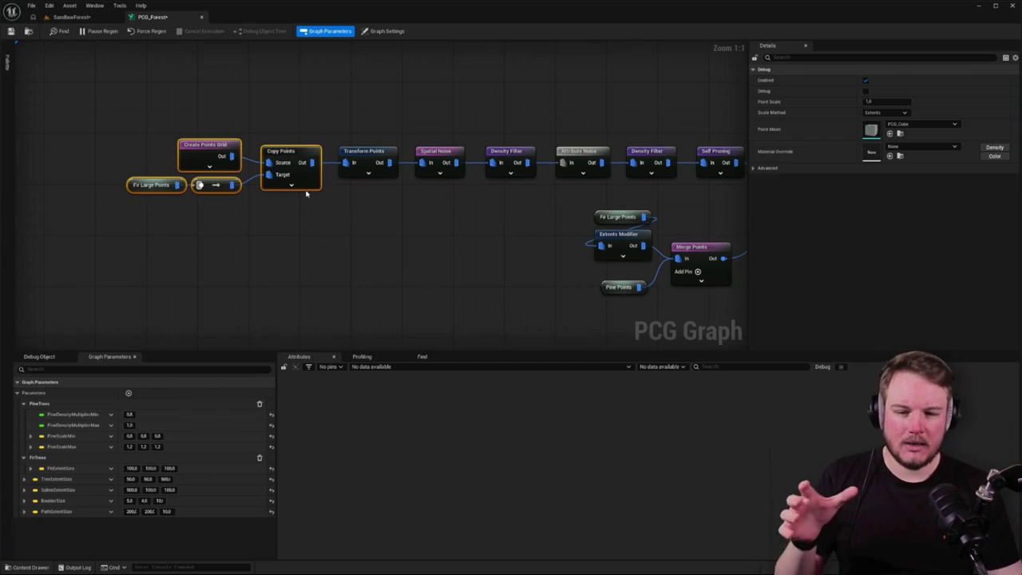
click(376, 153)
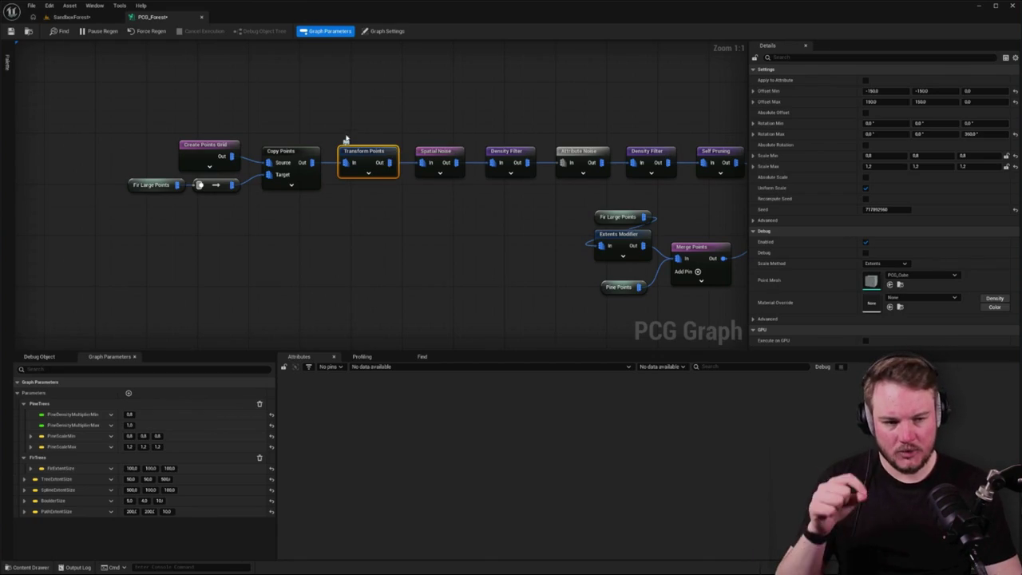
drag(539, 122, 413, 126)
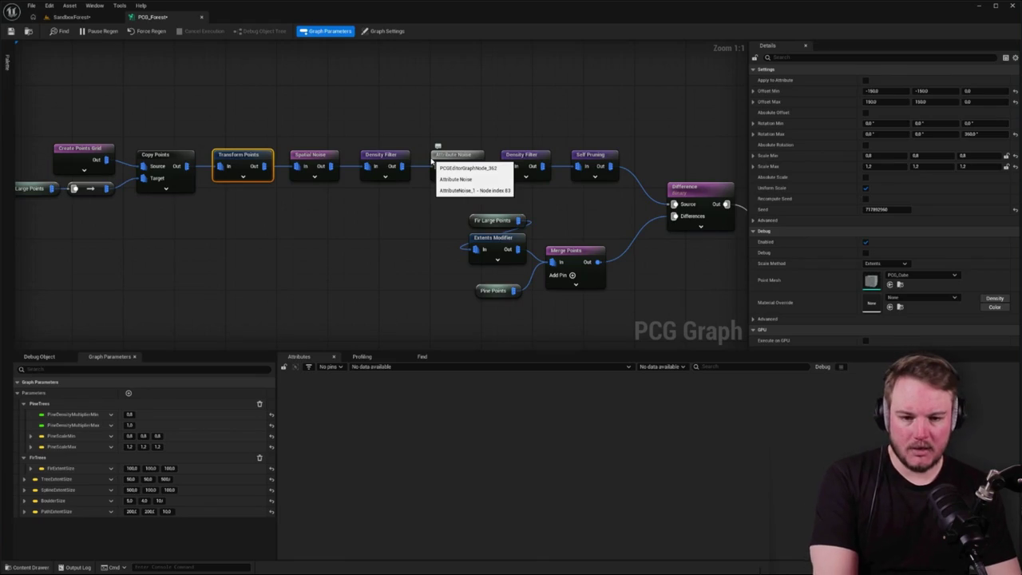
drag(439, 137, 420, 123)
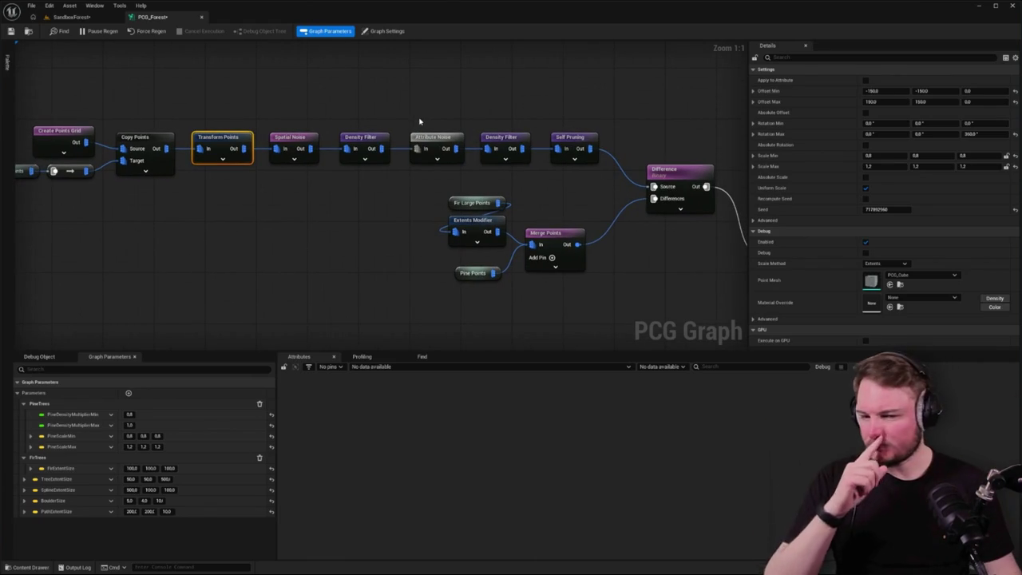
click(292, 138)
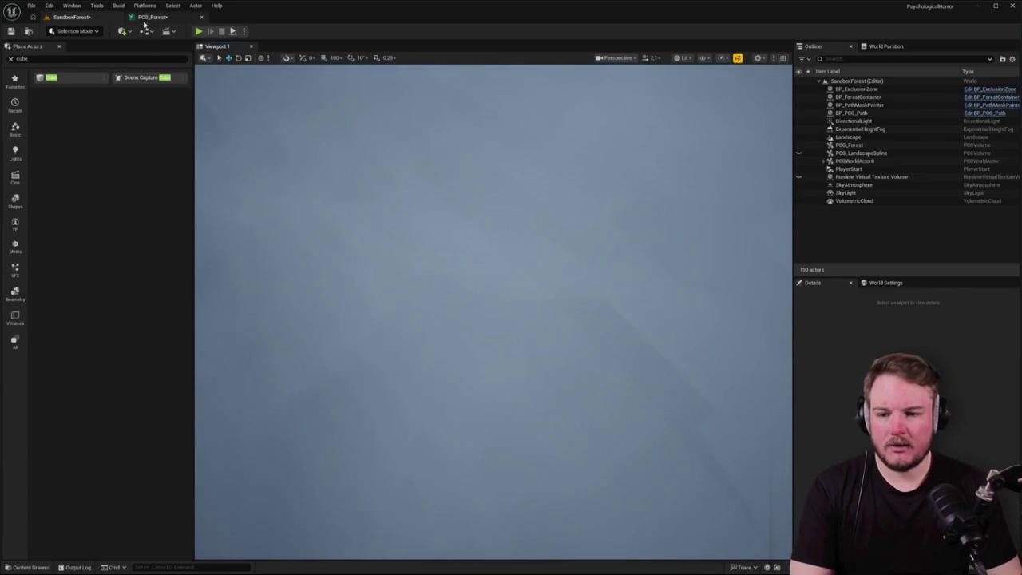
- Add a Debug node off the pine Spatial Noise output with debug display enabled
click(150, 16)
scroll(375, 159, up, 4)
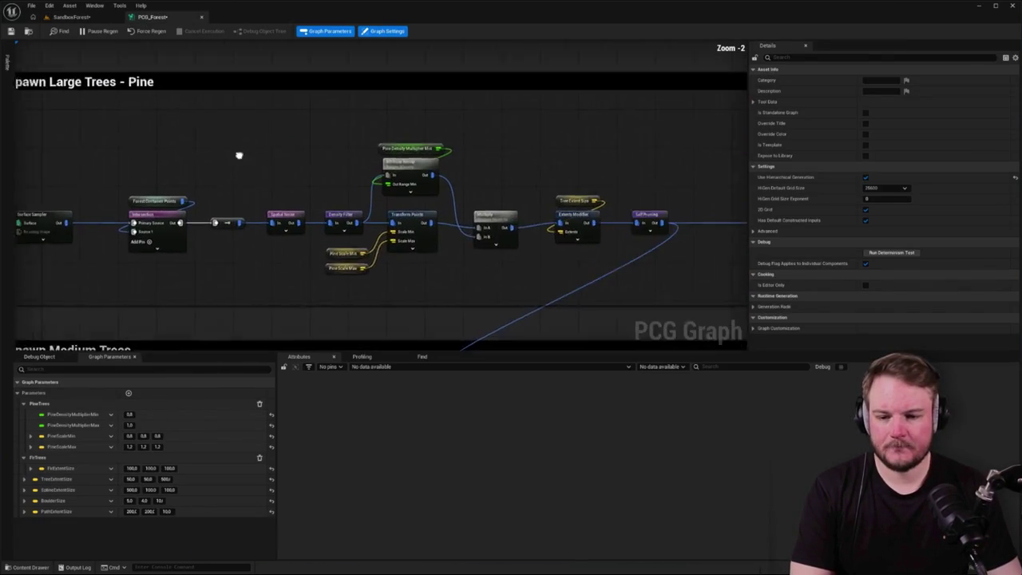
drag(230, 143, 282, 222)
mouse_move(343, 295)
mouse_down()
mouse_move(296, 222)
mouse_move(306, 220)
mouse_up()
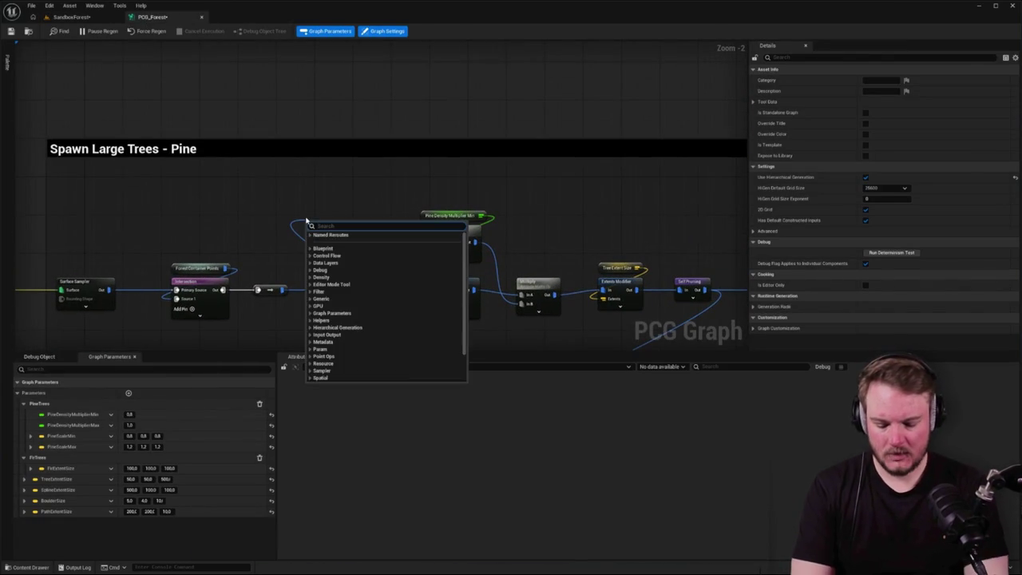
text(debug)
key(Return)
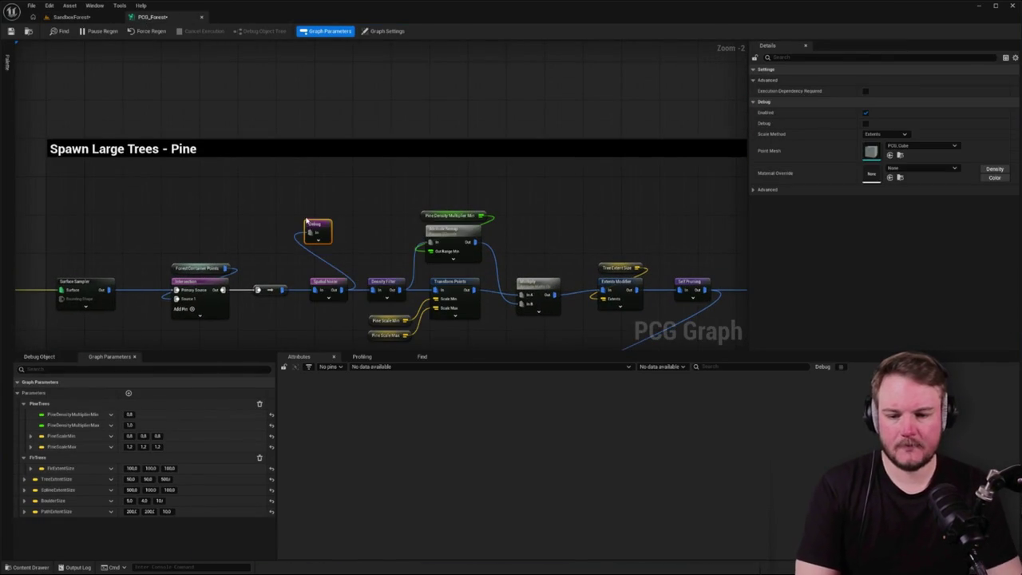
key(d)
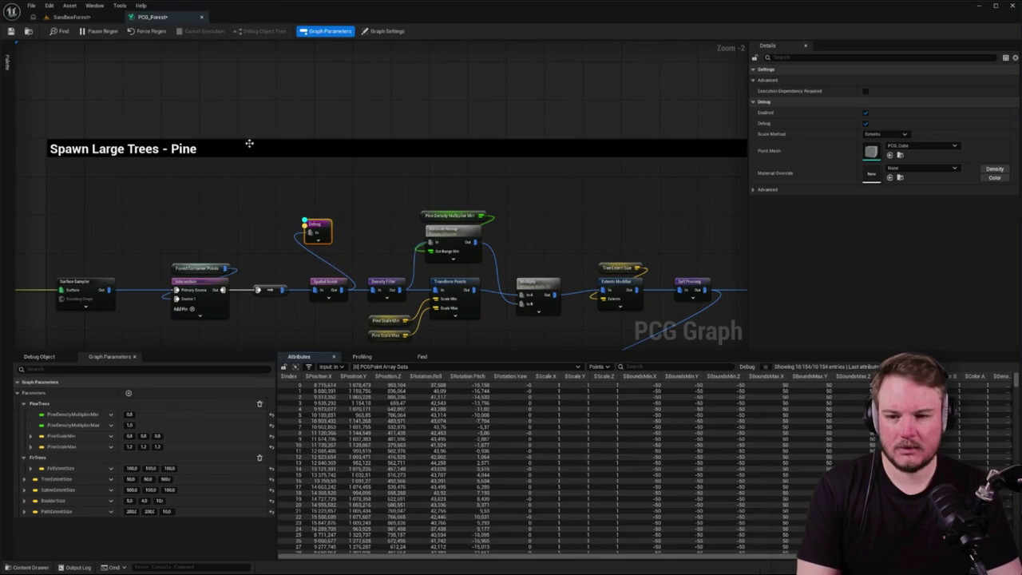
click(72, 17)
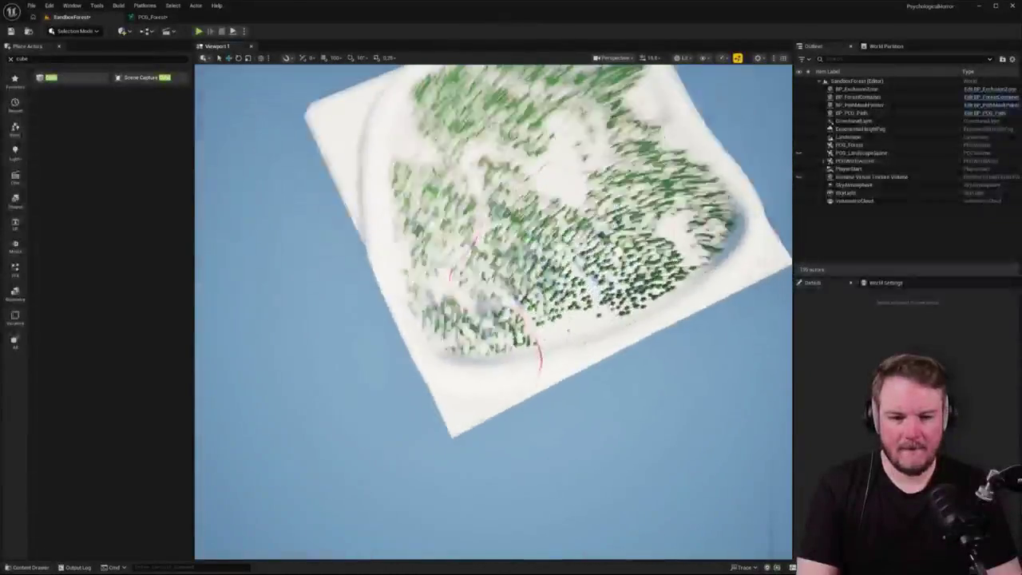
- Set the debug Scale Method to Absolute and view the pine tree markers in the level
click(118, 5)
click(153, 17)
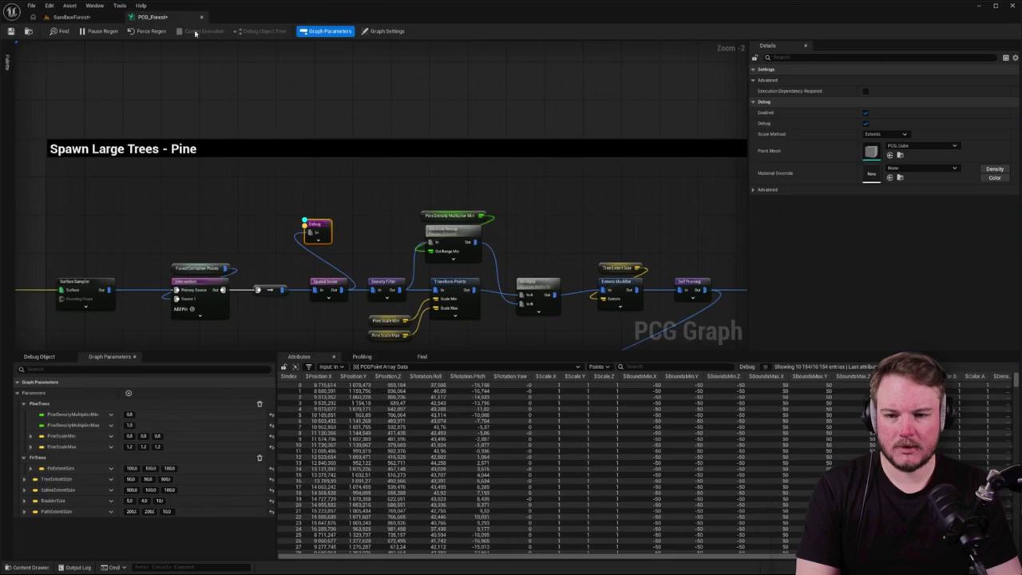
click(893, 134)
click(898, 154)
click(894, 134)
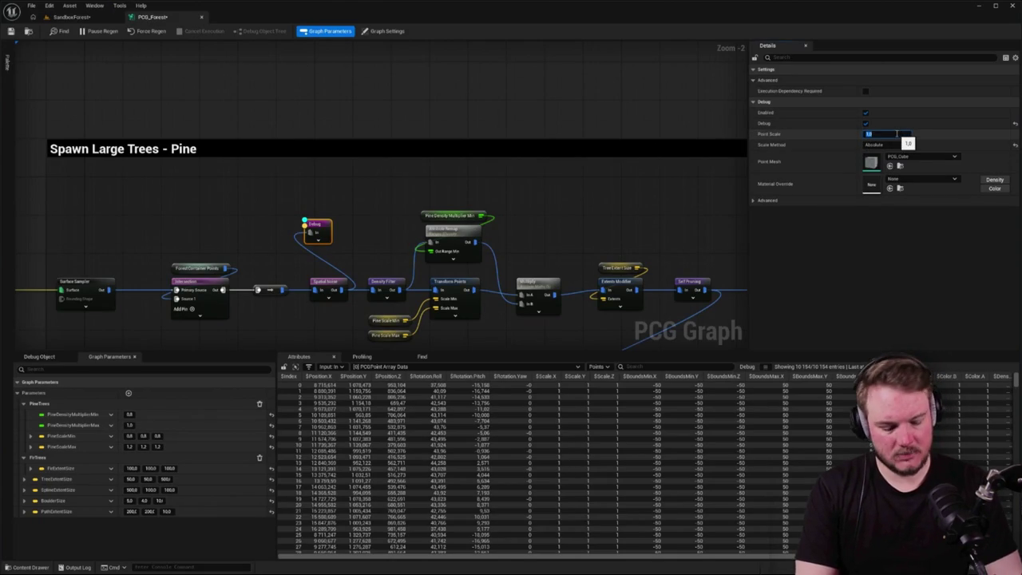
click(447, 132)
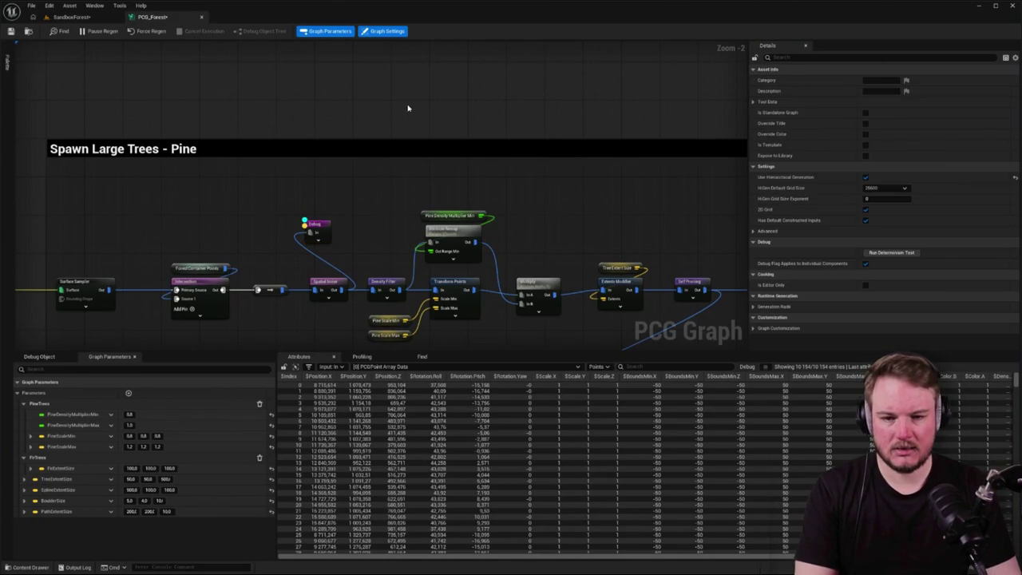
click(72, 17)
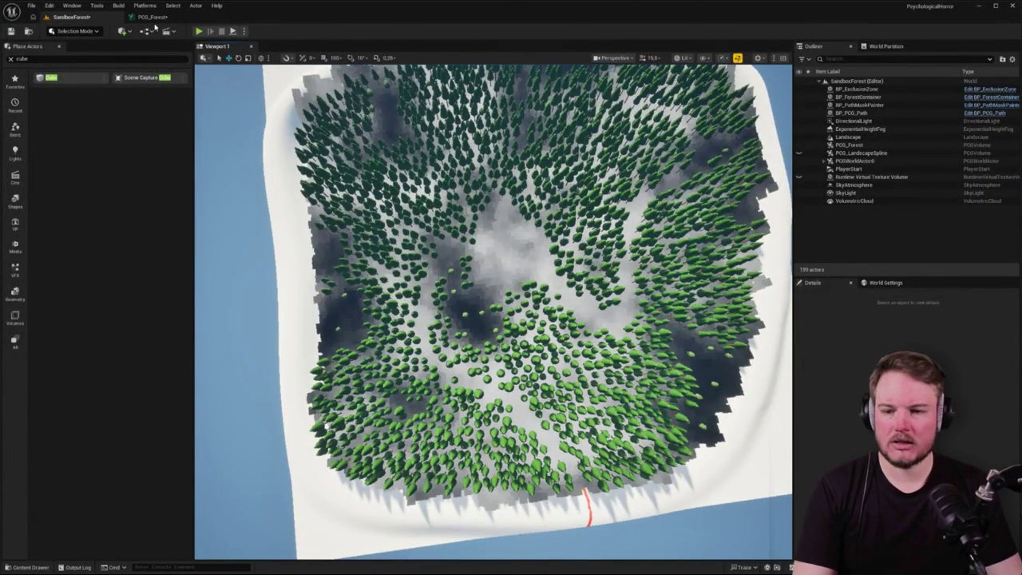
- Return to the PCG_Forest graph and box-select the fir branch nodes
click(151, 16)
click(317, 225)
click(413, 216)
scroll(474, 244, down, 1)
scroll(327, 205, up, 4)
right_click(327, 205)
click(493, 206)
scroll(504, 154, down, 3)
scroll(328, 176, up, 3)
mouse_move(333, 163)
mouse_down()
mouse_move(386, 193)
mouse_move(391, 228)
mouse_up()
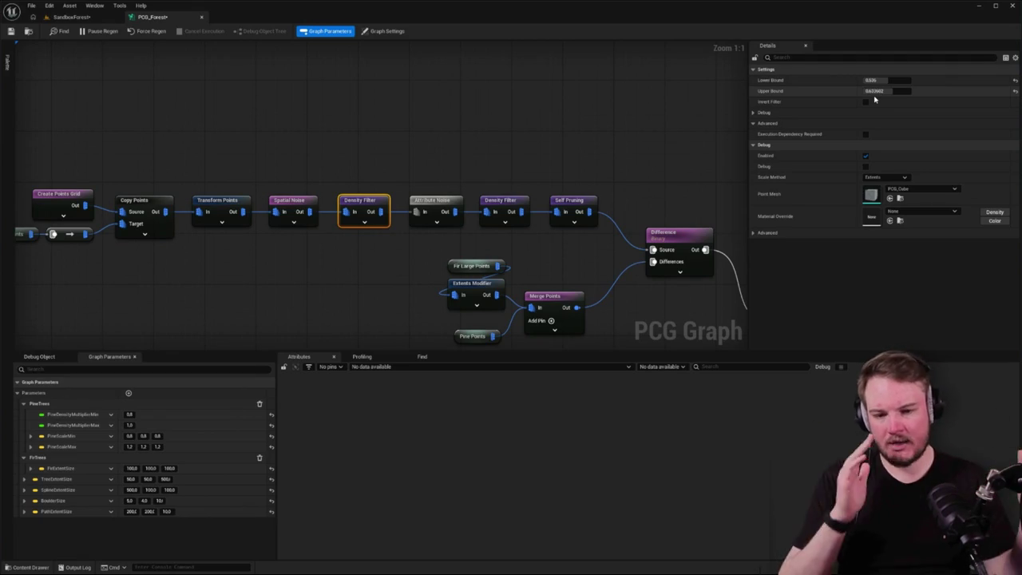
- Inspect Attribute Noise, Spatial Noise, Density Filter and Self Pruning (Large to Small, 0.25 radius)
click(348, 176)
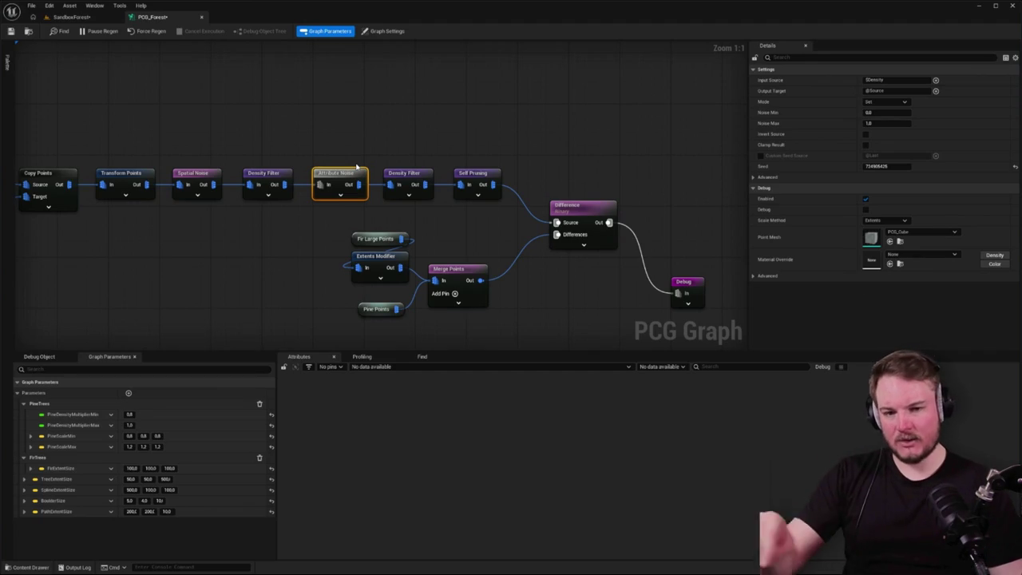
click(194, 172)
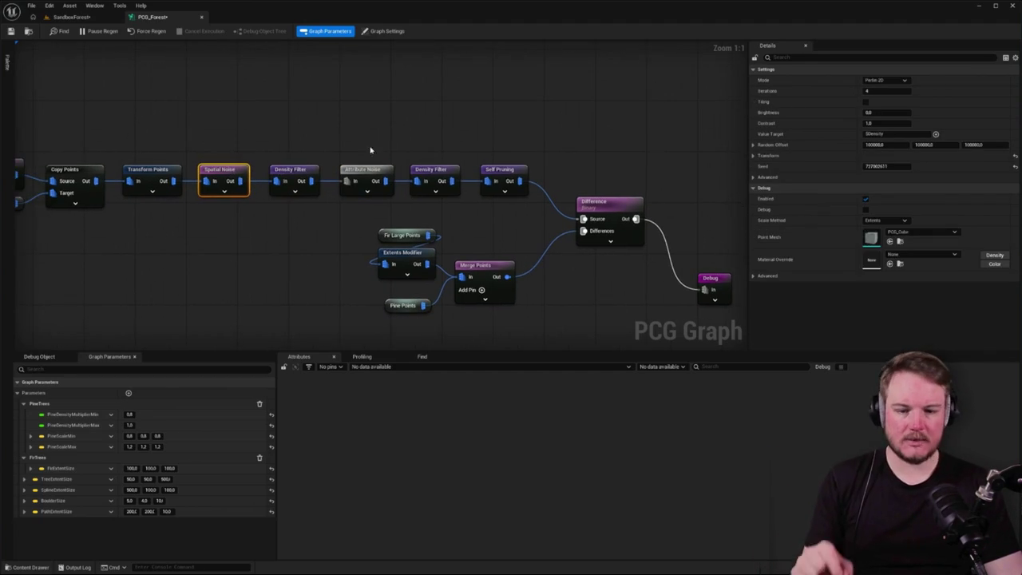
click(431, 169)
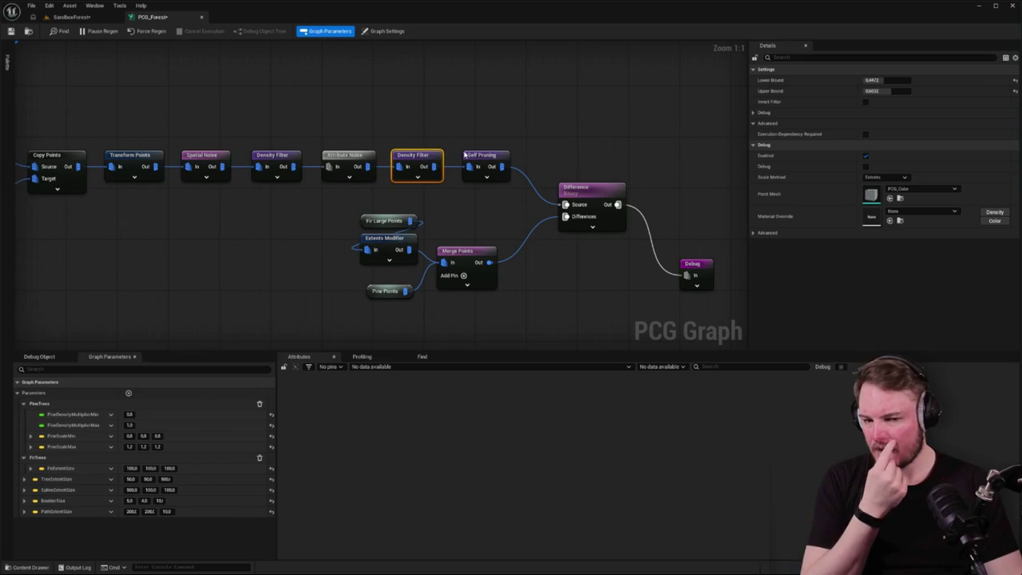
click(416, 147)
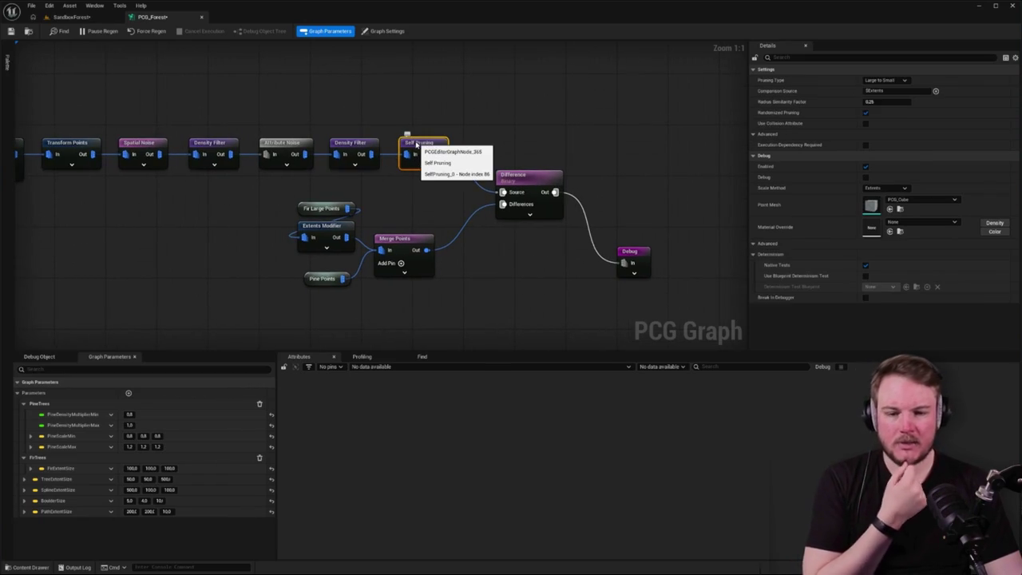
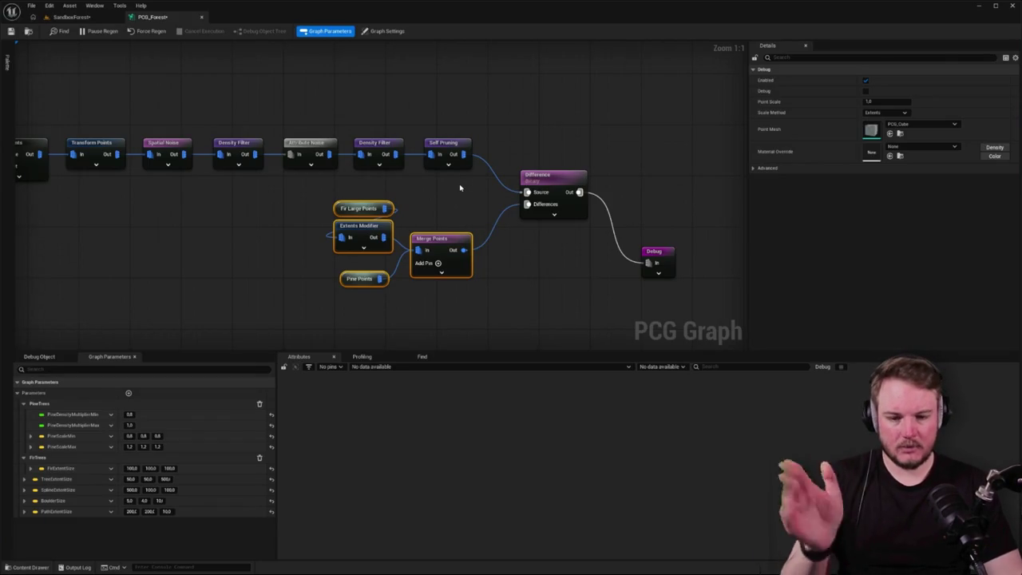
- Review the Self Pruning and branch nodes, then select the Debug node to display its points
drag(461, 187, 405, 181)
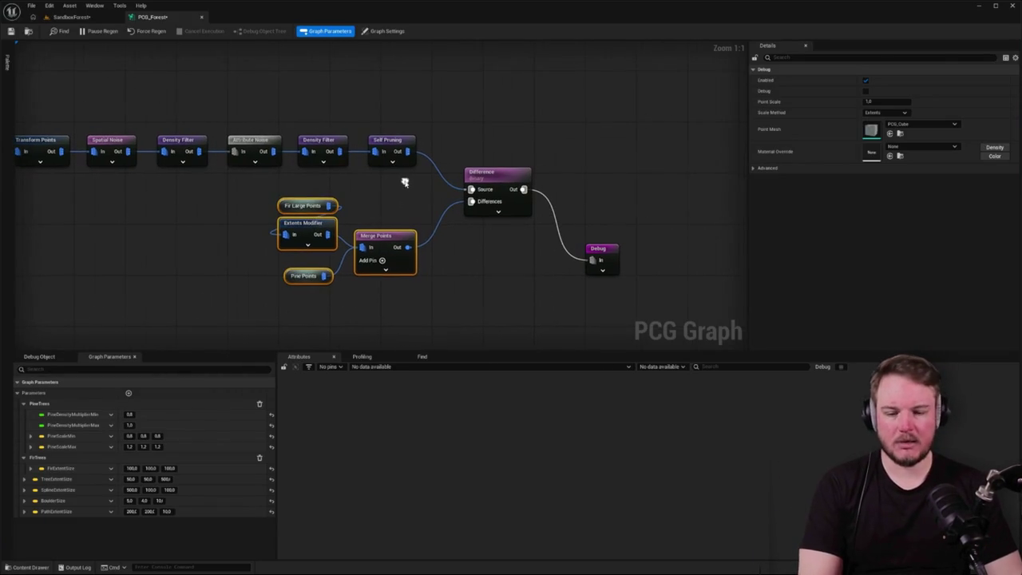
drag(225, 203, 399, 300)
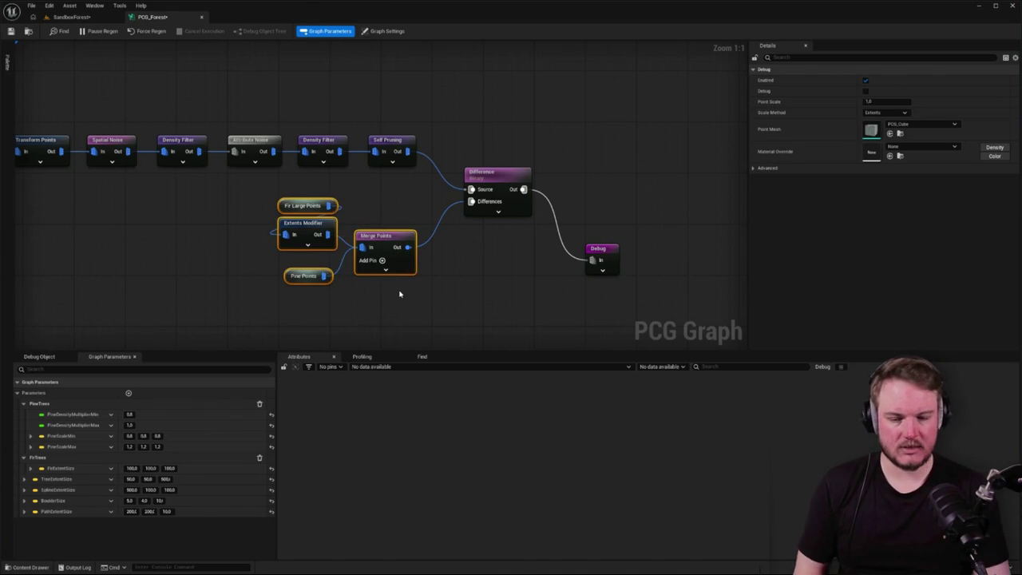
click(400, 205)
click(399, 155)
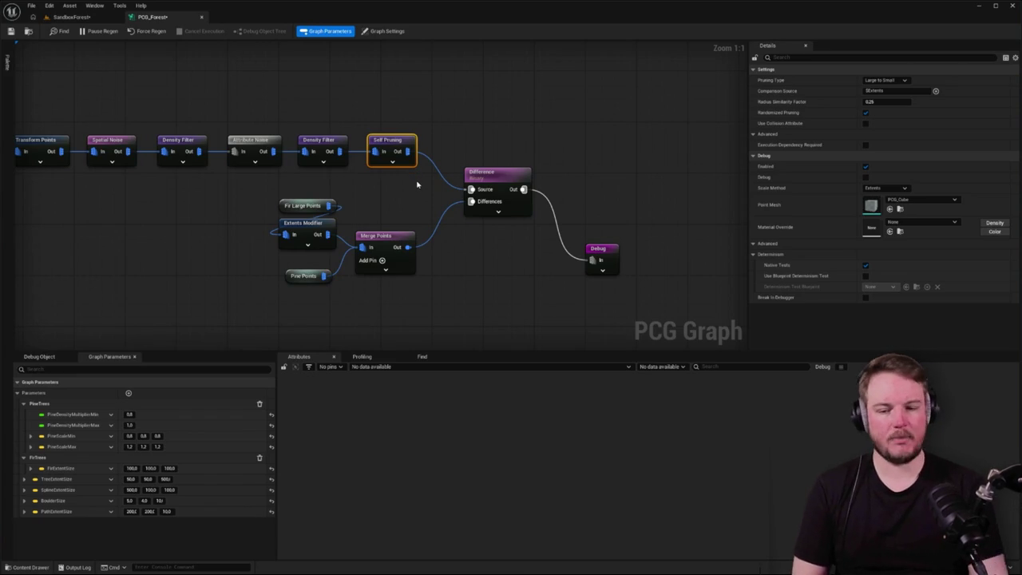
mouse_move(251, 198)
mouse_down()
mouse_move(407, 292)
mouse_move(438, 276)
mouse_up()
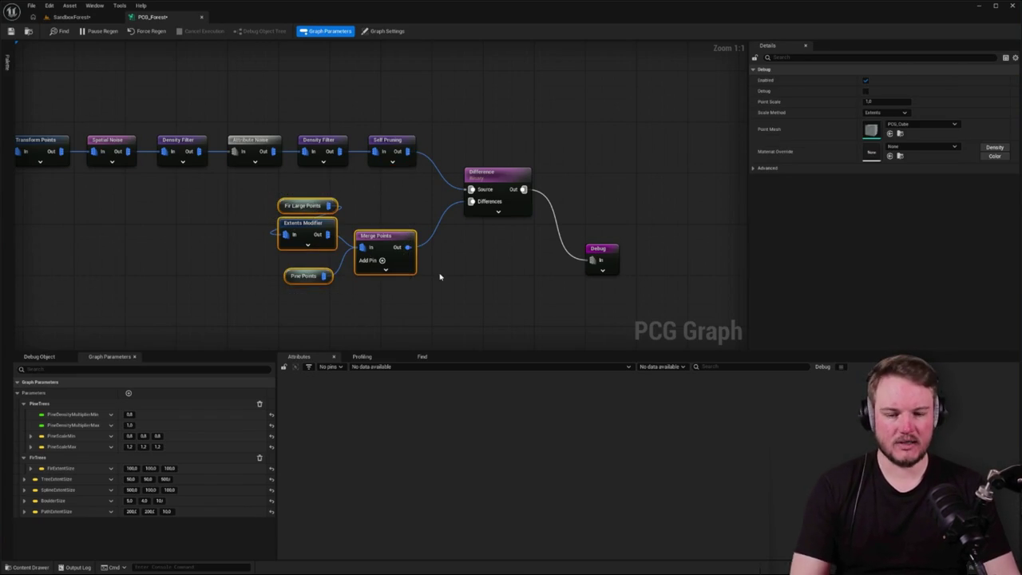
click(514, 264)
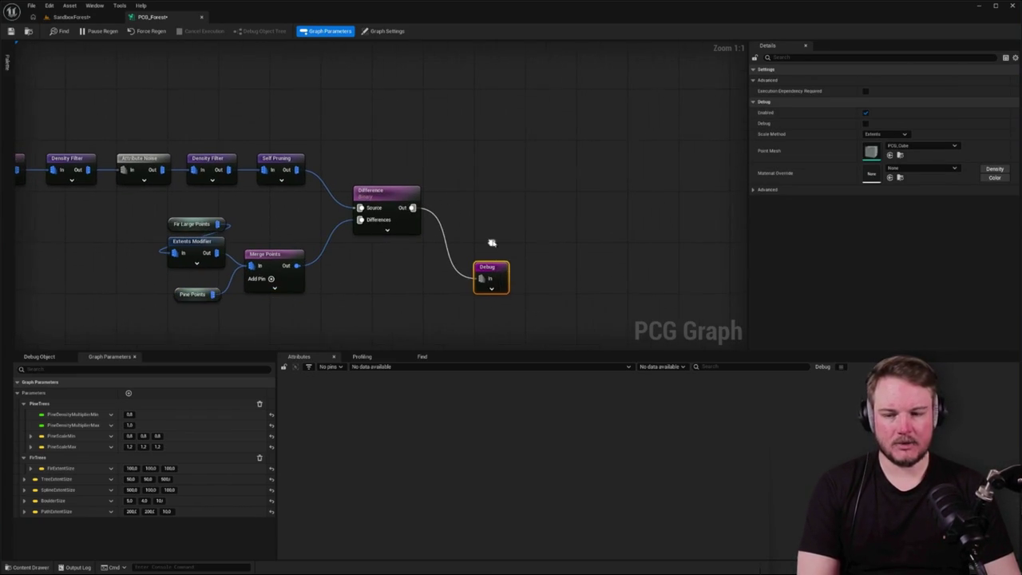
- Compare the debug points in SandboxForest with the graph's 404-entry attributes table
click(88, 16)
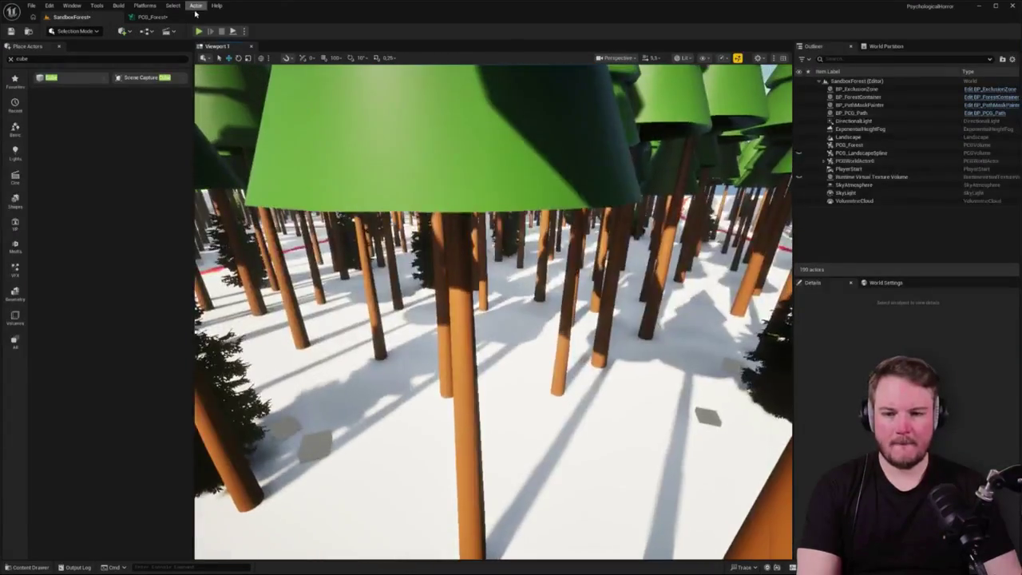
click(152, 16)
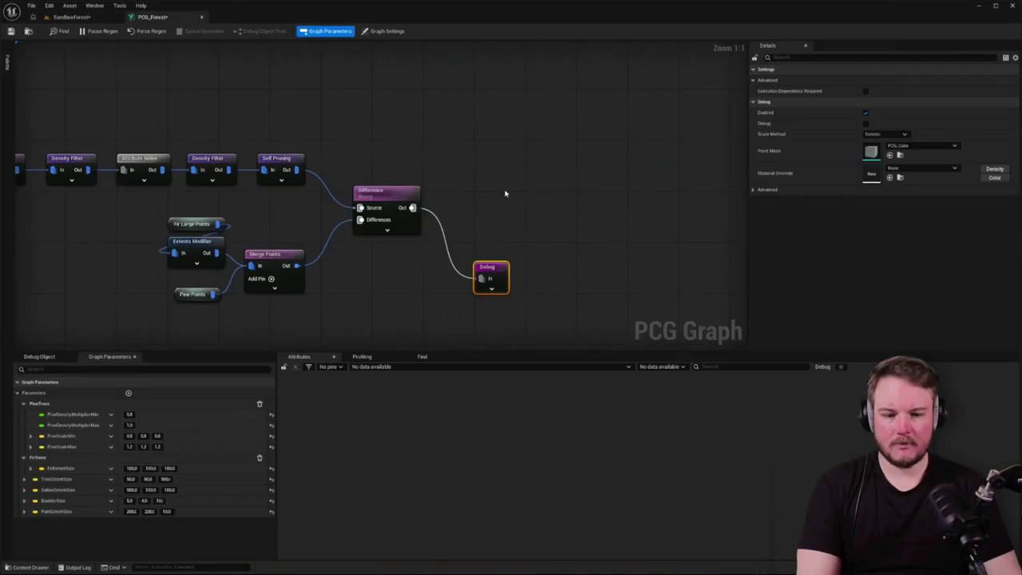
click(72, 16)
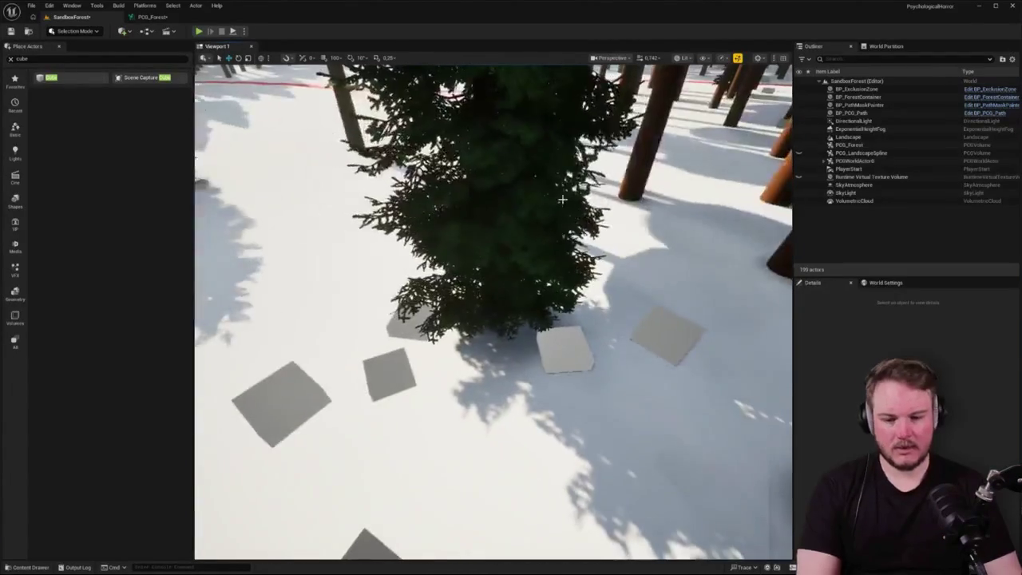
click(152, 15)
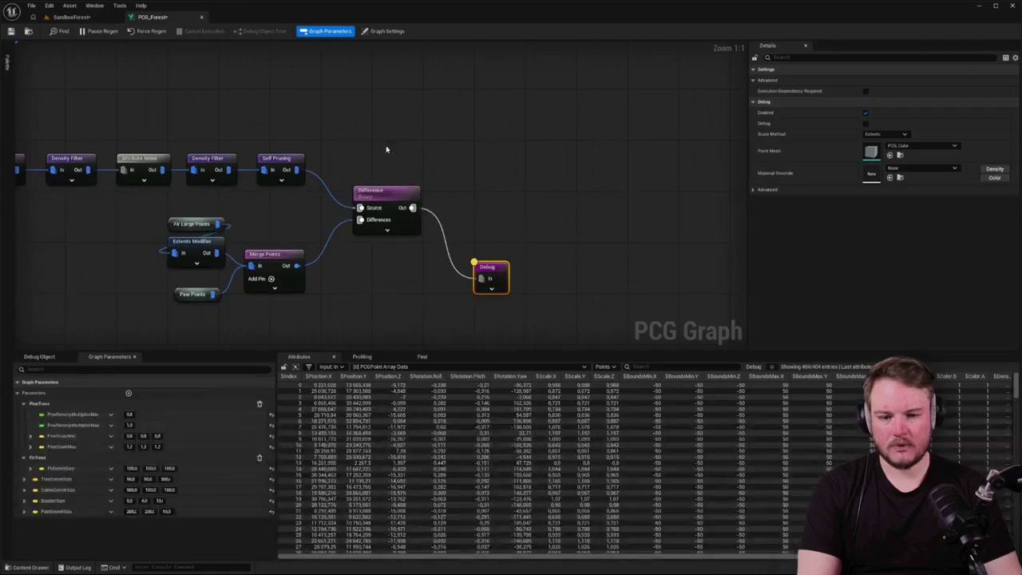
- Set the second Density Filter's Lower Bound to 0.45 and Upper Bound to 0.55
drag(121, 196, 460, 189)
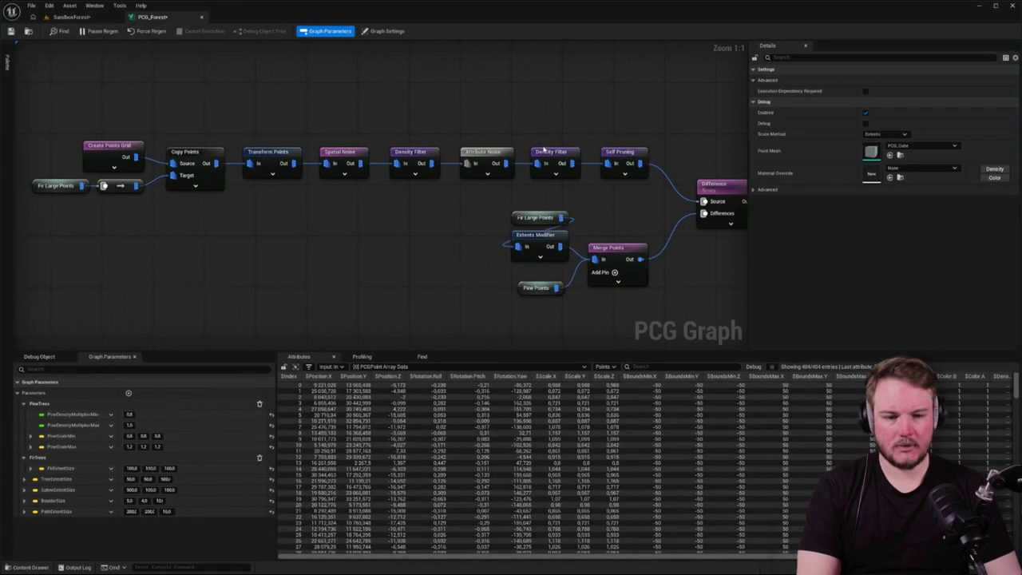
click(543, 153)
click(898, 80)
key(Return)
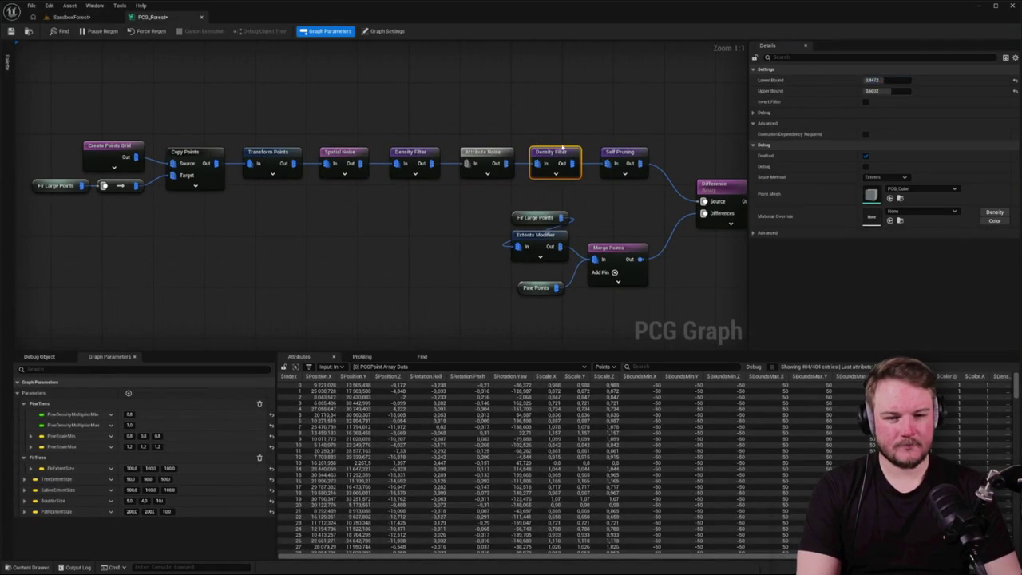
click(892, 80)
text(0.45)
key(Tab)
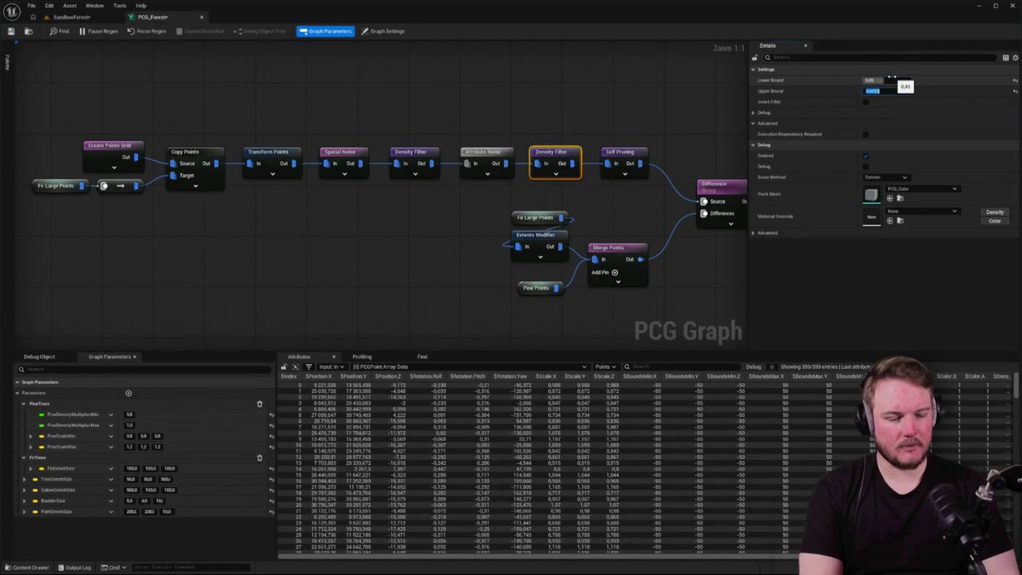
text(0.55)
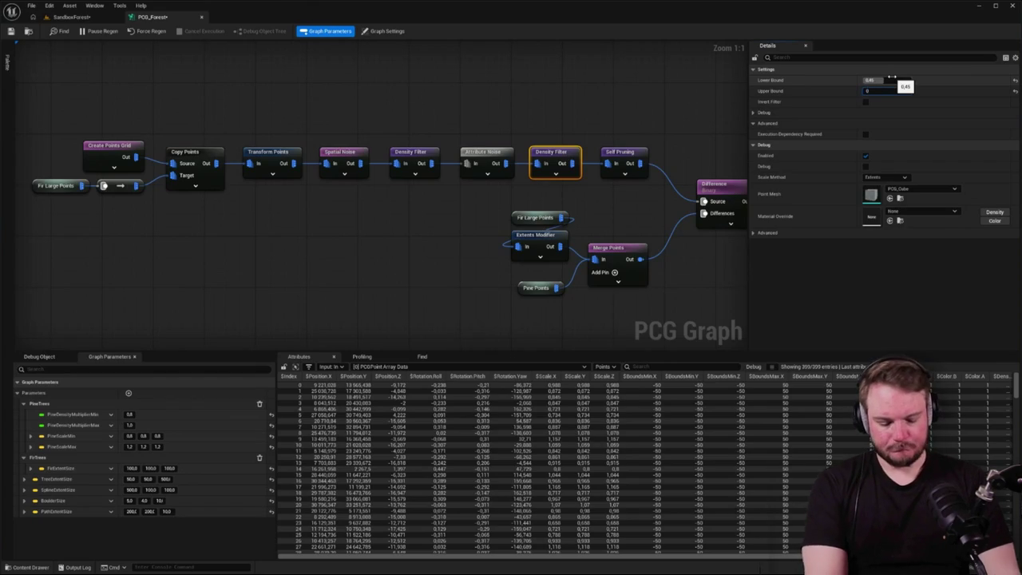
key(Return)
- Check the reduced 274 debug points in the forest level, then return to the graph
click(71, 17)
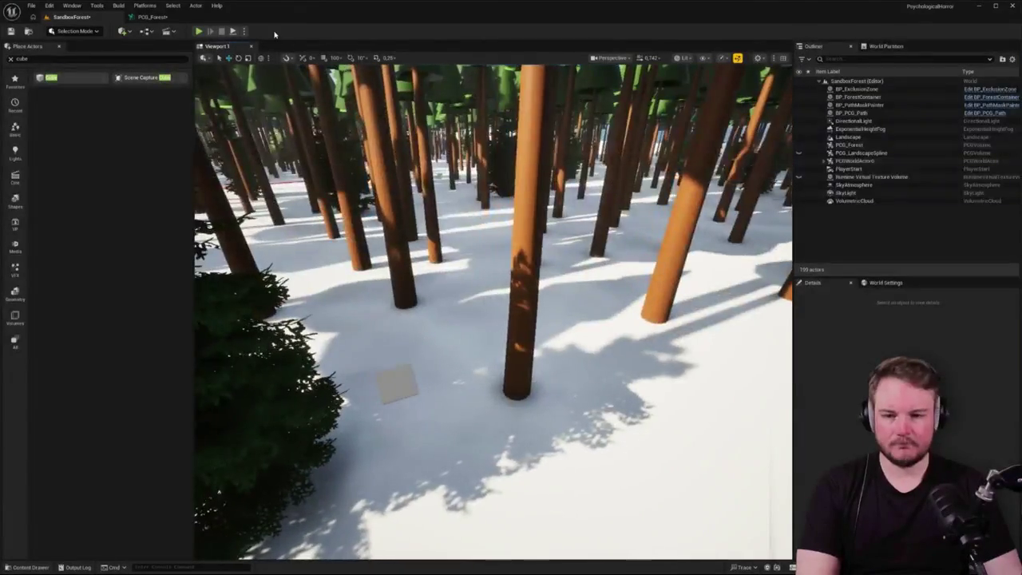
click(152, 17)
scroll(459, 136, down, 4)
scroll(459, 135, up, 1)
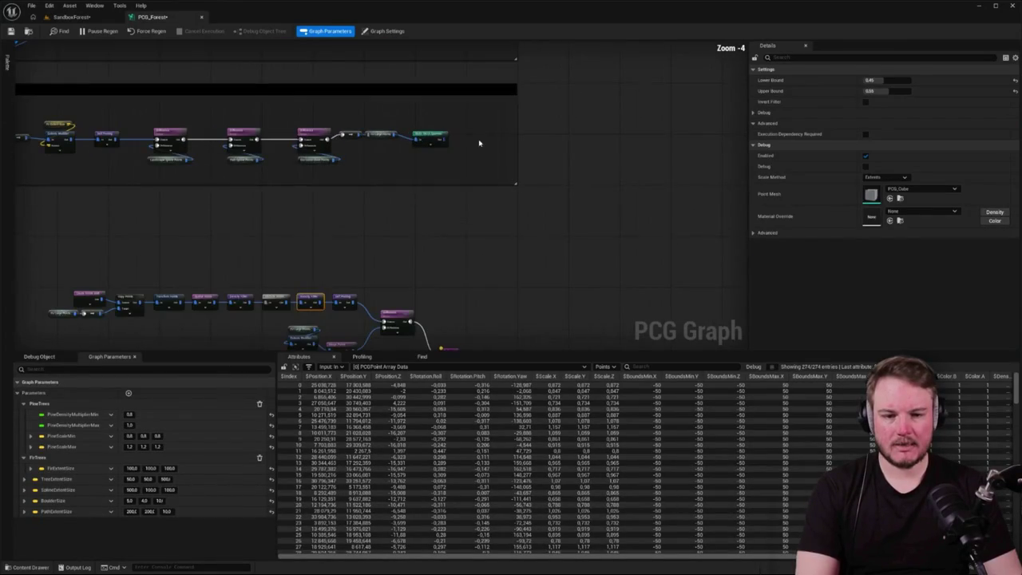
- Duplicate the Static Mesh Spawner node and connect the Difference output to the copy
click(479, 144)
click(435, 130)
key(ctrl+c)
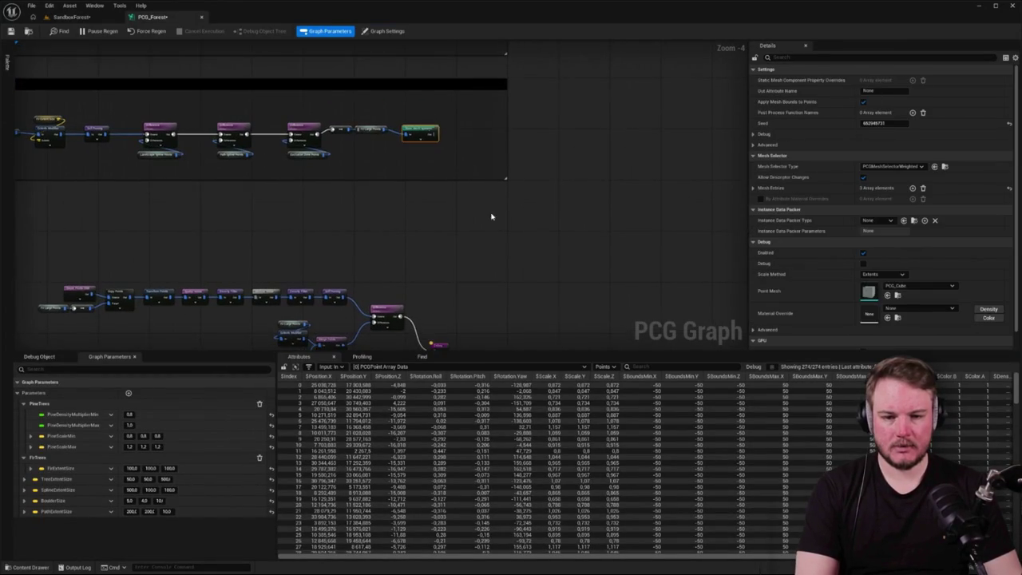
scroll(474, 233, up, 4)
key(ctrl+v)
drag(363, 272, 496, 254)
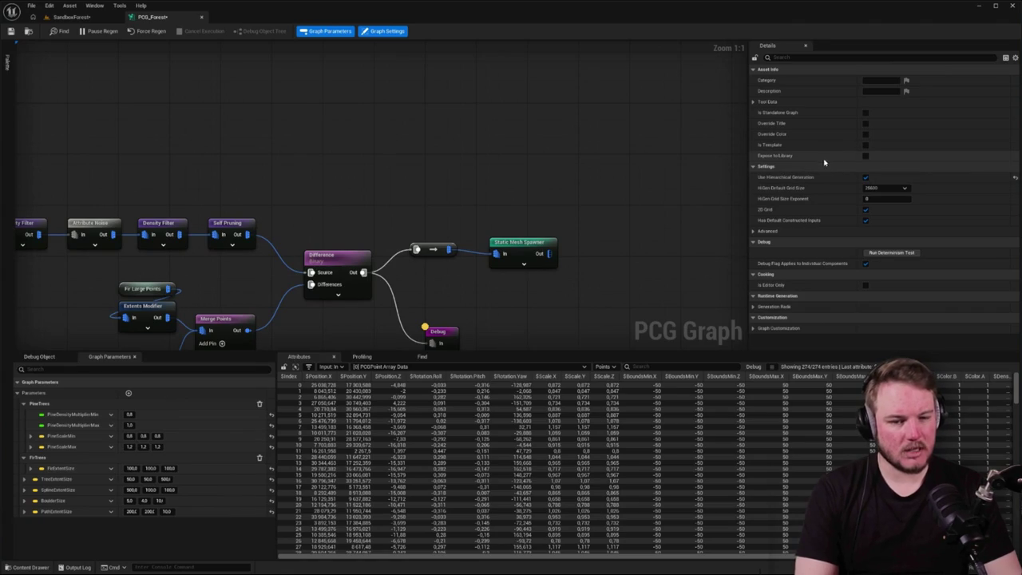
- Set the new spawner's first mesh entry to SM_Fir_Tree_Medium_01
click(554, 244)
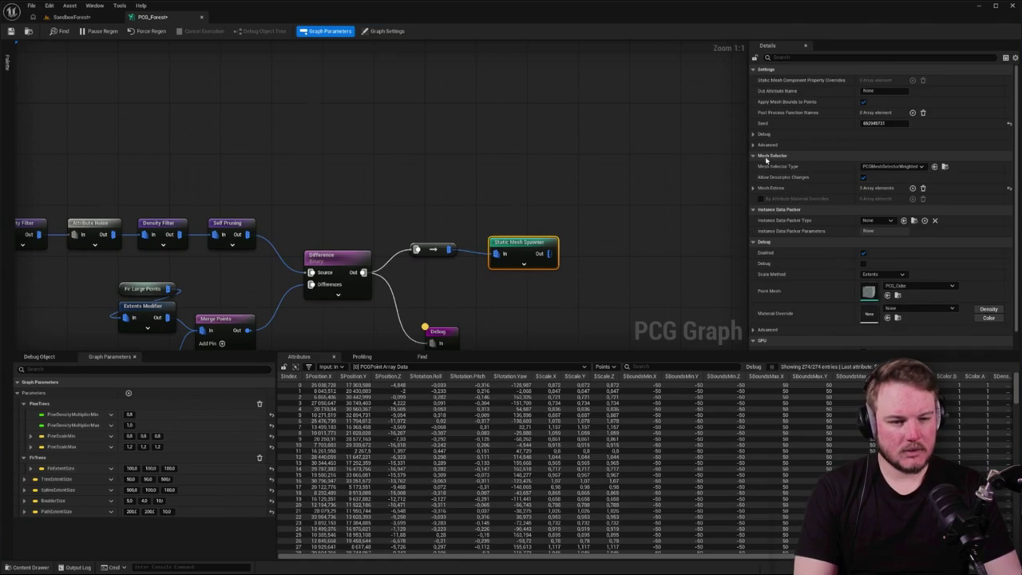
click(753, 189)
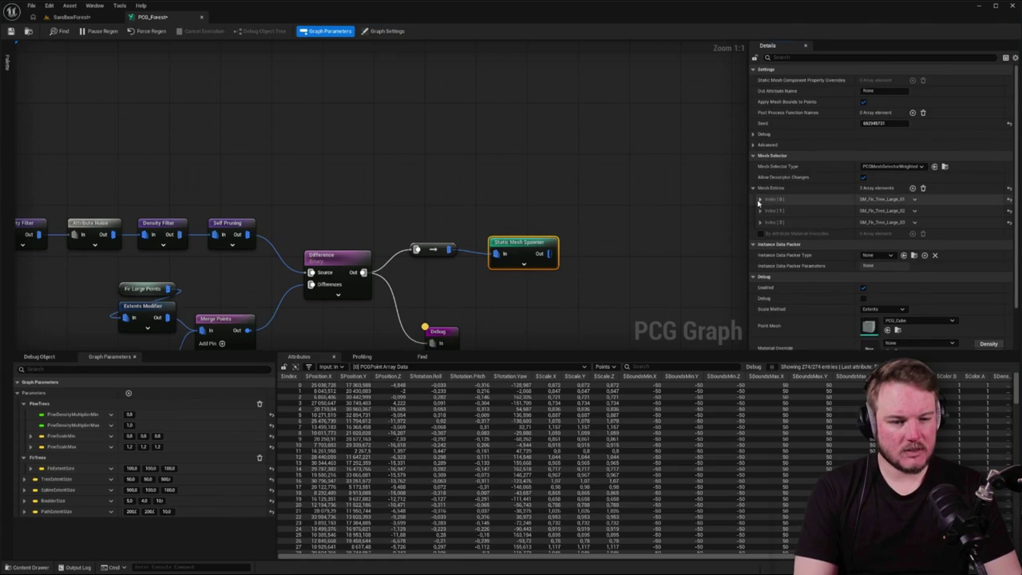
click(759, 200)
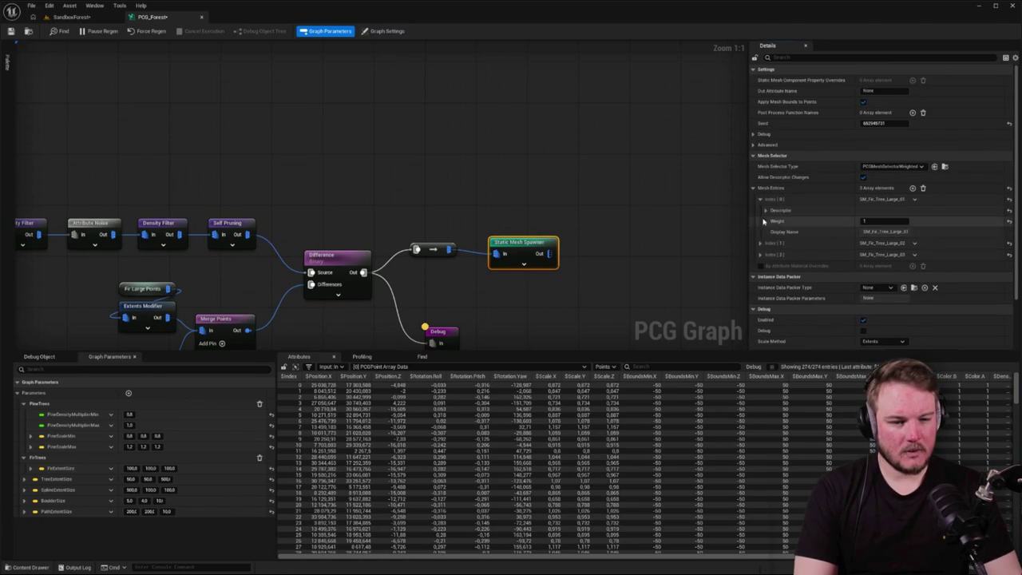
click(768, 245)
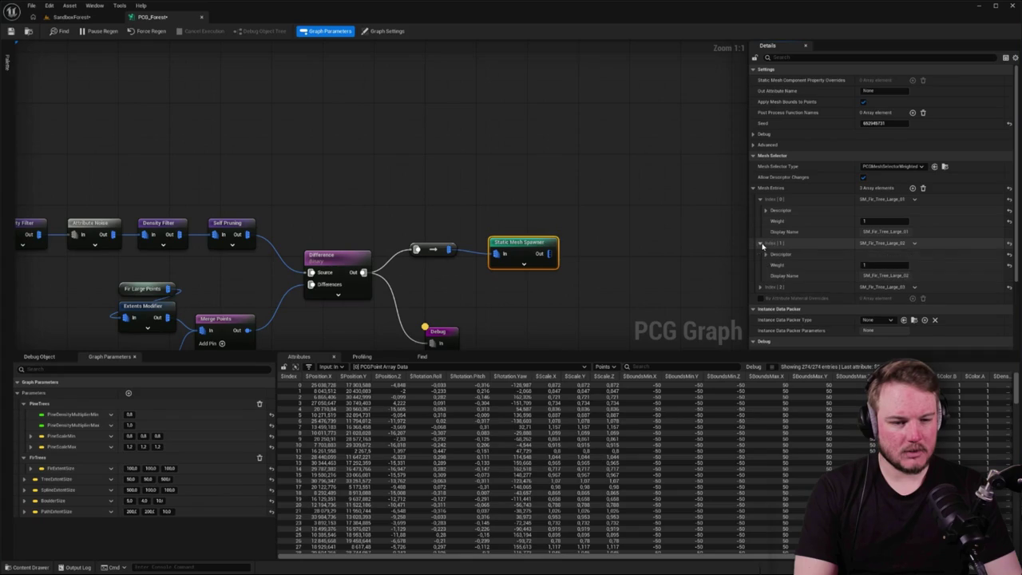
scroll(768, 240, down, 2)
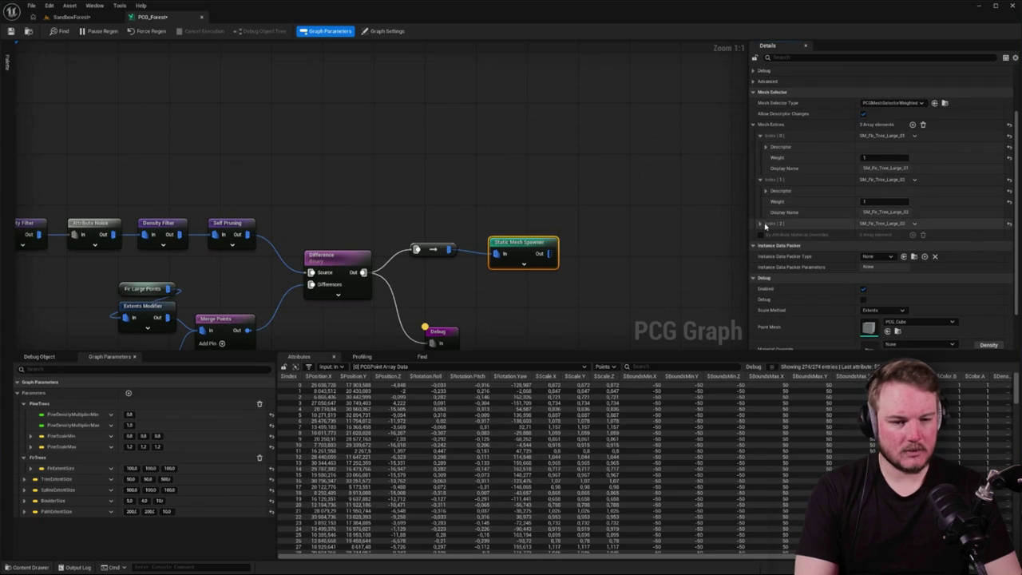
click(766, 147)
click(914, 190)
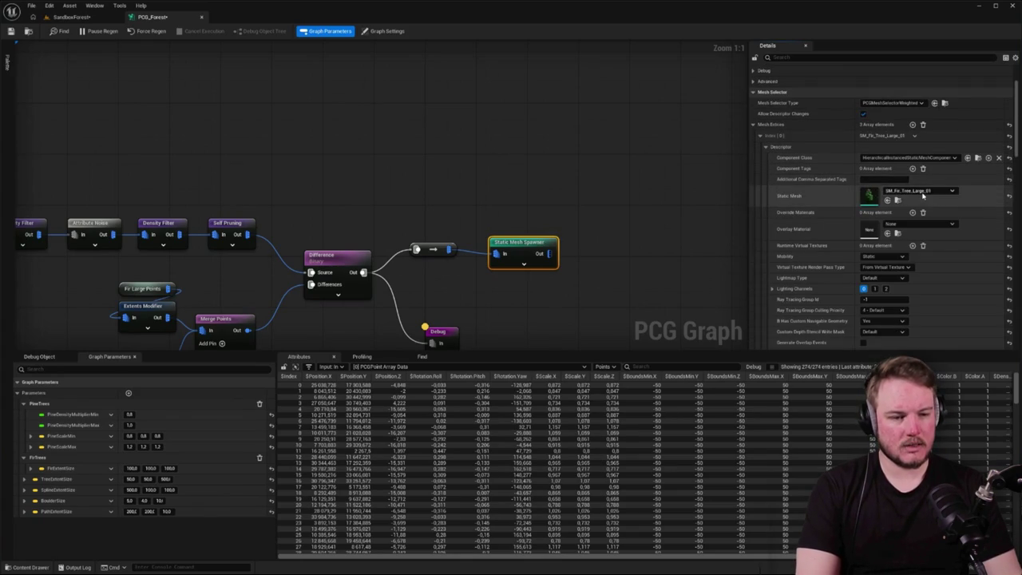
click(961, 301)
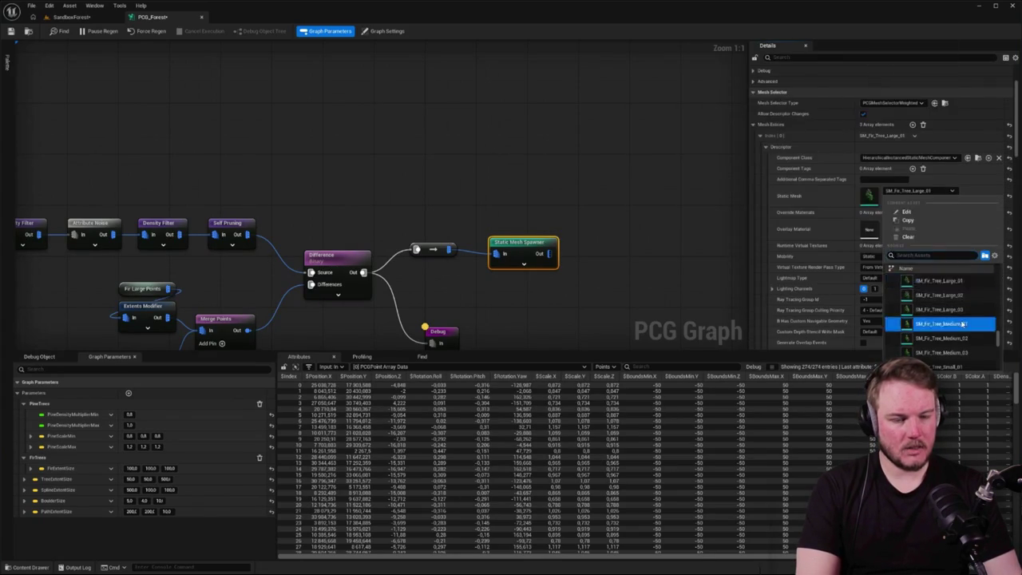
- Set the second mesh entry to SM_Fir_Tree_Medium_02
click(766, 147)
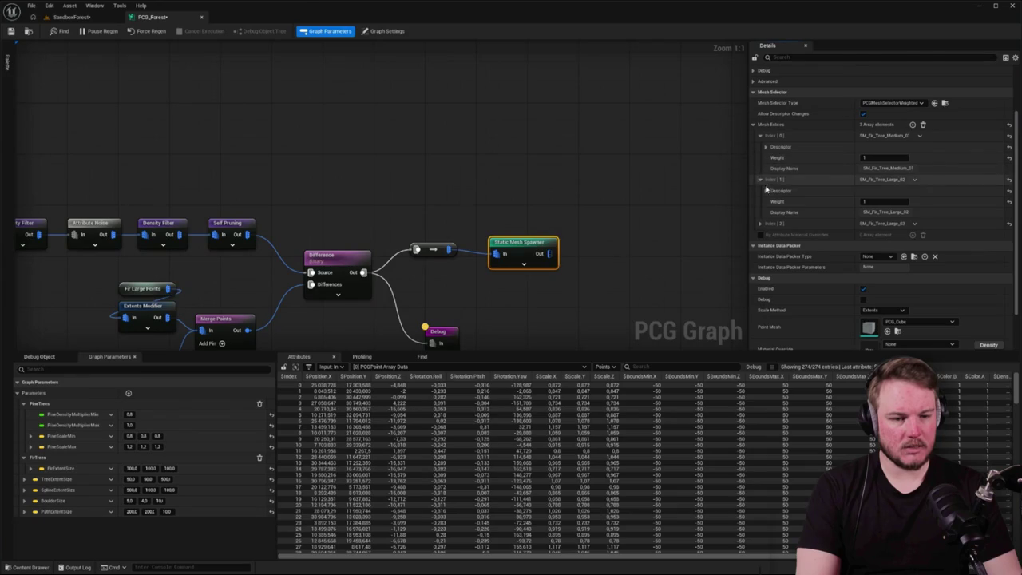
click(766, 191)
click(929, 235)
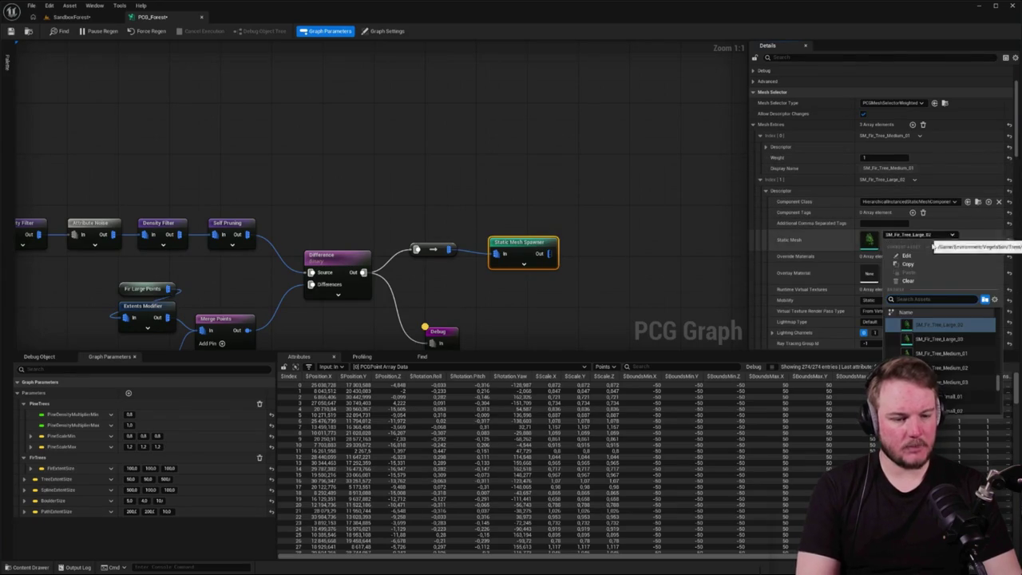
click(966, 368)
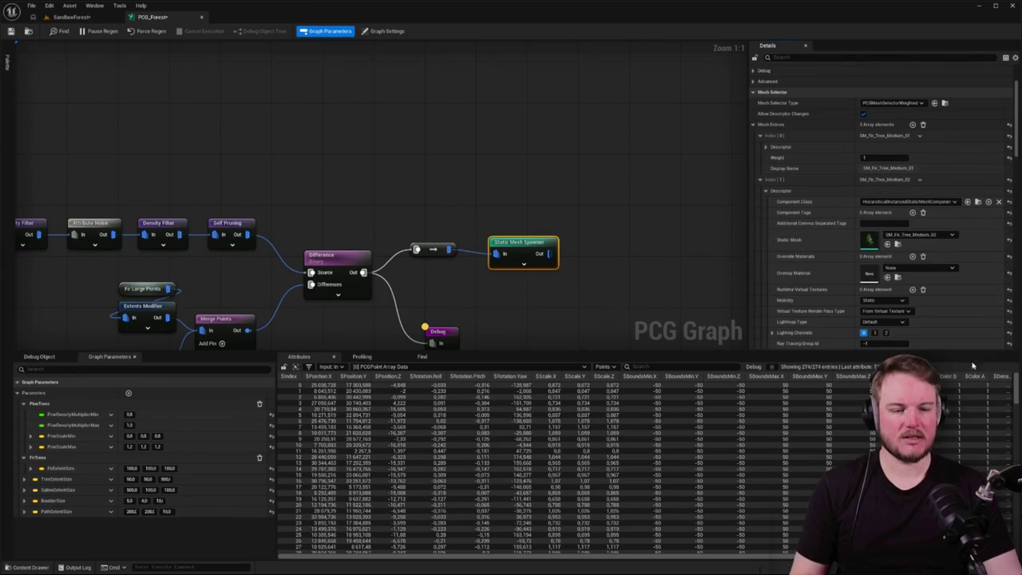
click(765, 192)
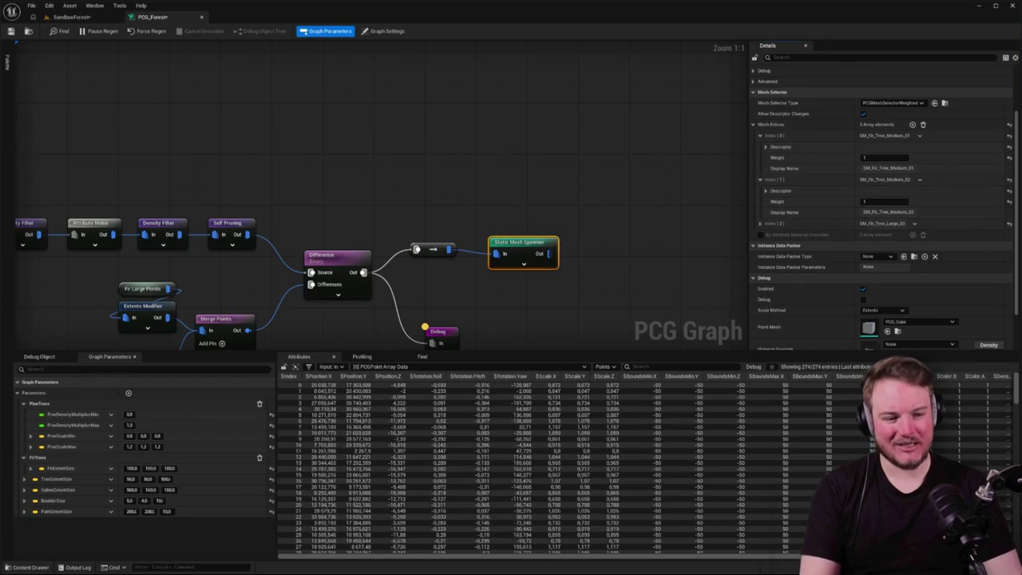
- Delete the extra third mesh entry and select the Debug node before returning to SandboxForest
click(914, 225)
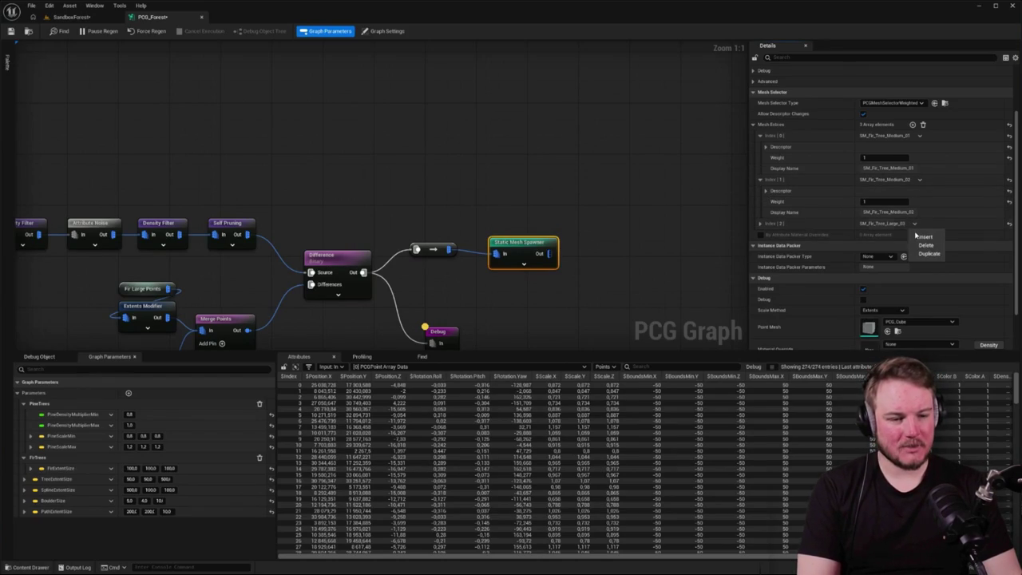
click(925, 240)
click(647, 218)
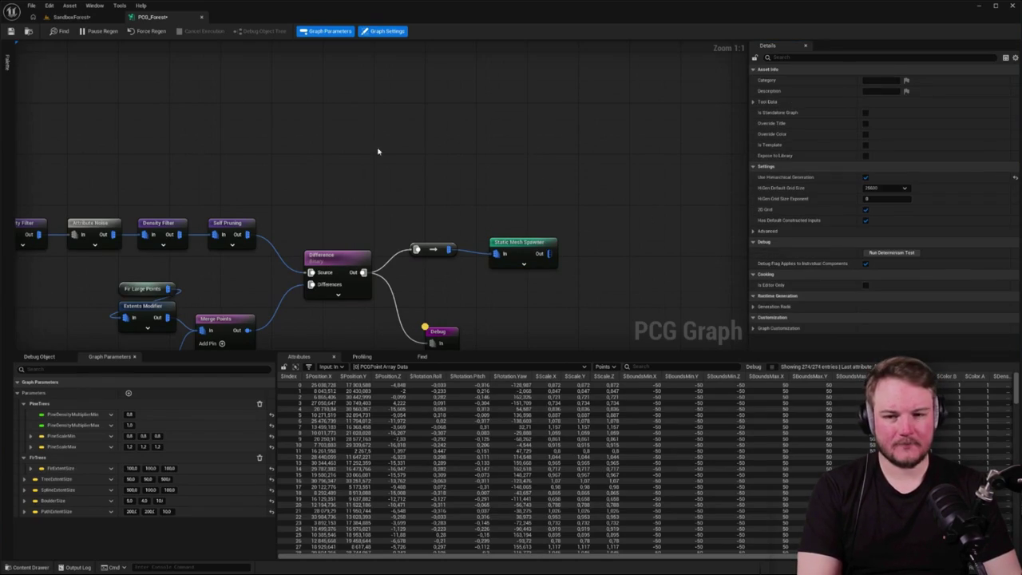
click(447, 336)
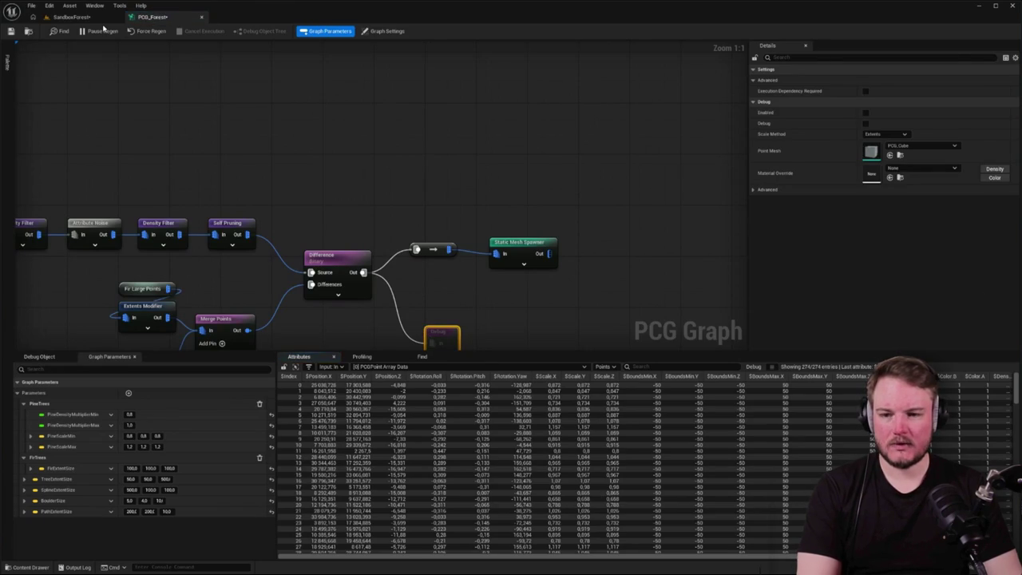
click(70, 17)
- Fly among the fir trees, testing collision by flying into one, then return to PCG_Forest
key(w)
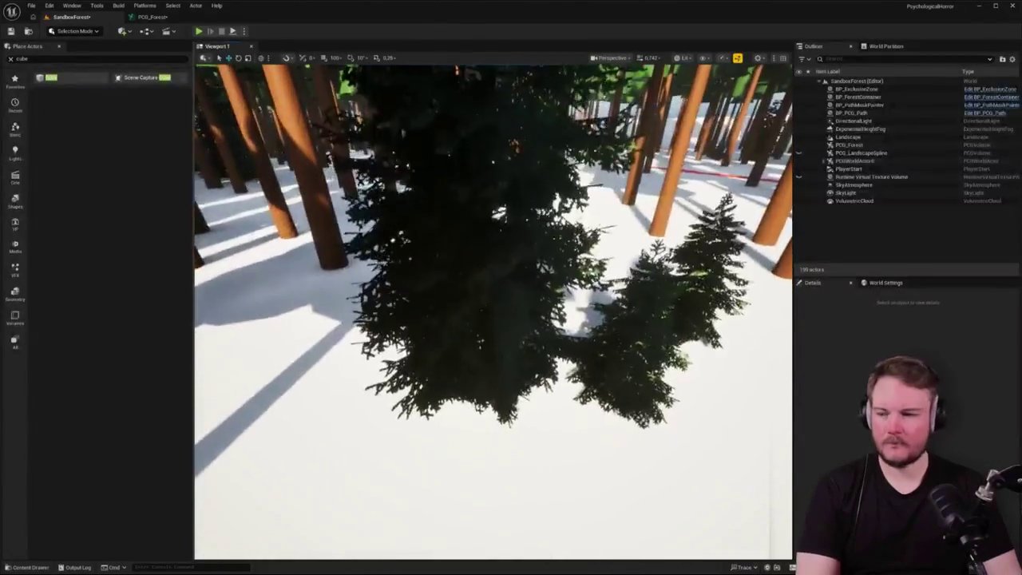
key(w)
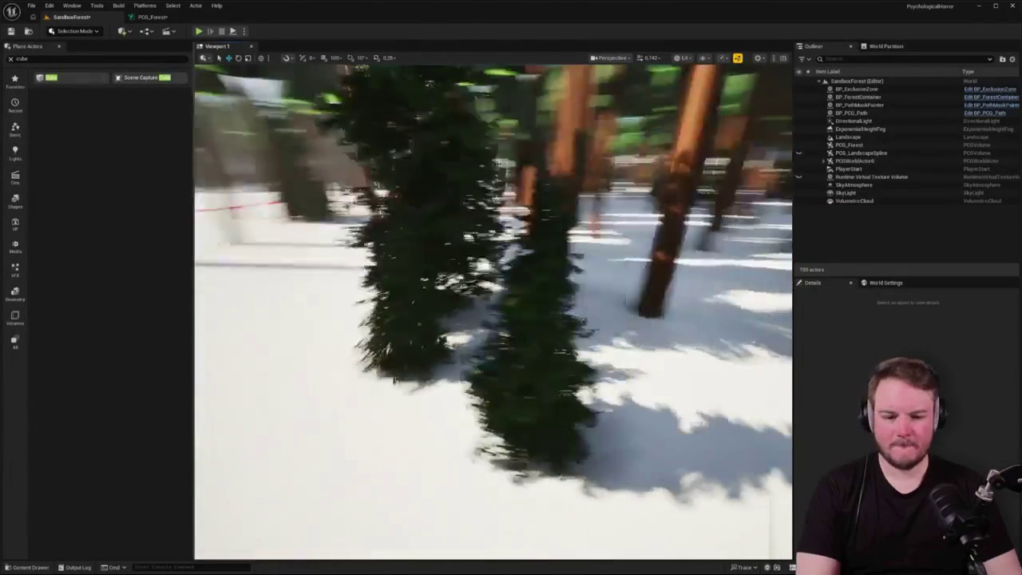
key(w)
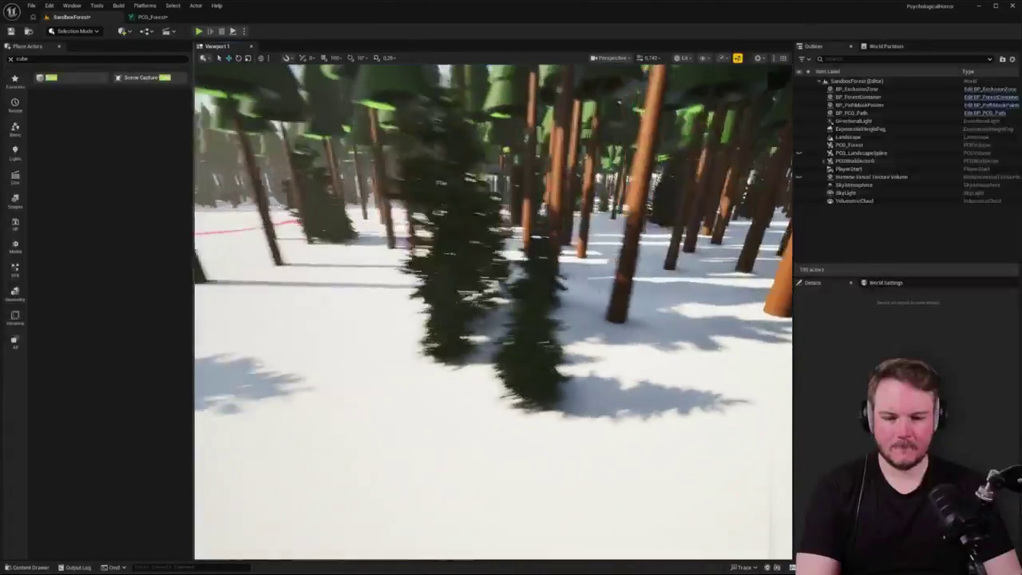
key(w)
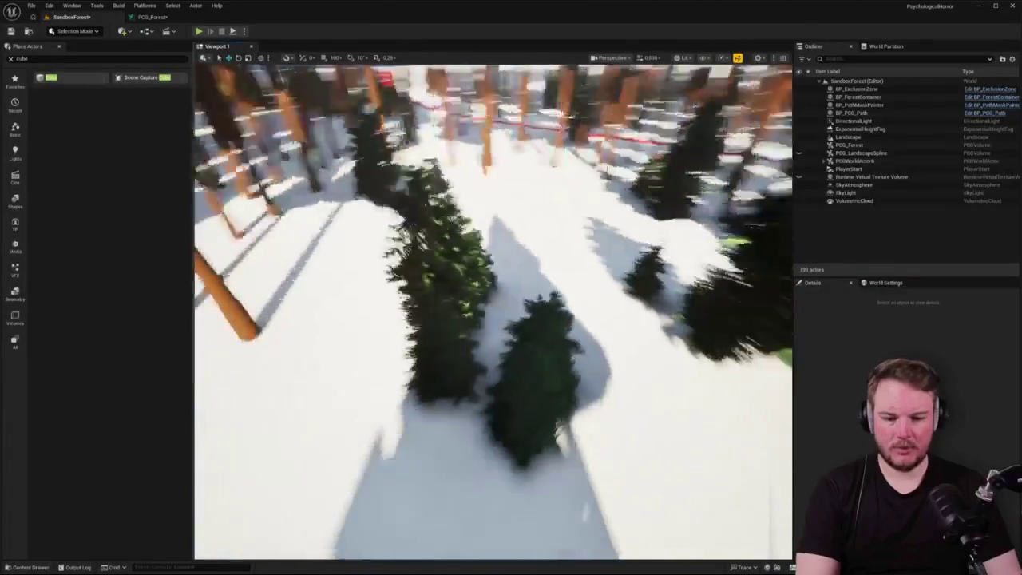
key(w)
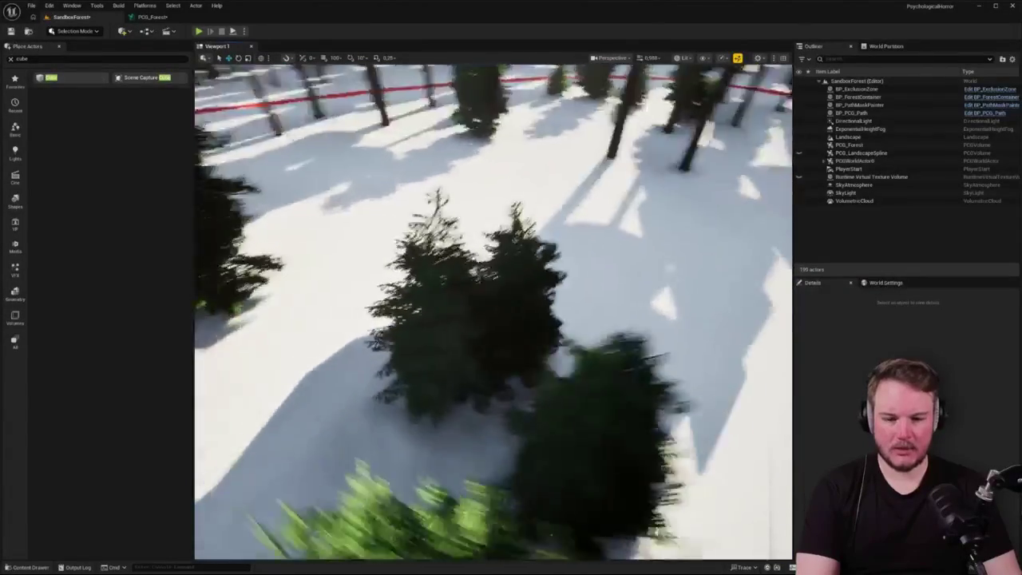
key(w)
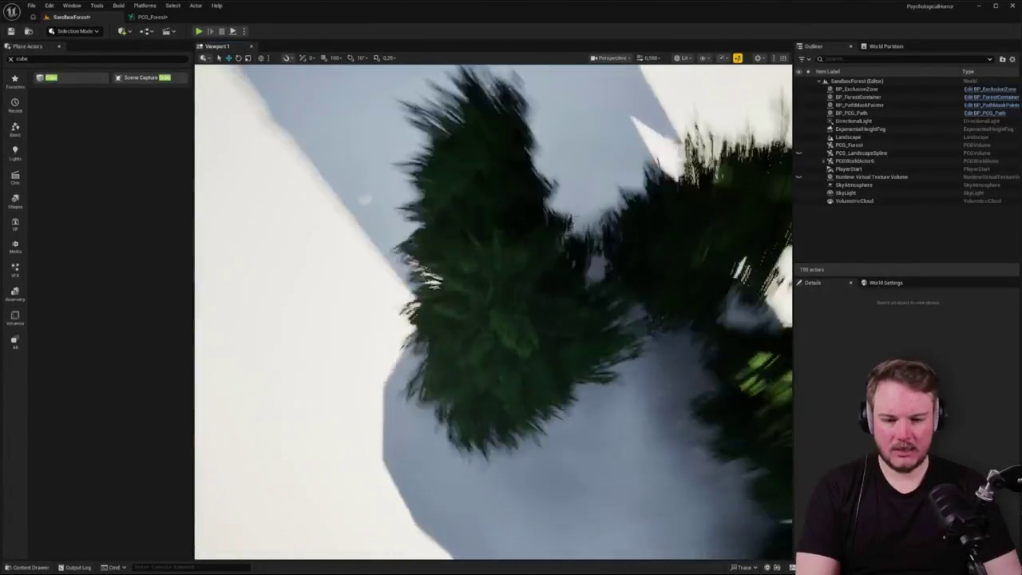
key(s)
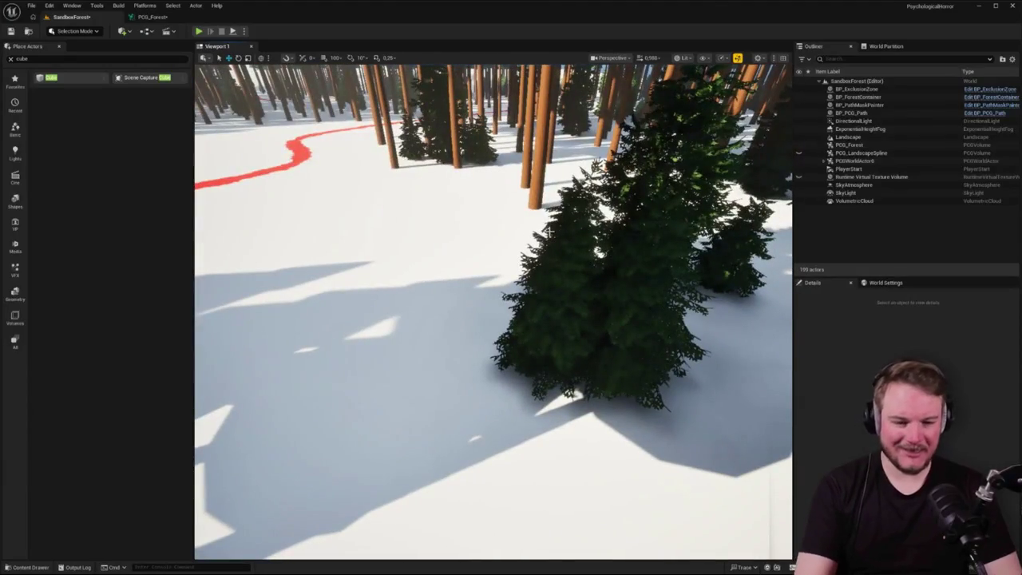
key(s)
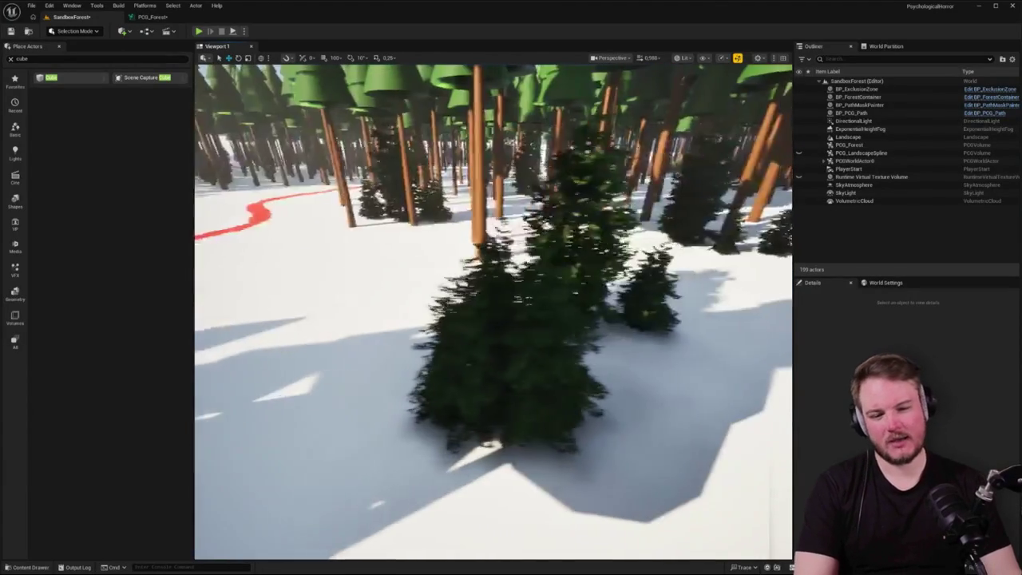
click(160, 19)
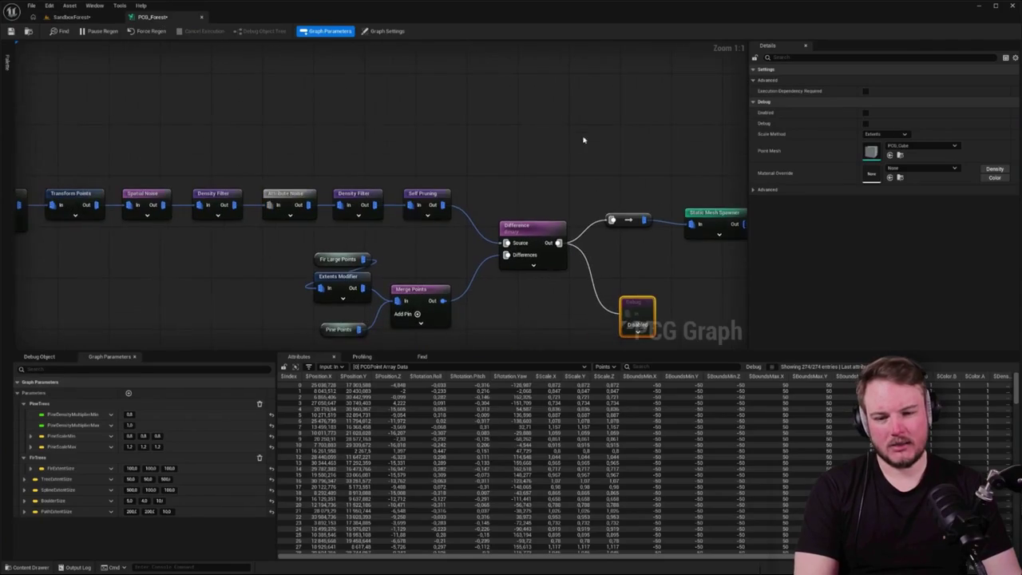
drag(373, 205, 371, 146)
- Add an Extents Modifier via an 'exte' search and place it between Density Filter and Self Pruning
text(exte)
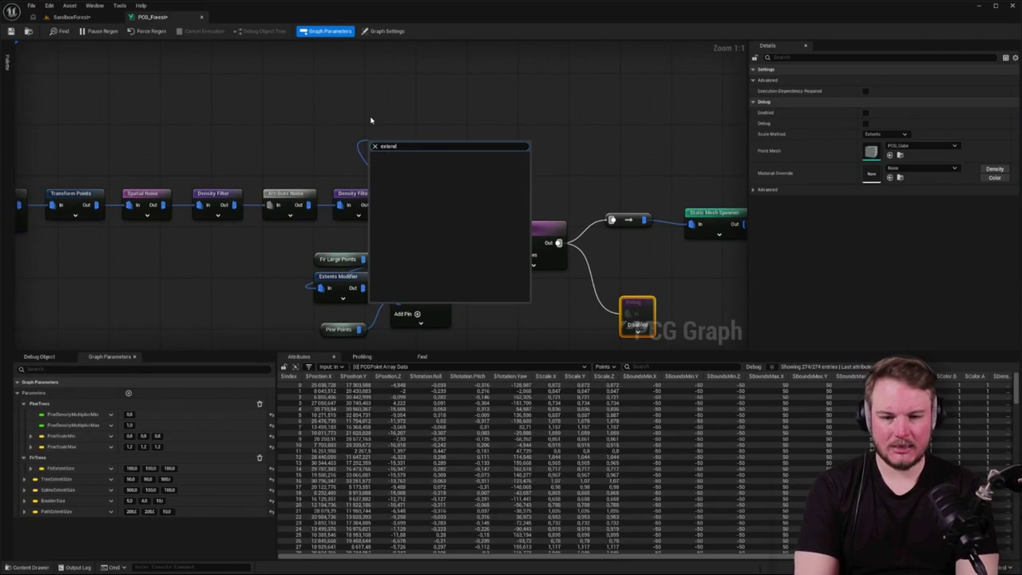
key(Return)
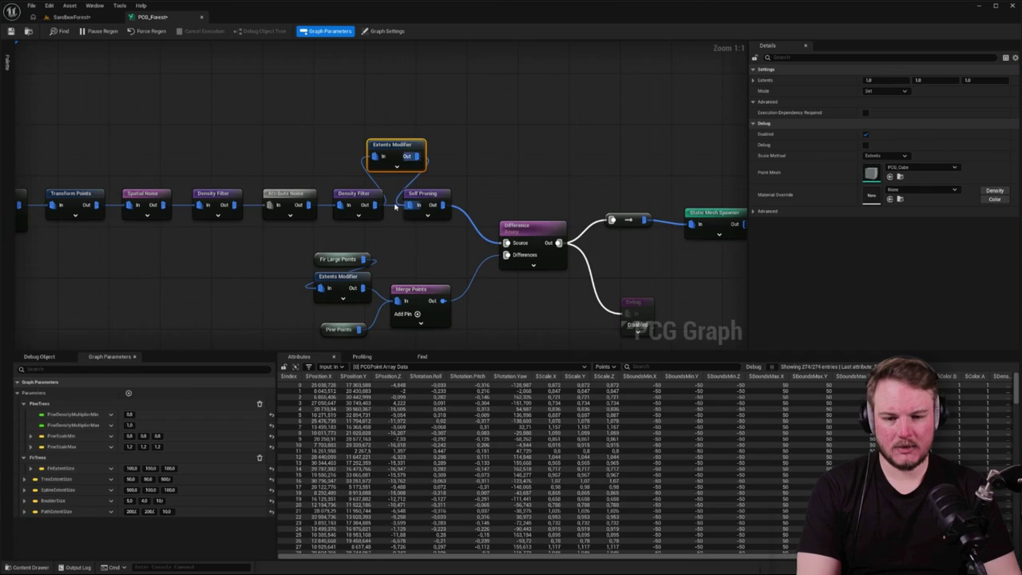
drag(389, 224, 310, 225)
drag(230, 246, 375, 335)
drag(369, 167, 685, 331)
drag(364, 197, 442, 193)
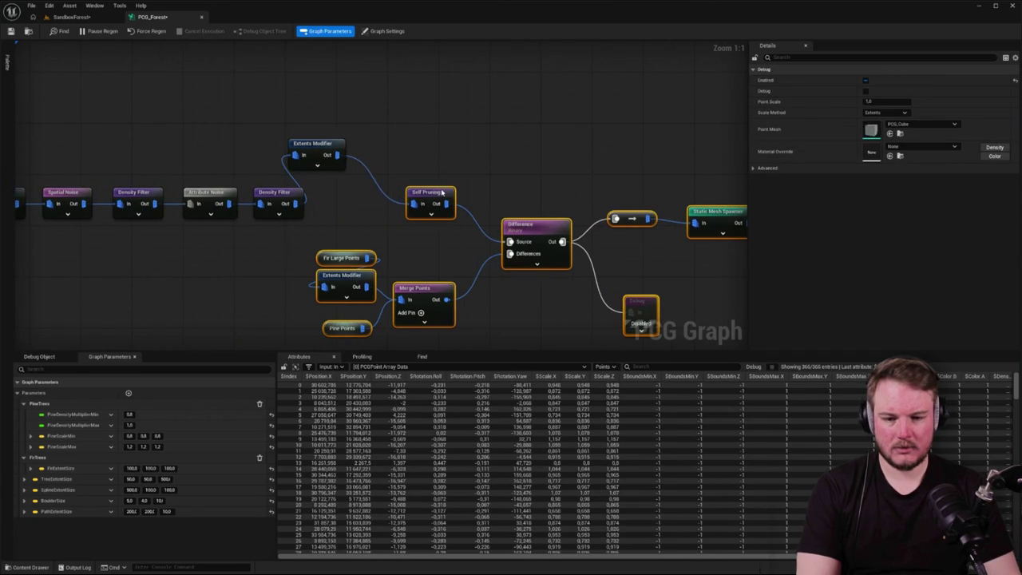
drag(335, 163, 355, 195)
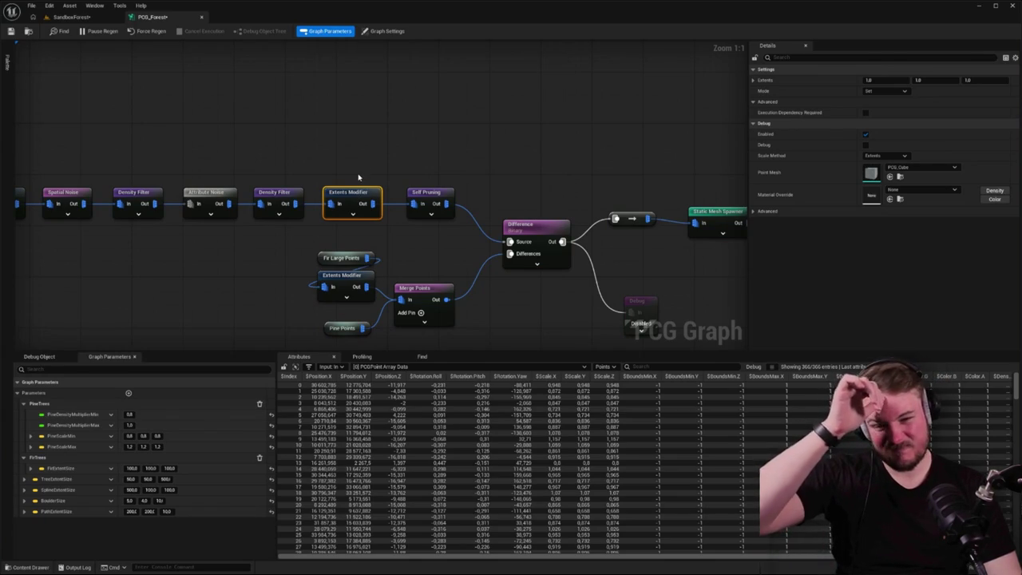
- Rename the FirExtentSize graph parameter to FirLargeSize
scroll(358, 177, down, 5)
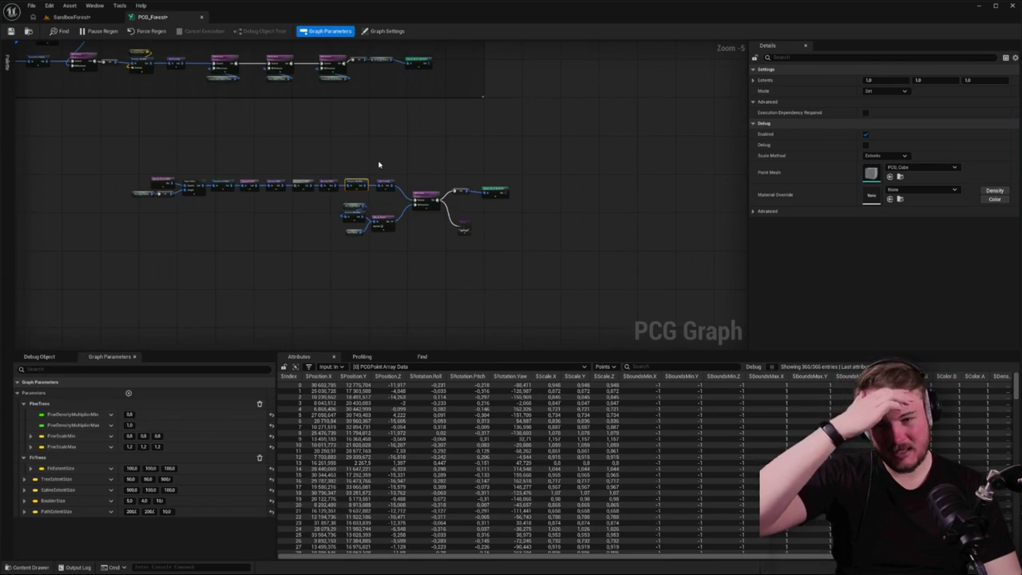
scroll(376, 167, up, 1)
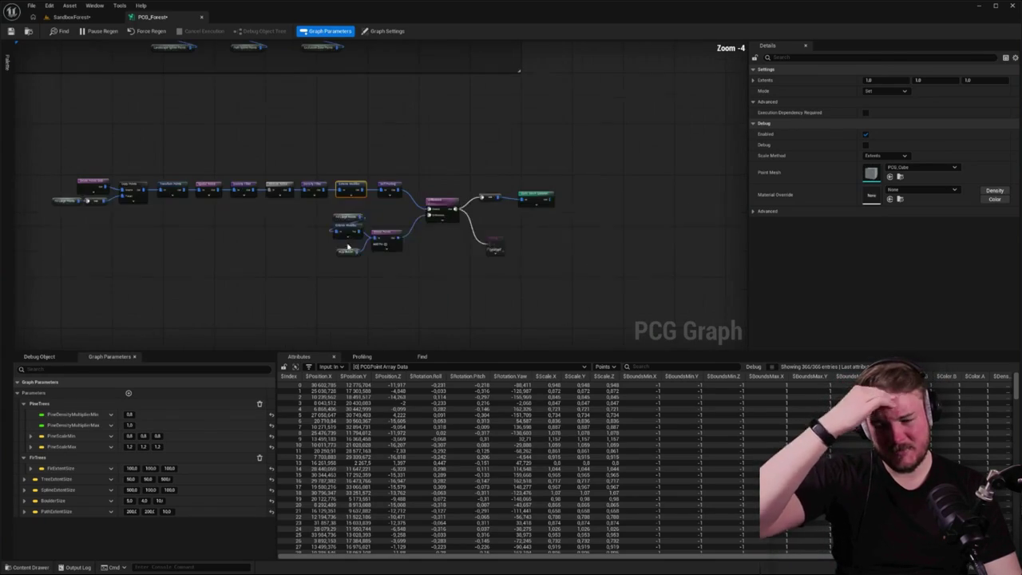
click(111, 468)
click(66, 473)
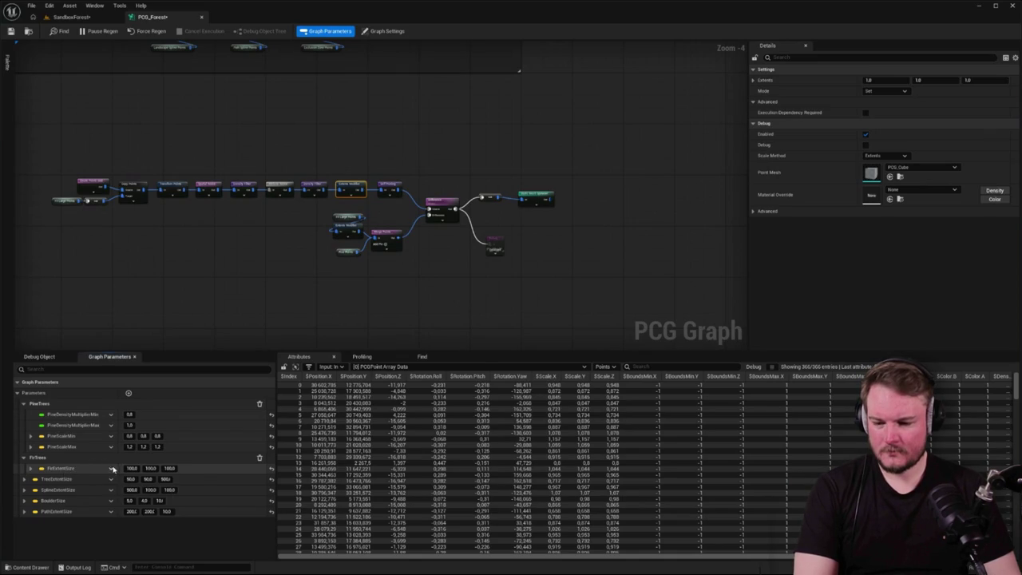
click(113, 469)
click(120, 515)
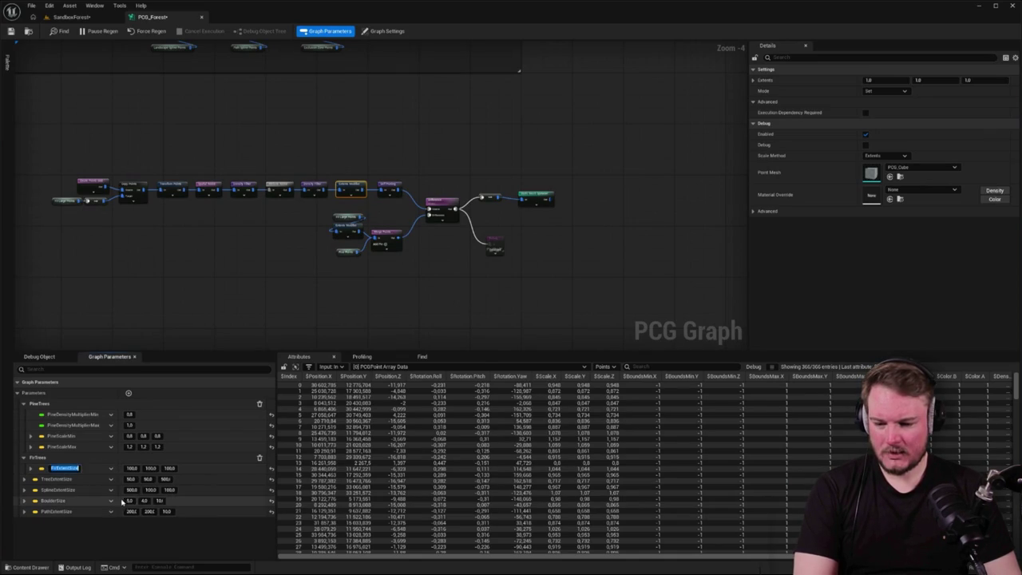
key(End)
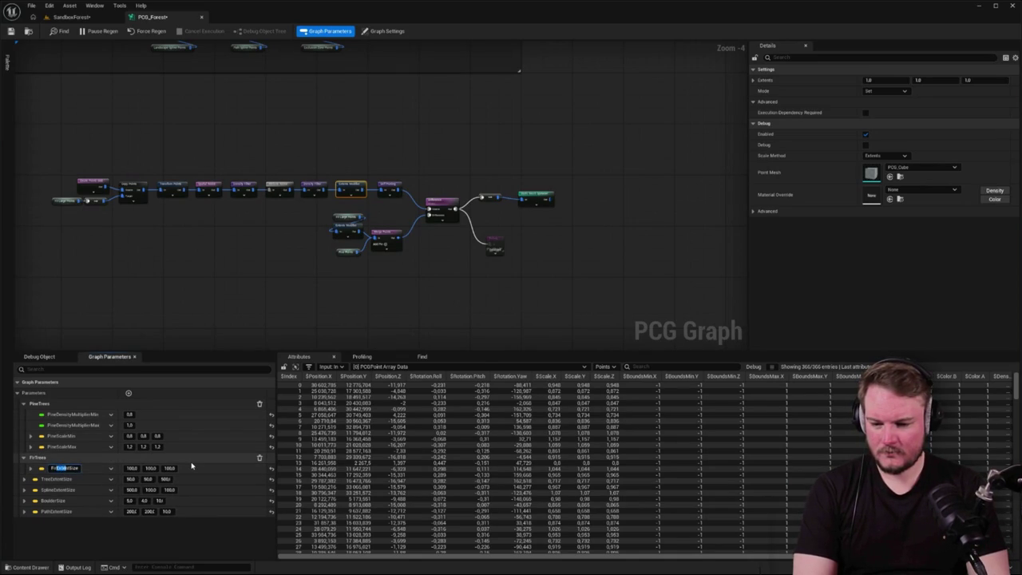
text(Large)
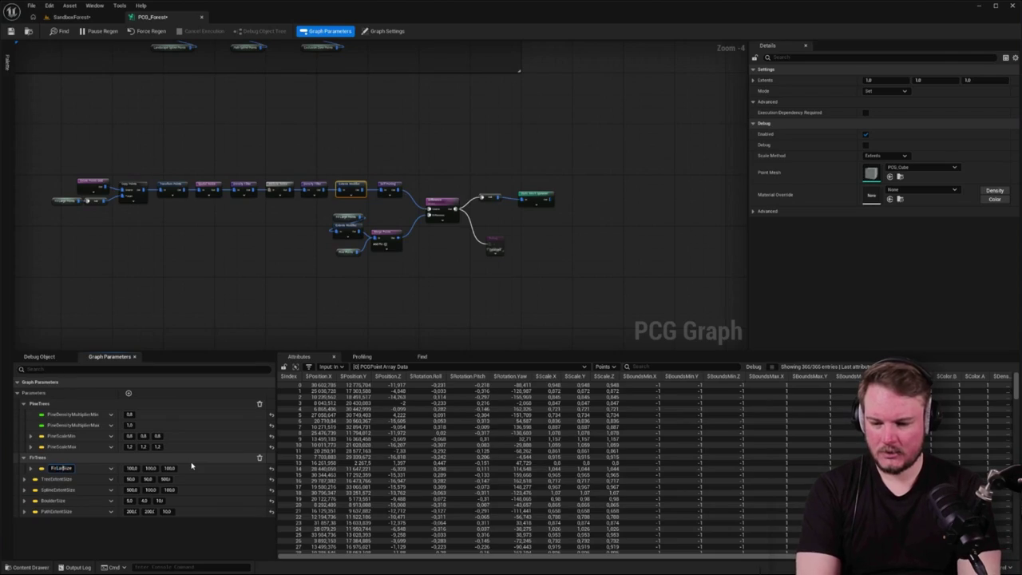
key(Return)
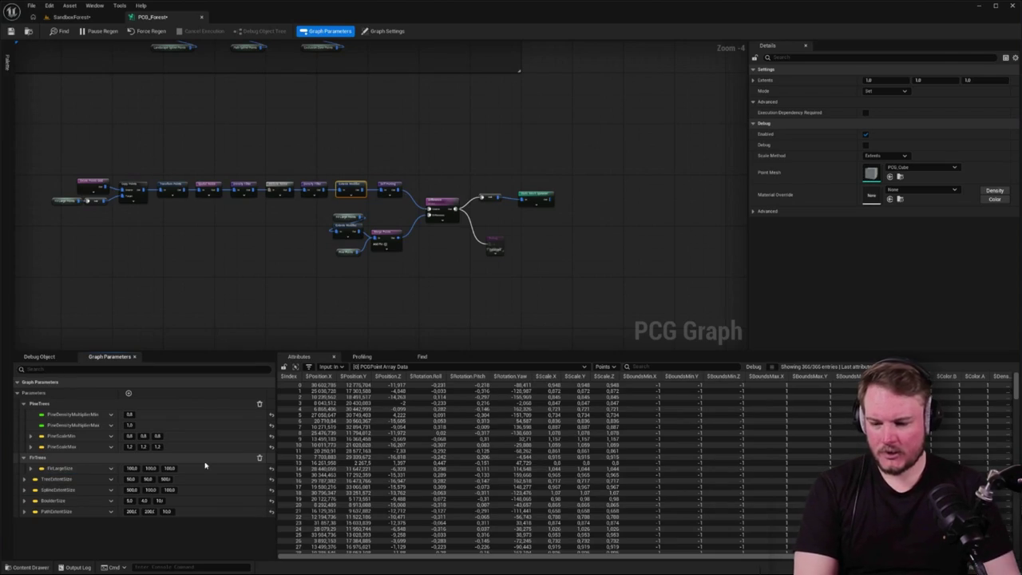
- Add a new Vector graph parameter named FirMediumSize
click(128, 394)
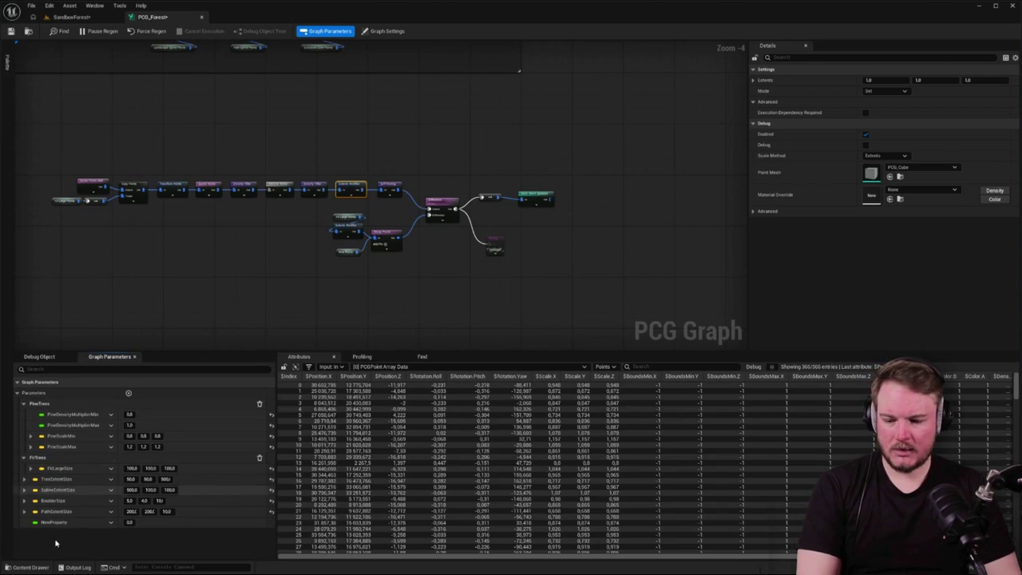
click(110, 522)
click(145, 403)
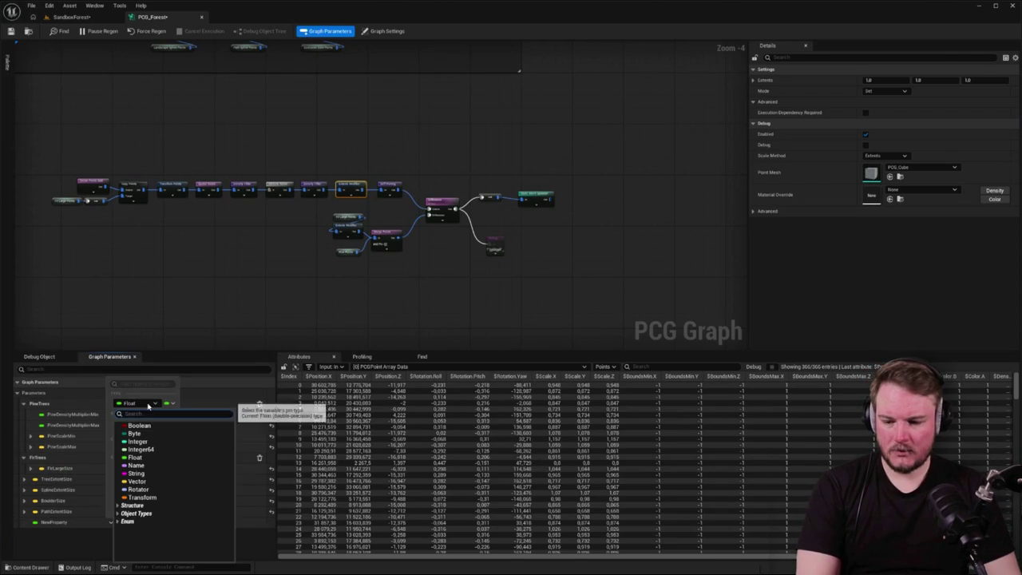
click(146, 479)
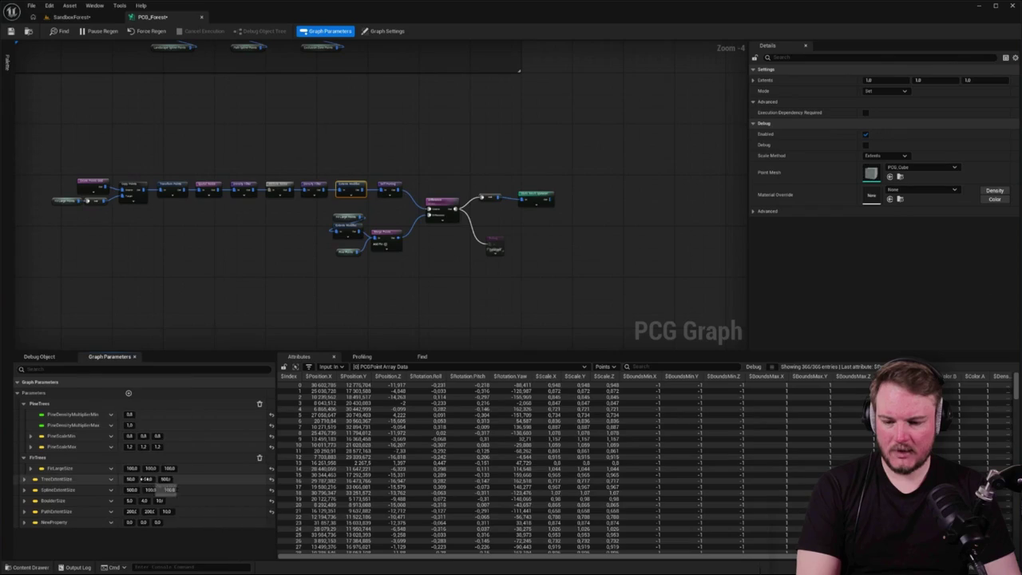
click(111, 522)
click(128, 463)
text(FirLargeSize)
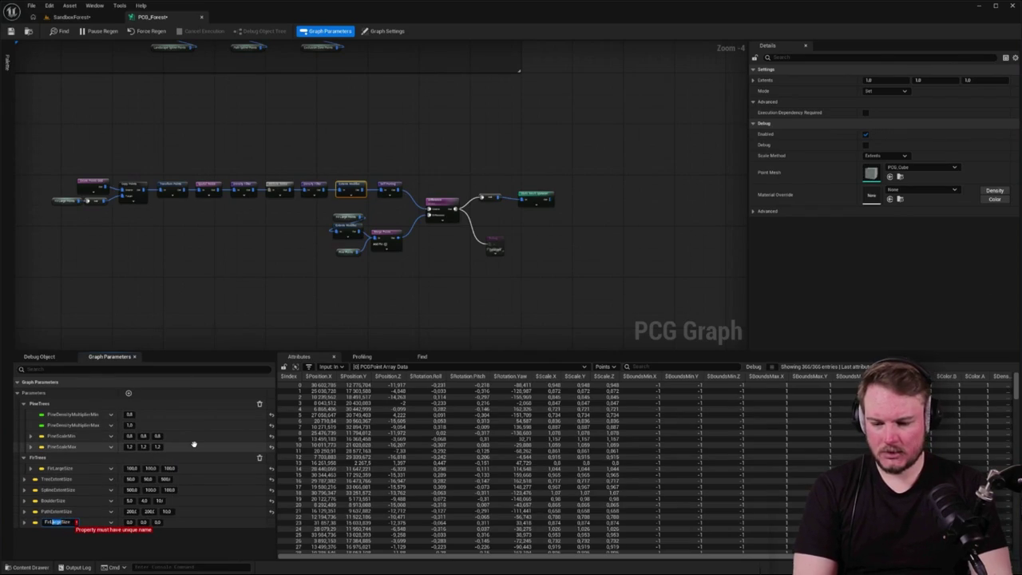
text(Medium)
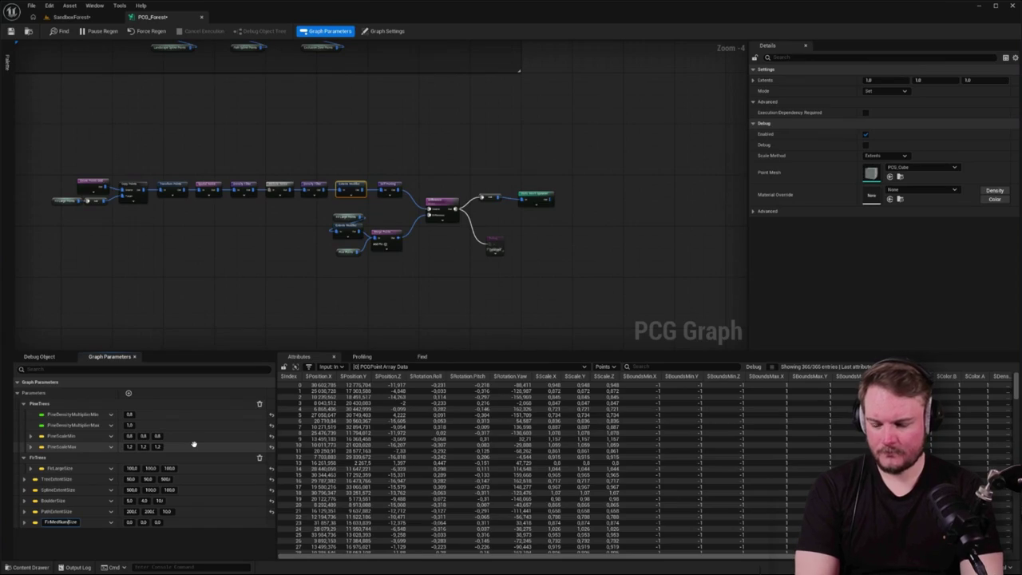
key(Return)
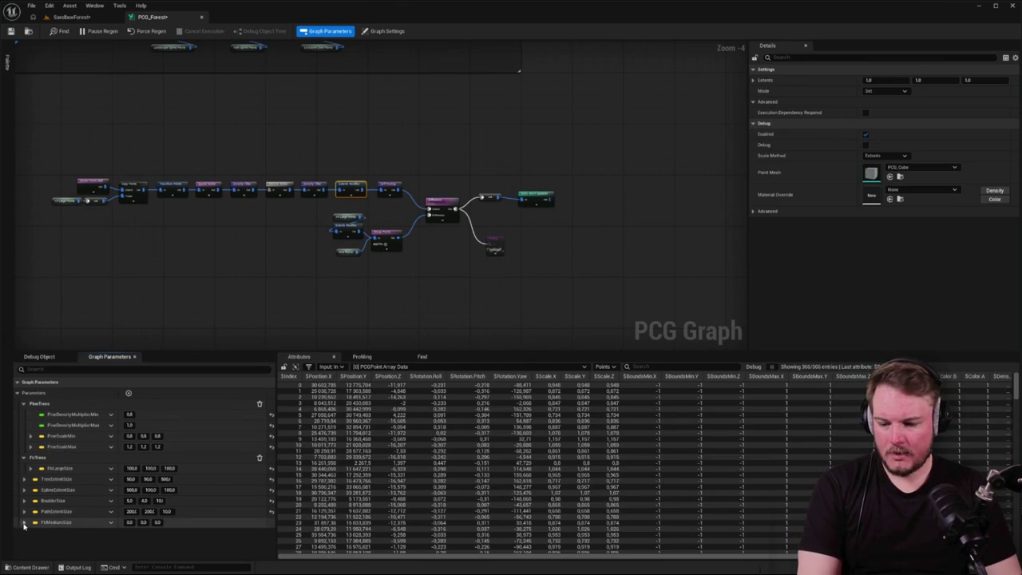
- Move FirMediumSize beneath FirLargeSize and set its values to 100, 100, 100
drag(19, 522, 39, 461)
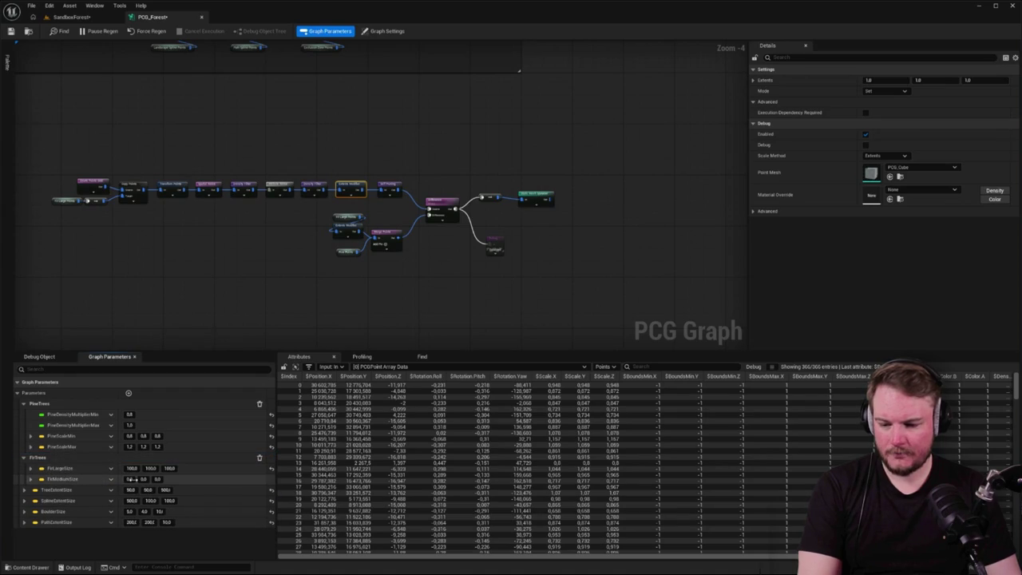
click(130, 478)
text(100)
key(Tab)
text(00)
key(Return)
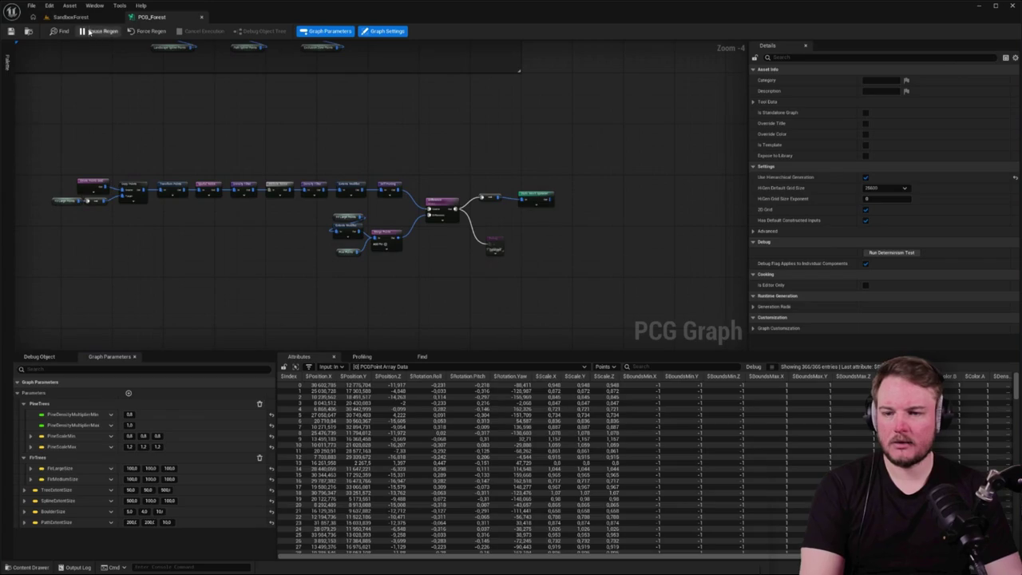
click(70, 17)
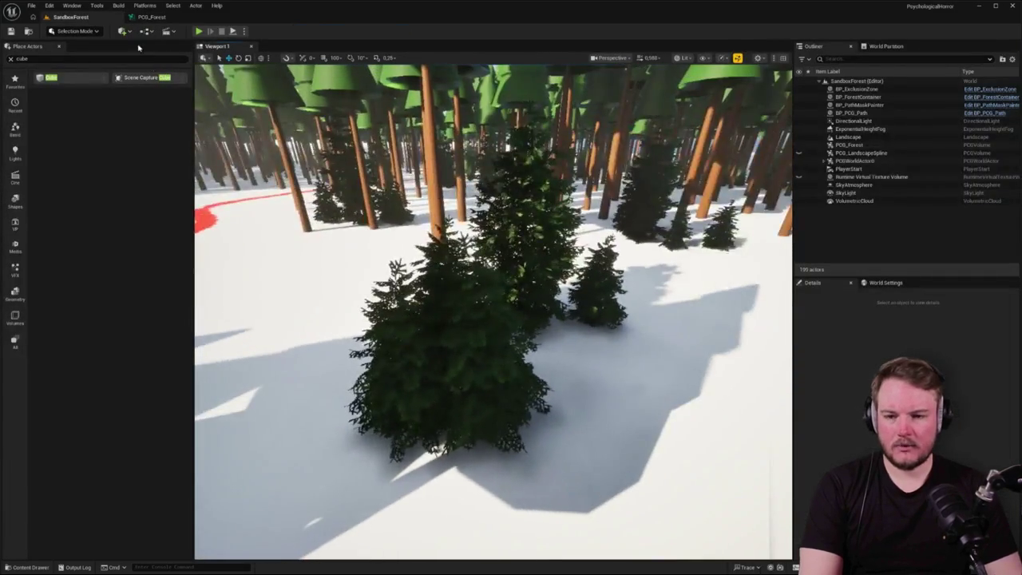
- Wire a Fir Medium Size parameter node into the upper Extents Modifier's Extents pin
click(149, 17)
scroll(418, 256, up, 5)
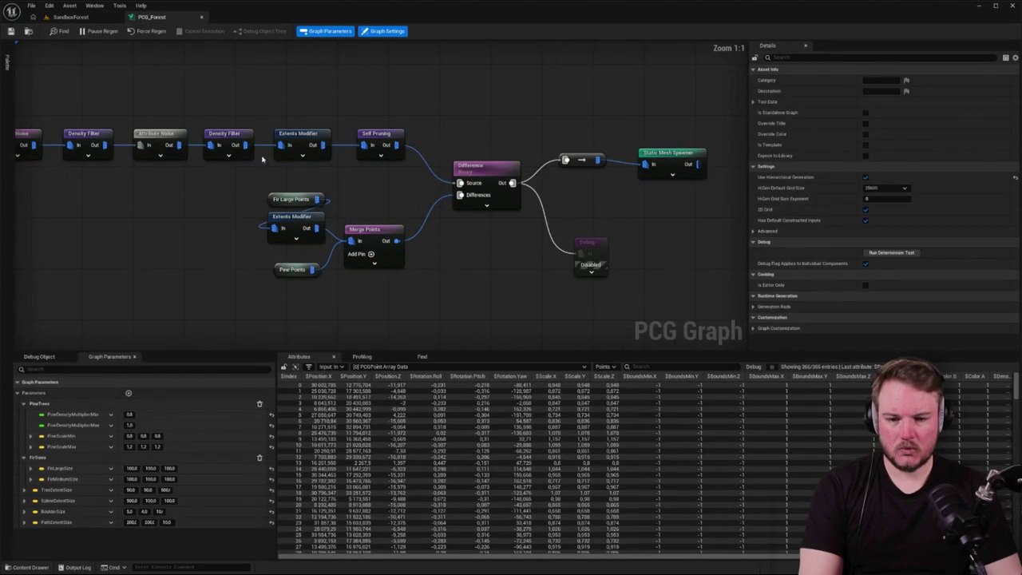
mouse_move(313, 192)
mouse_down()
mouse_move(357, 255)
mouse_move(455, 297)
mouse_up()
drag(415, 238, 415, 295)
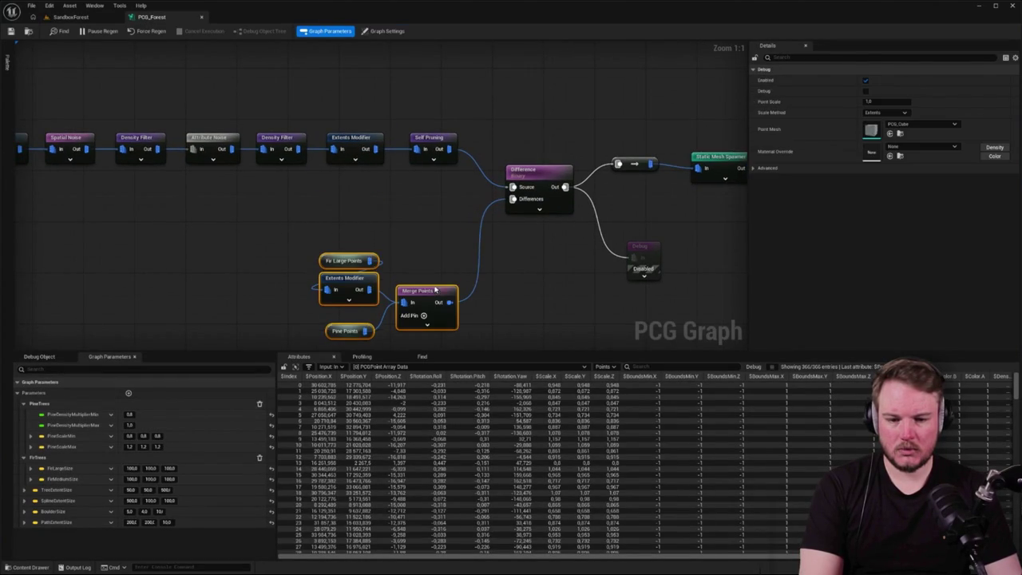
click(355, 159)
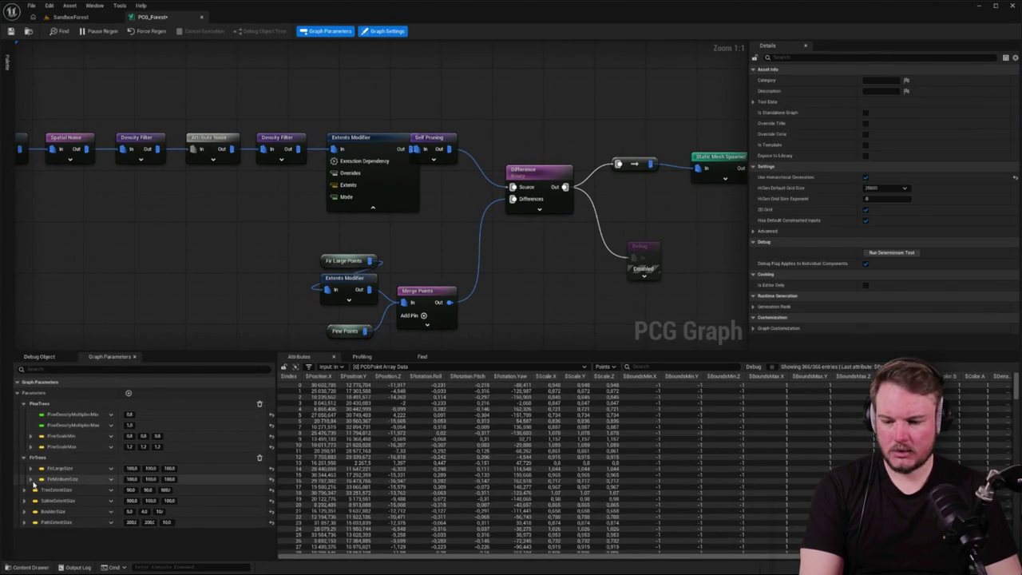
mouse_move(26, 478)
mouse_down()
mouse_move(103, 440)
mouse_move(329, 222)
mouse_move(339, 192)
mouse_move(360, 218)
mouse_up()
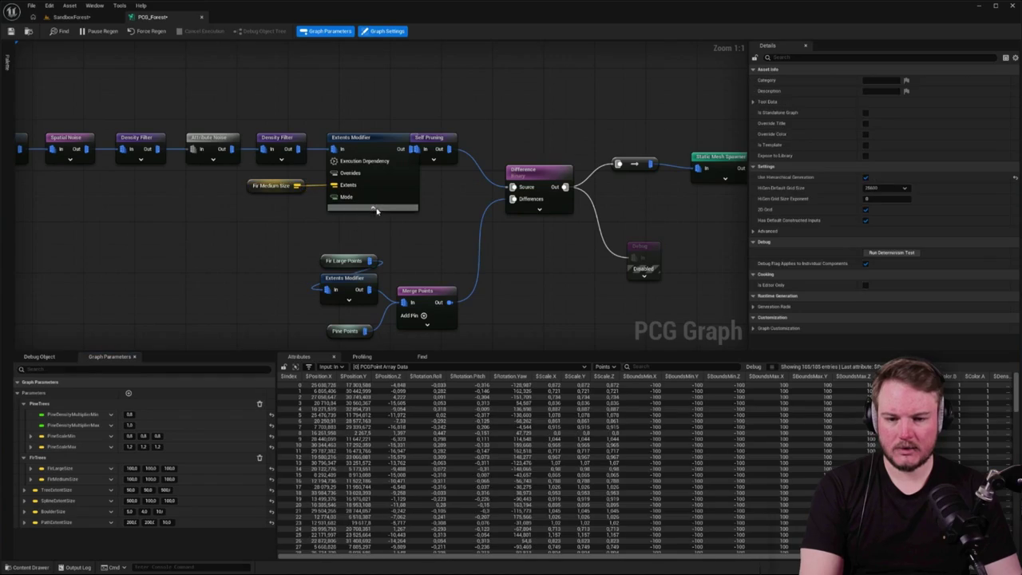
click(372, 207)
mouse_move(275, 189)
mouse_down()
mouse_move(325, 94)
mouse_move(360, 121)
mouse_move(349, 126)
mouse_up()
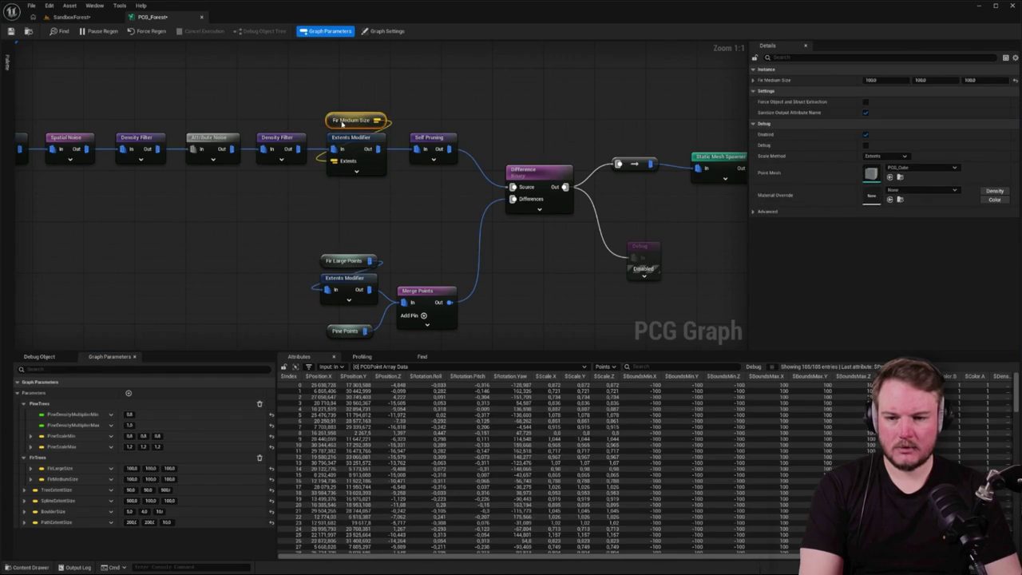
click(216, 86)
- Check the fir trees in SandboxForest, then select the Debug node and return to the level
click(70, 17)
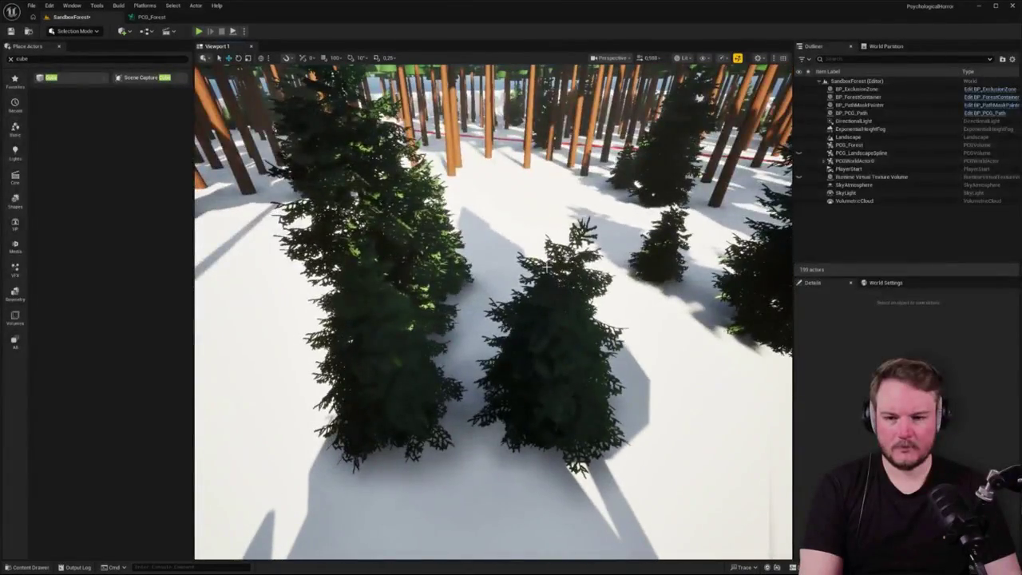
click(152, 17)
drag(511, 112, 463, 141)
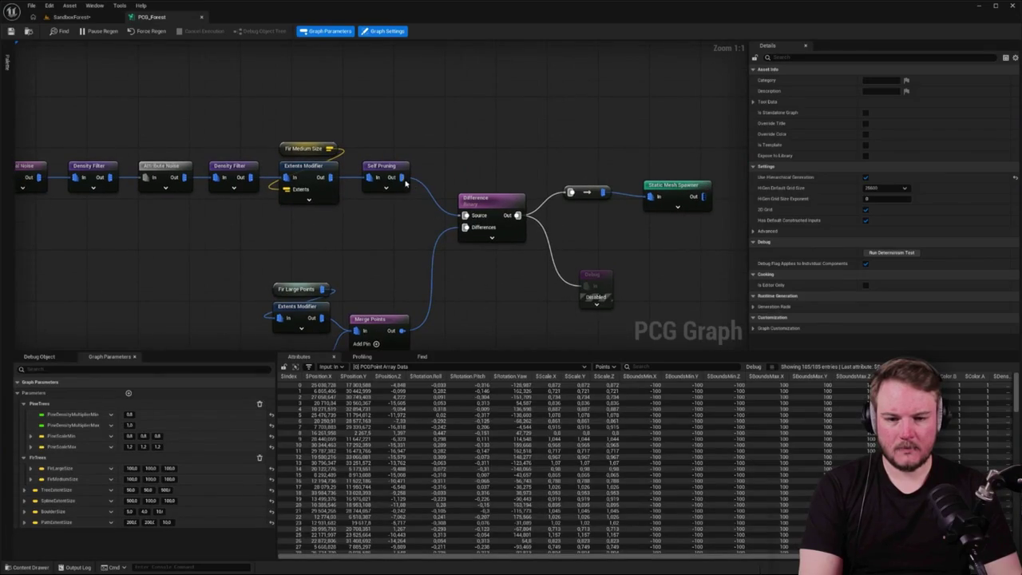
click(594, 280)
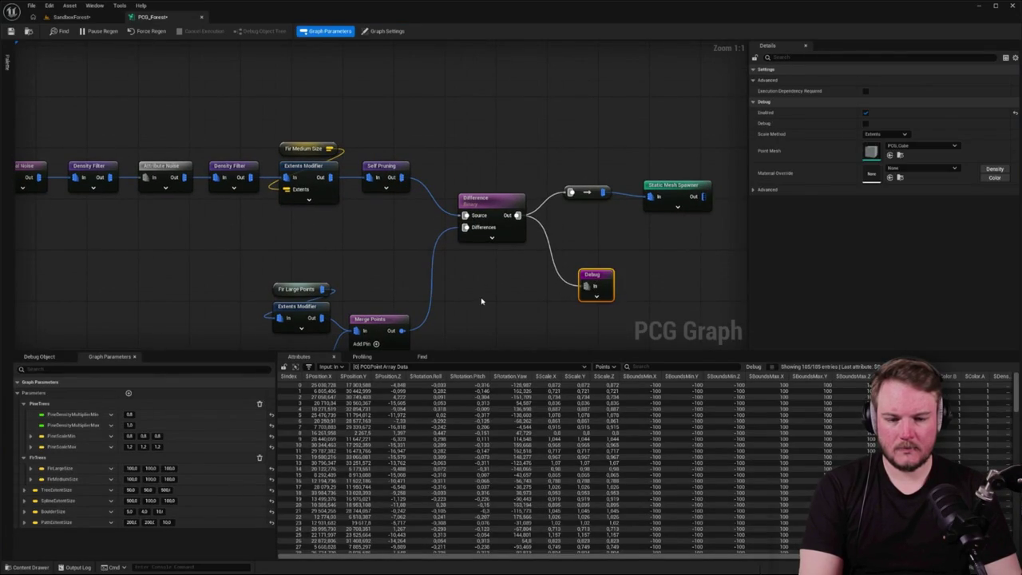
click(74, 17)
- Fly in toward a trunk and back out to an overview of the snowy forest
key(w)
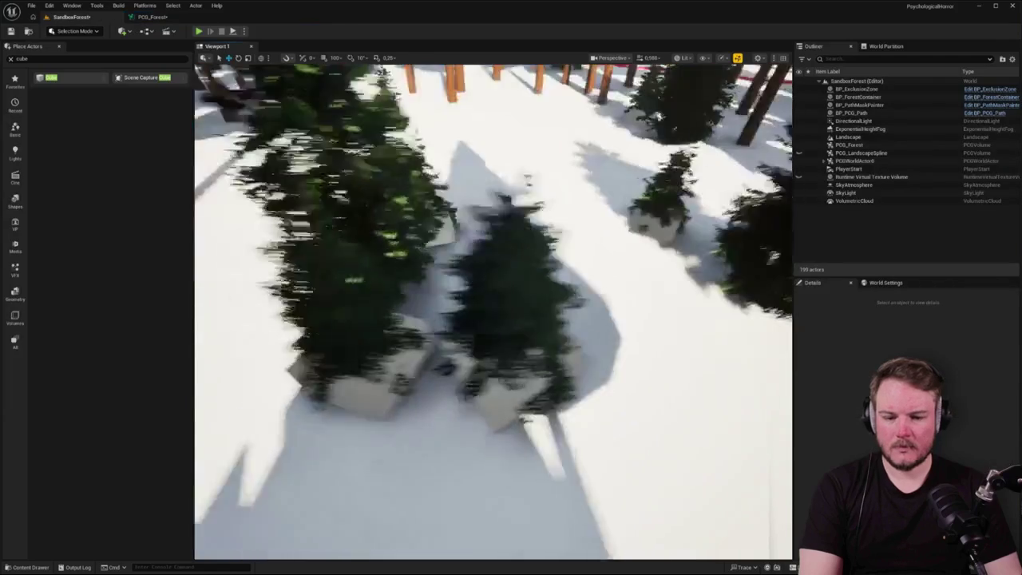
key(s)
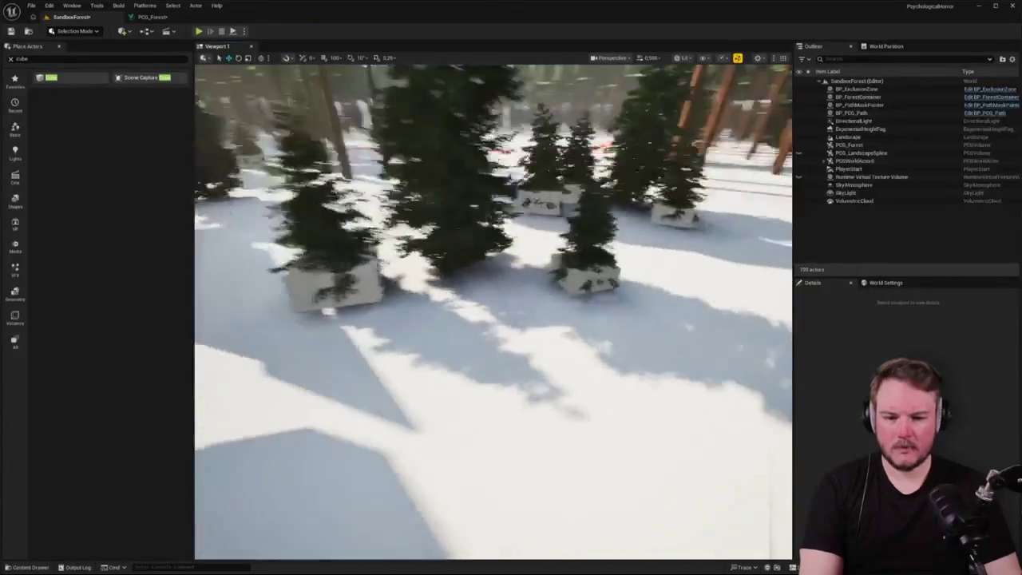
key(s)
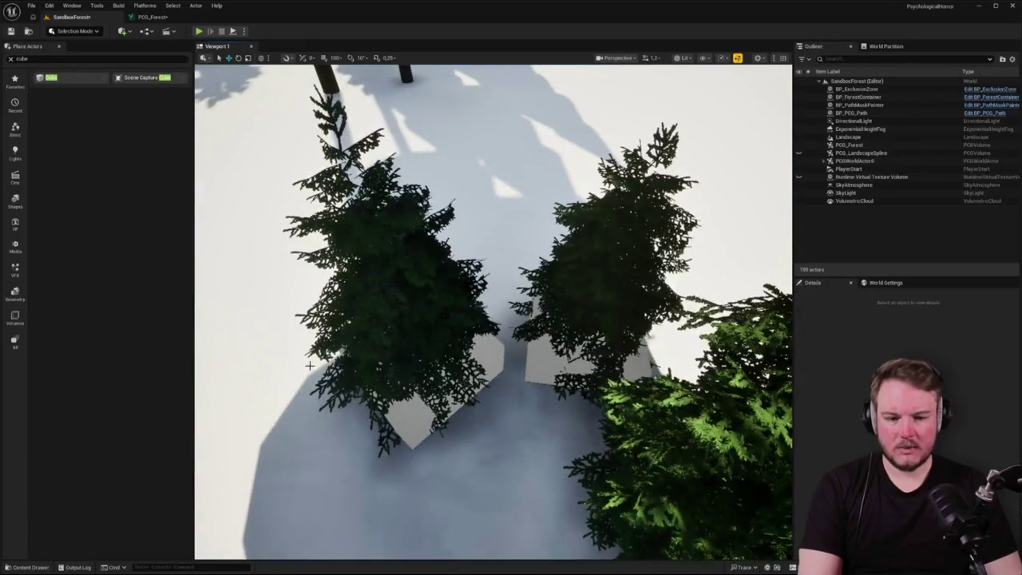
key(s)
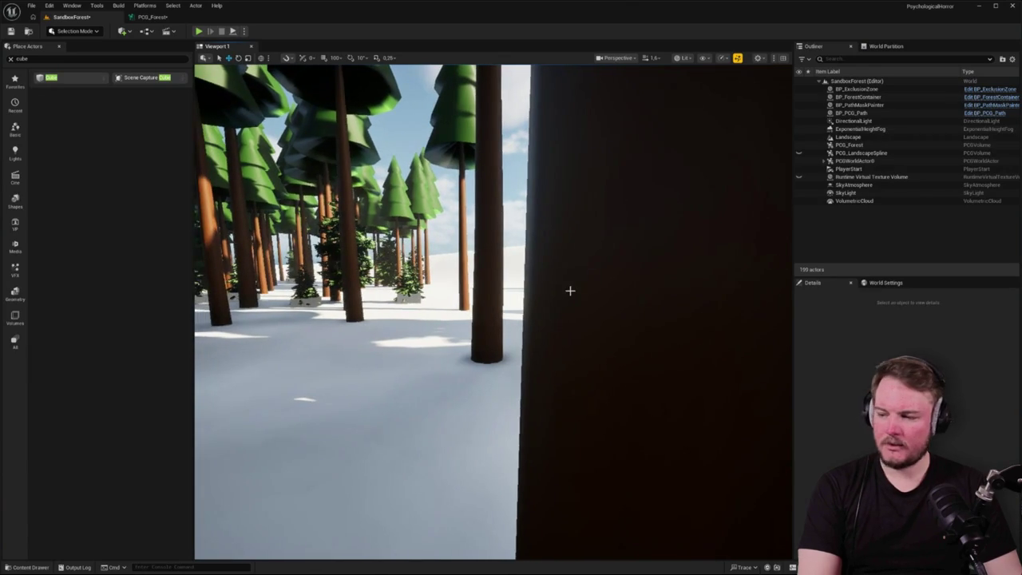
- Fly through the forest toward the red path, inspect a fir tree's debug cube, and return to the graph
key(w)
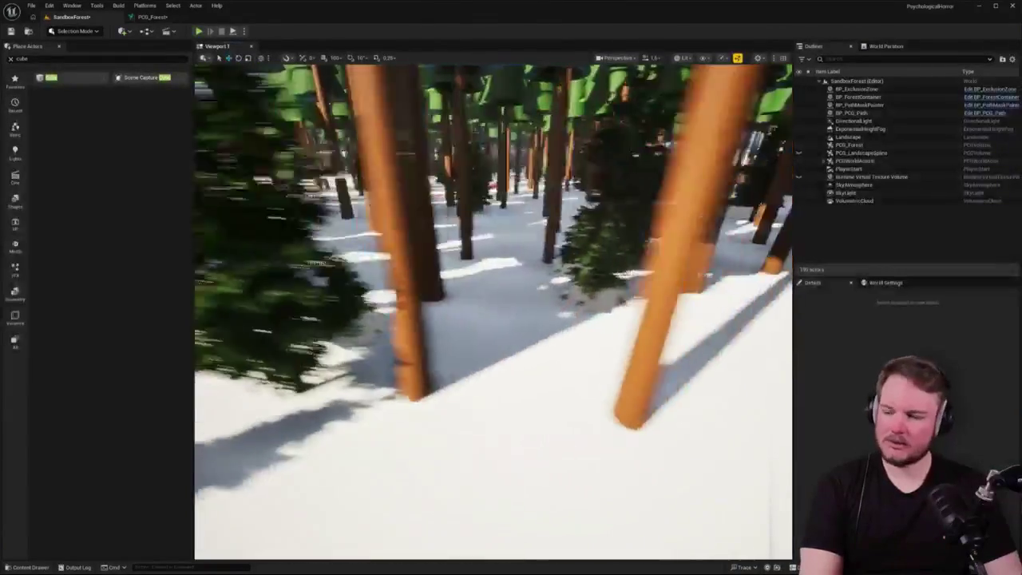
key(w)
key(w)
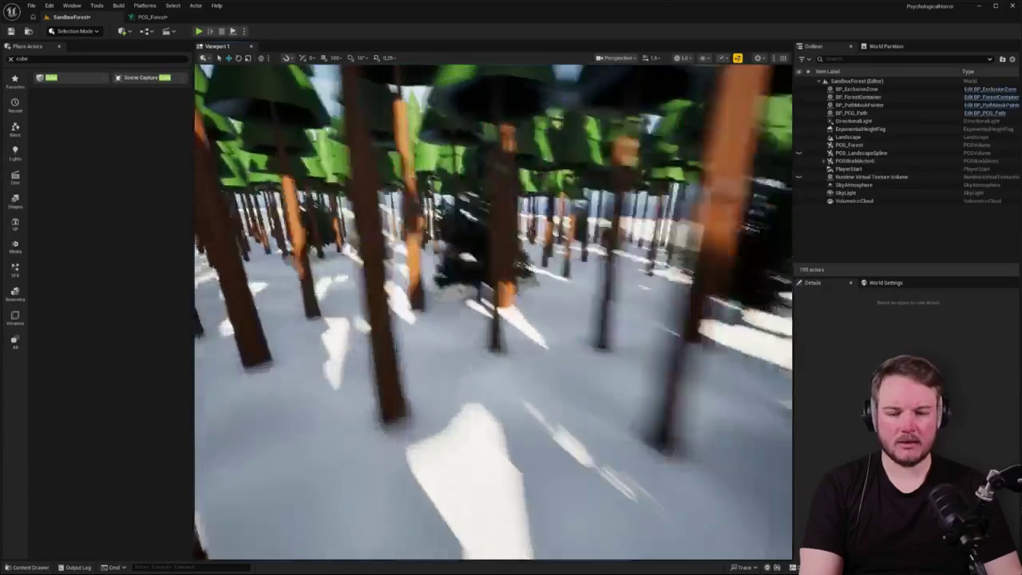
key(w)
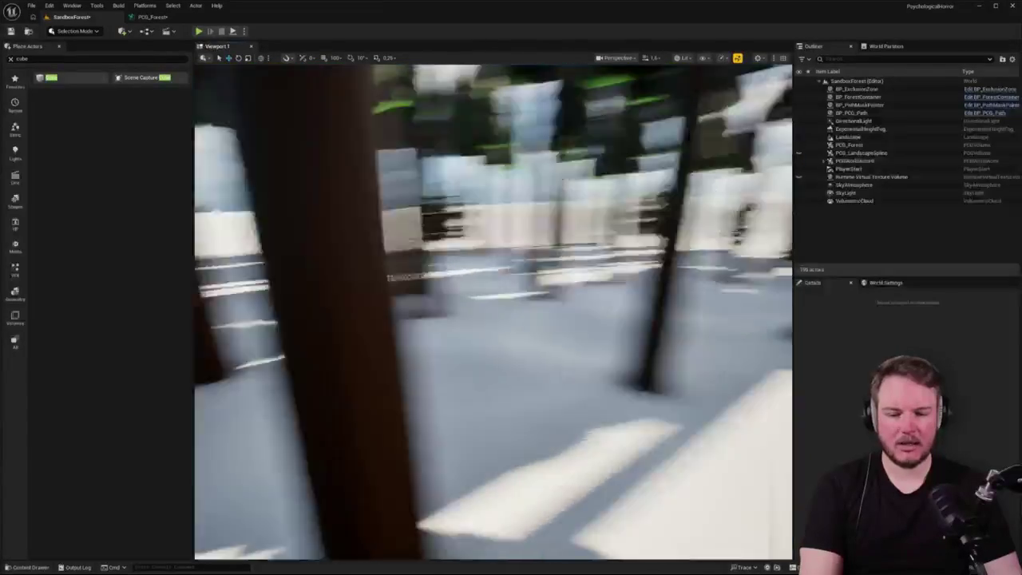
key(w)
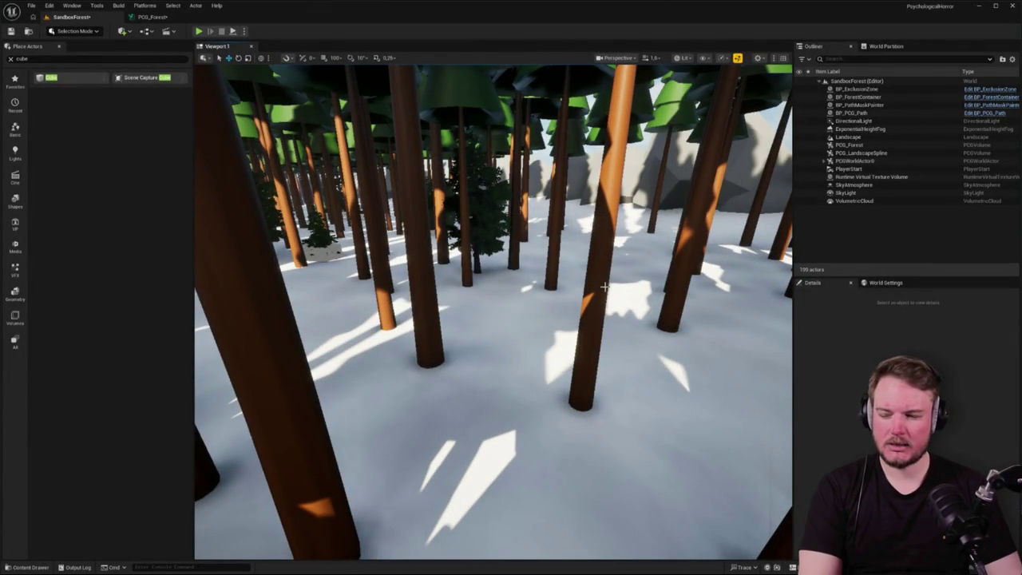
key(w)
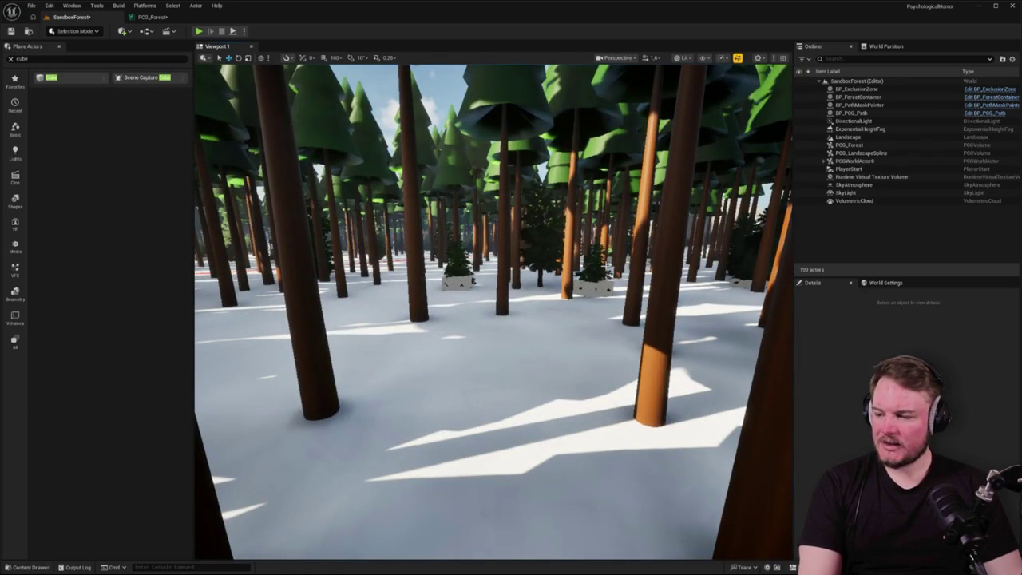
key(w)
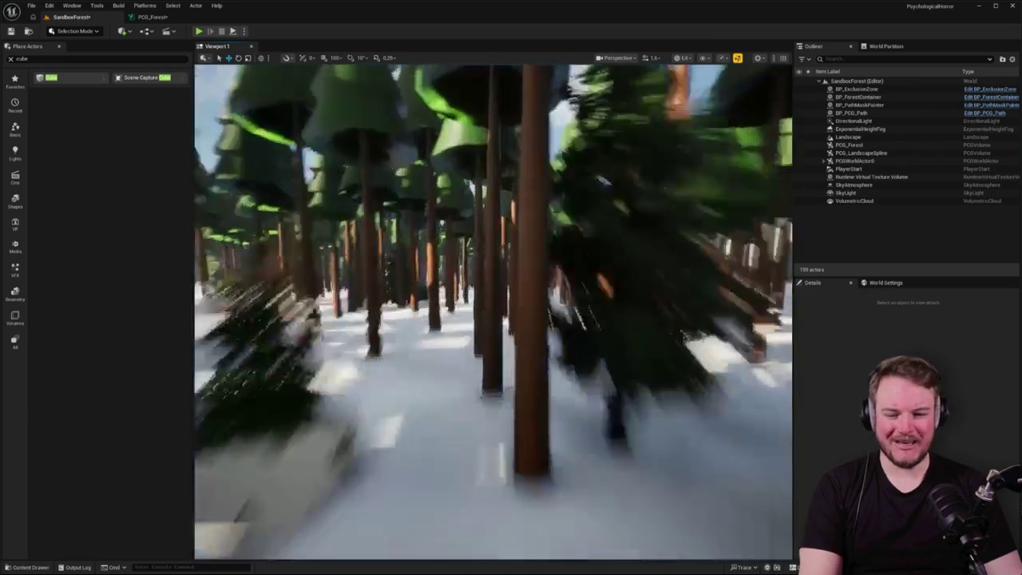
key(w)
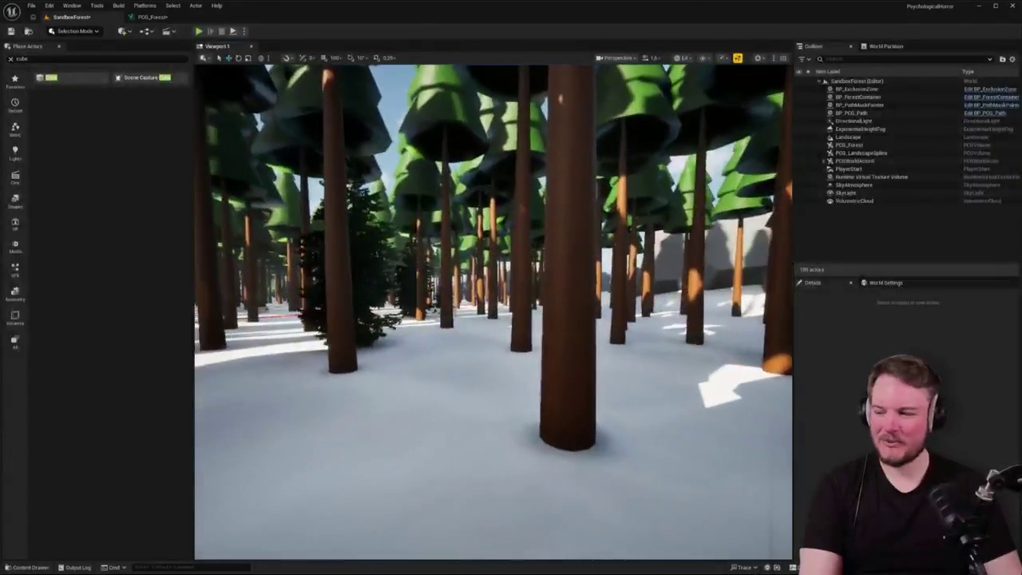
key(w)
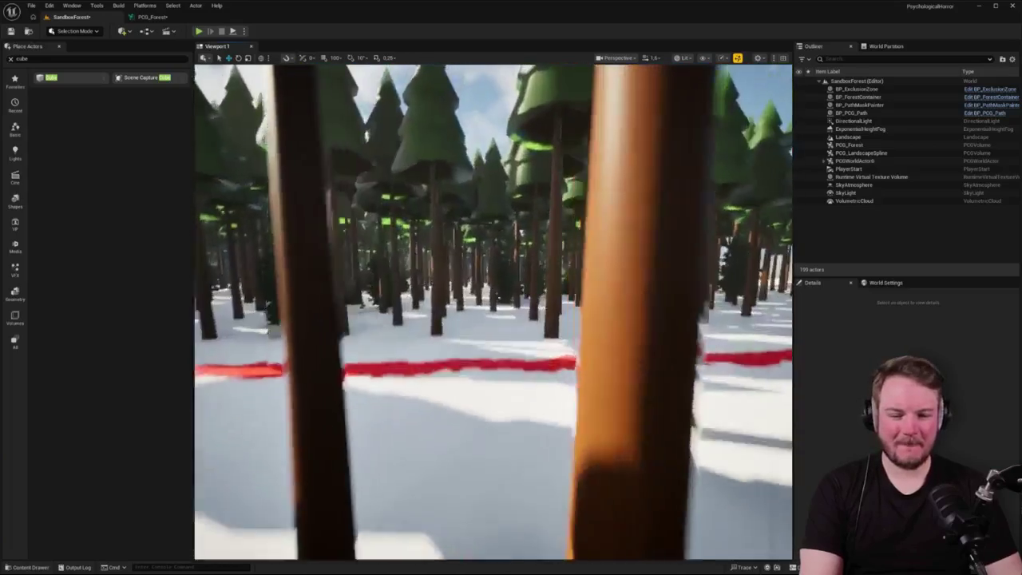
key(w)
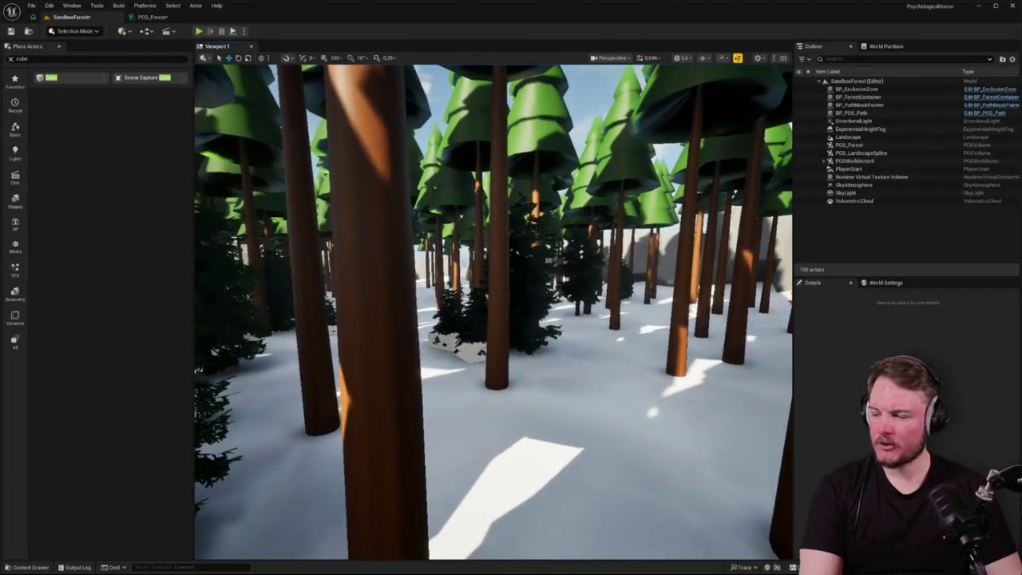
key(w)
key(w)
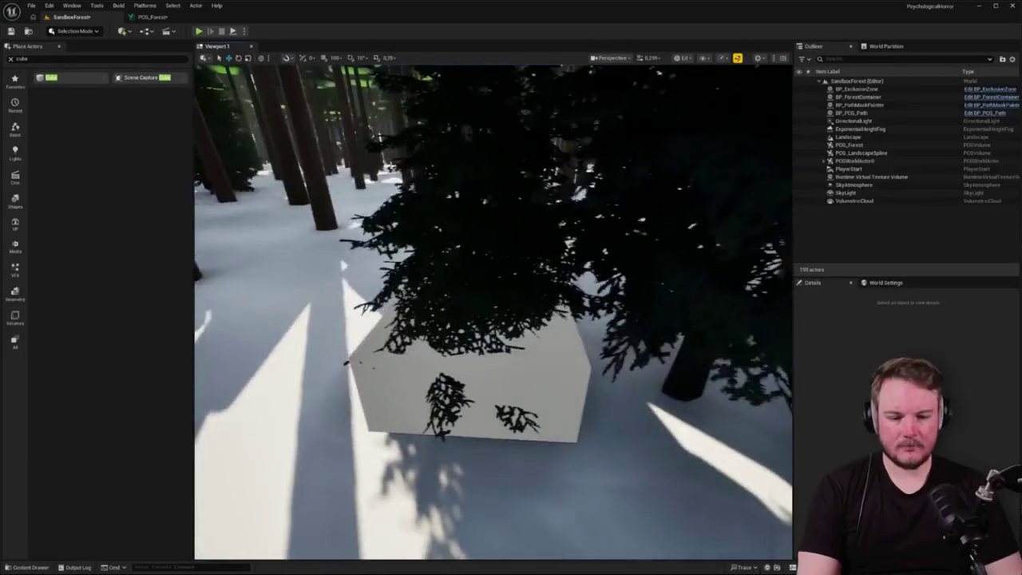
key(s)
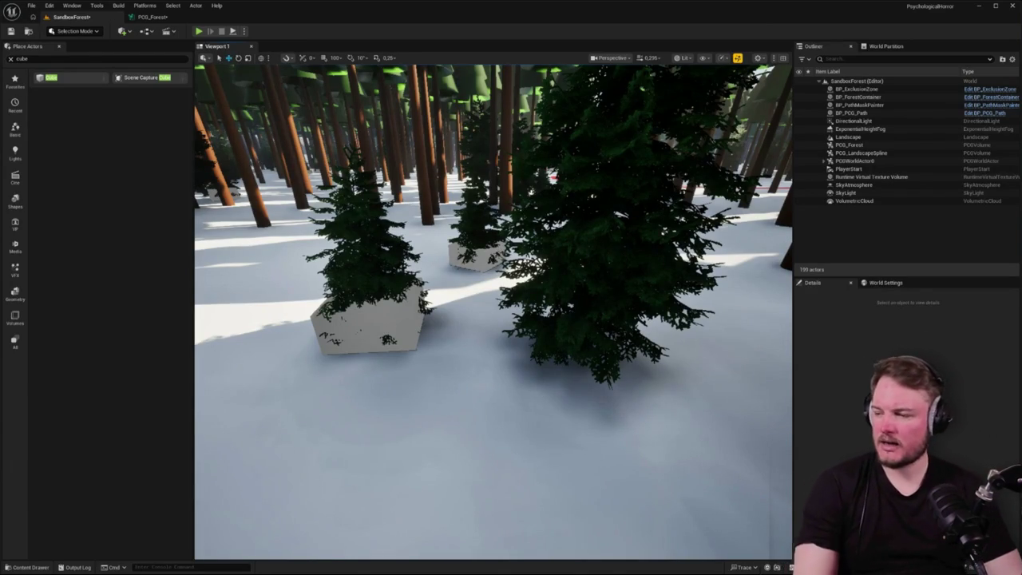
mouse_move(649, 244)
mouse_down()
mouse_move(642, 231)
mouse_move(539, 213)
mouse_up()
click(152, 16)
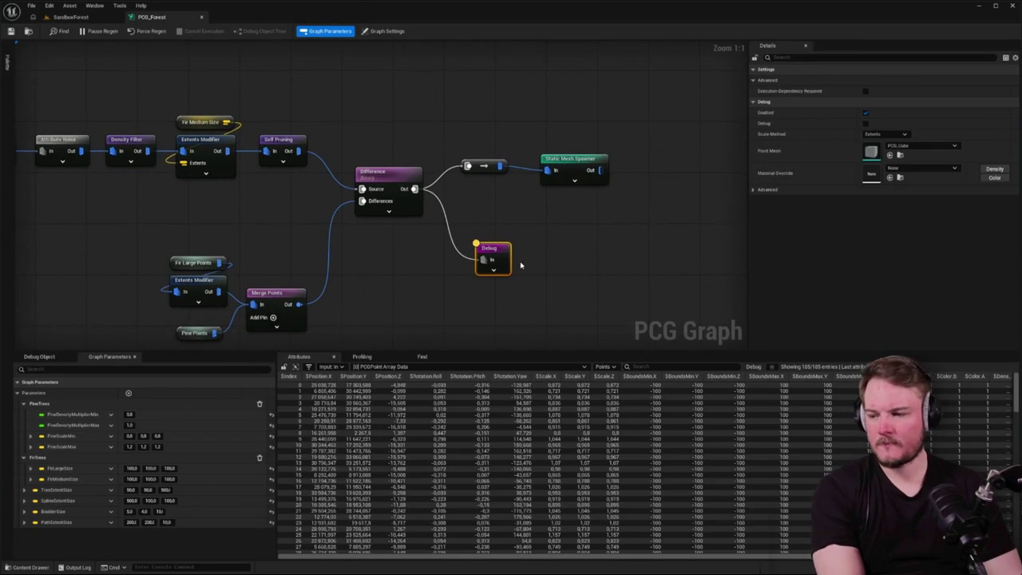
- Delete the Debug node and move the lower merge group up
key(Delete)
drag(162, 252, 266, 306)
drag(96, 227, 306, 345)
drag(274, 253, 272, 203)
- Straighten and align the Difference, reroute and Static Mesh Spawner nodes, then select them together
drag(400, 96, 634, 165)
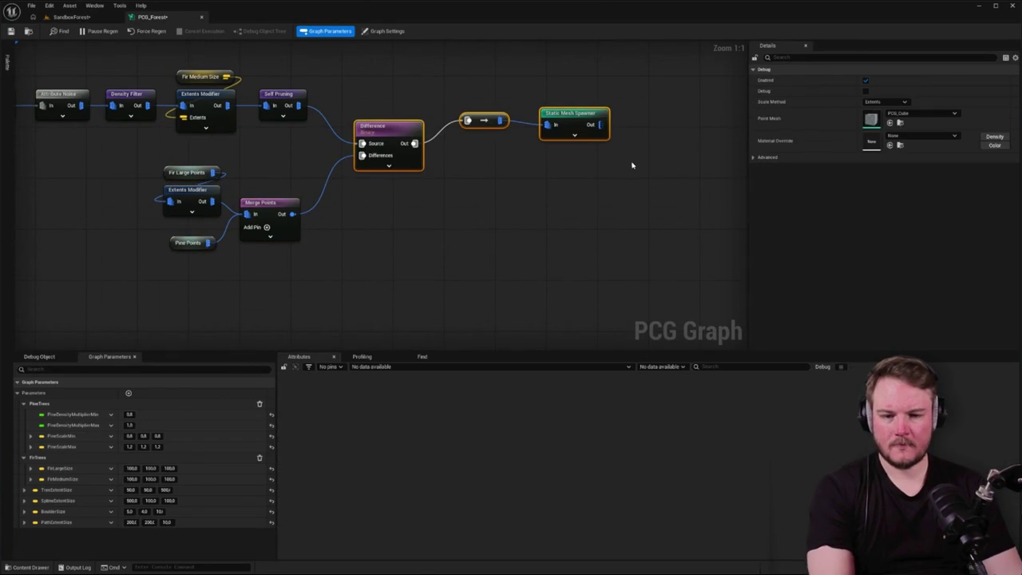
key(q)
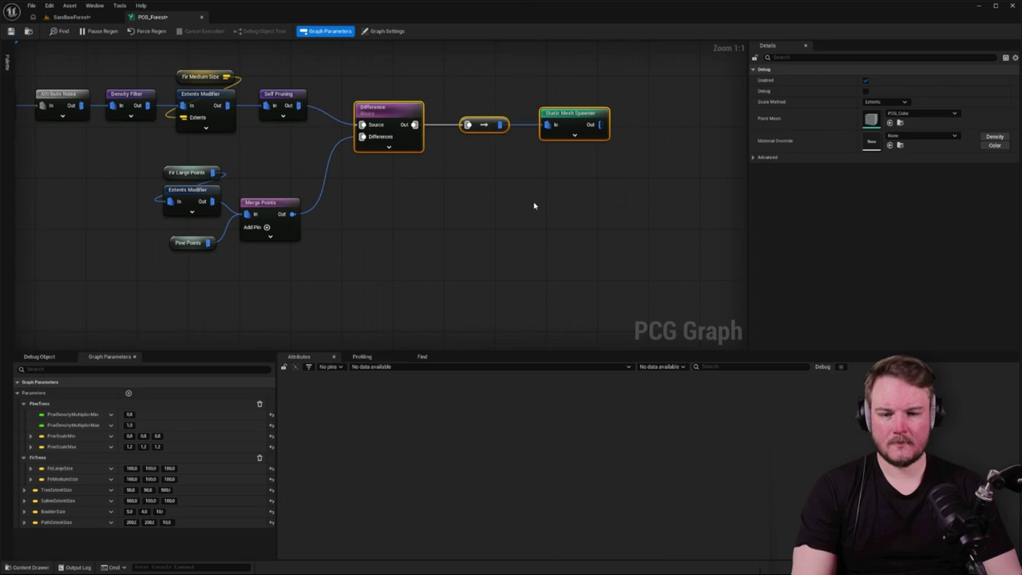
drag(392, 113, 405, 94)
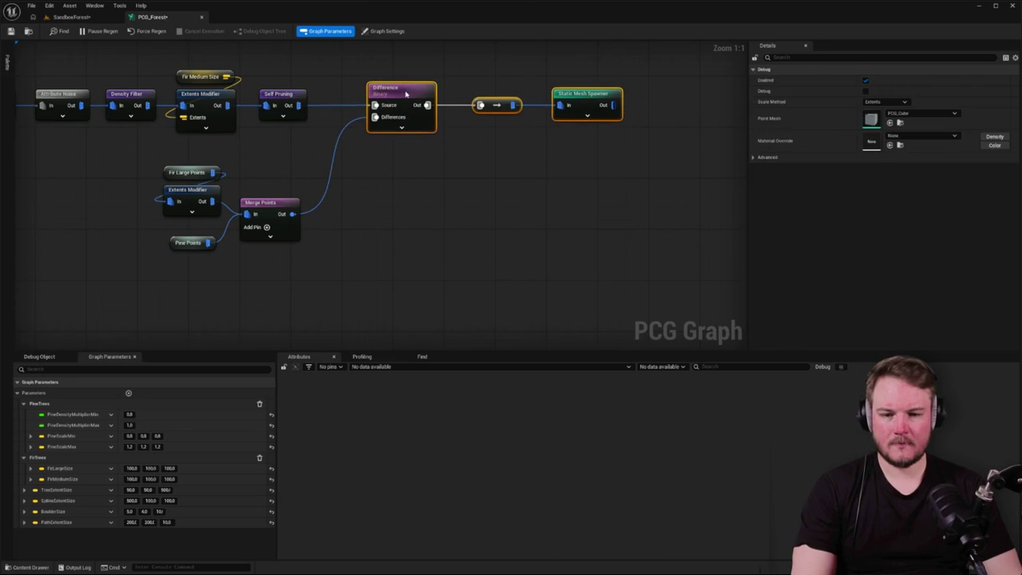
click(495, 105)
drag(495, 106, 467, 107)
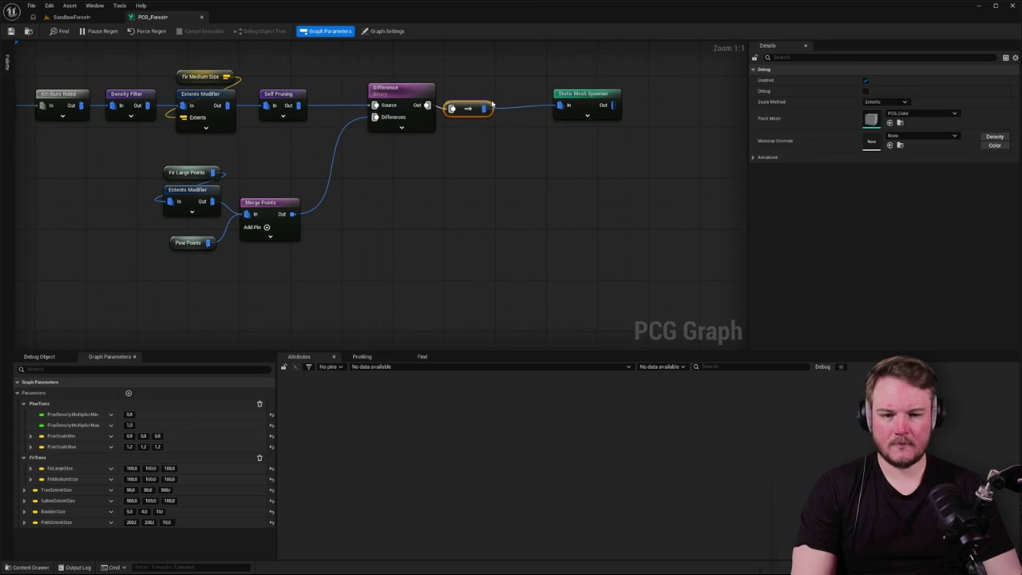
click(428, 78)
click(611, 151)
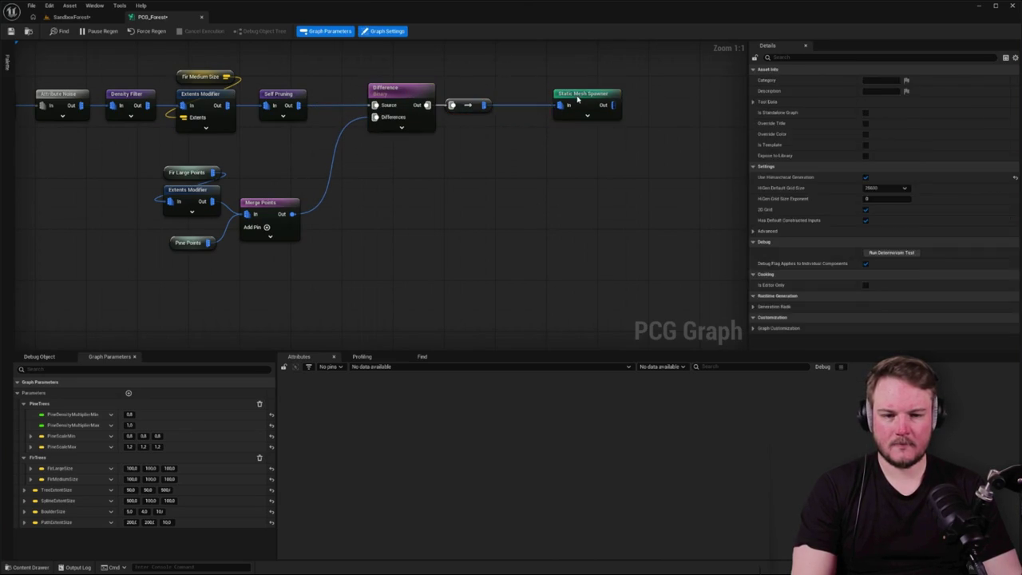
drag(577, 100, 536, 100)
drag(368, 78, 536, 208)
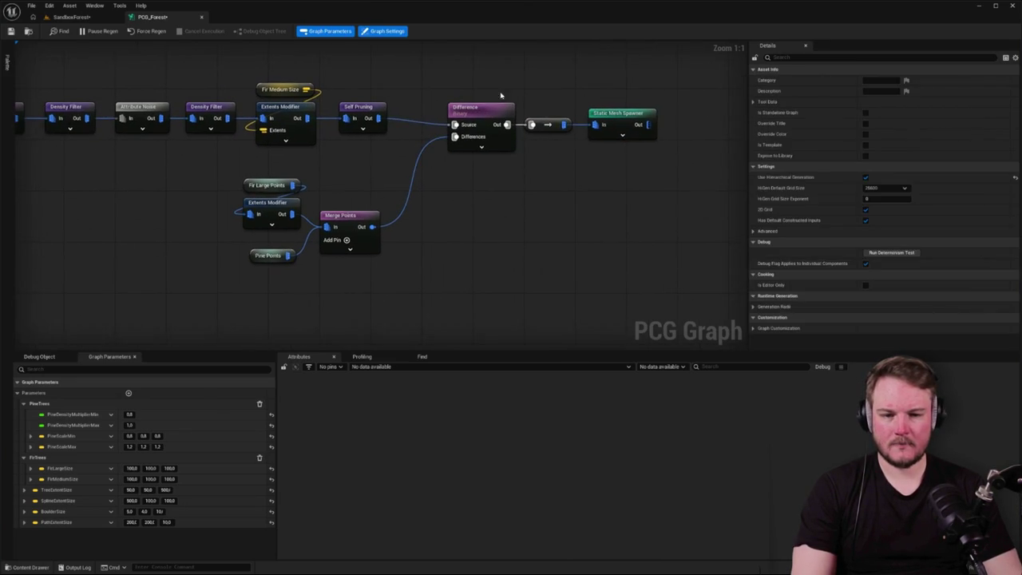
drag(506, 122, 506, 116)
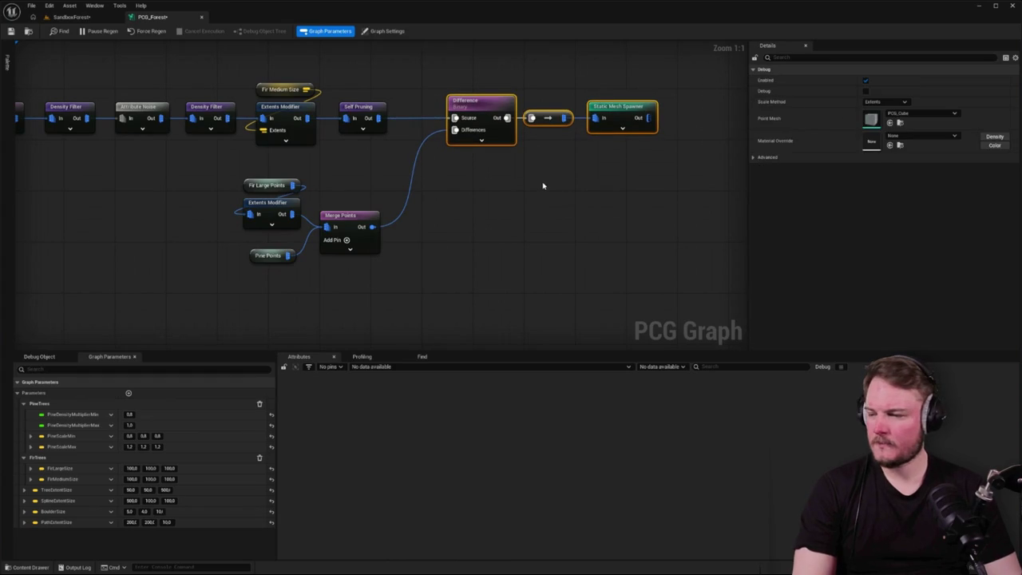
scroll(222, 154, down, 7)
scroll(222, 154, up, 4)
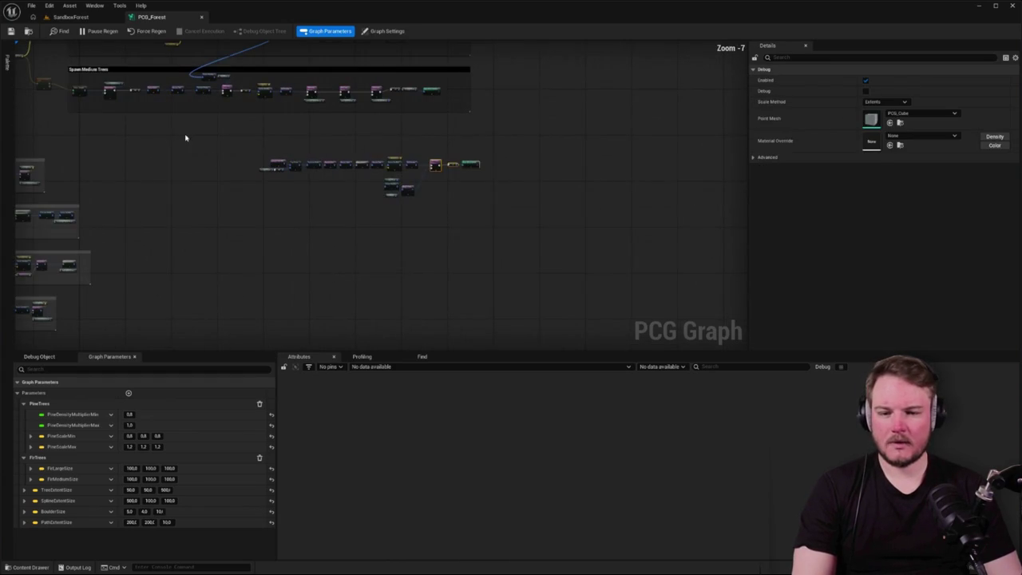
- Add a comment box around the selected fir tree nodes
right_click(349, 155)
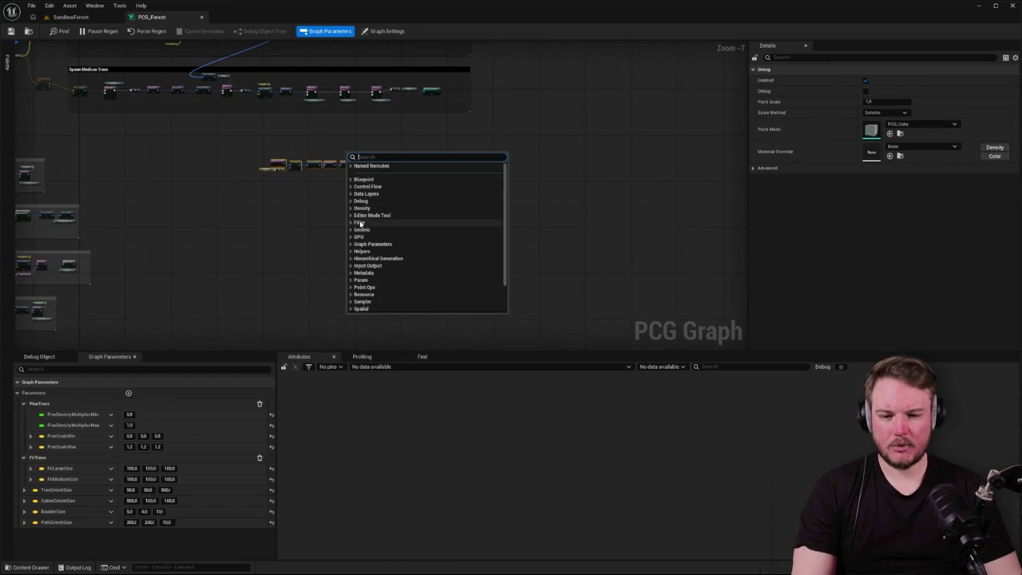
right_click(290, 186)
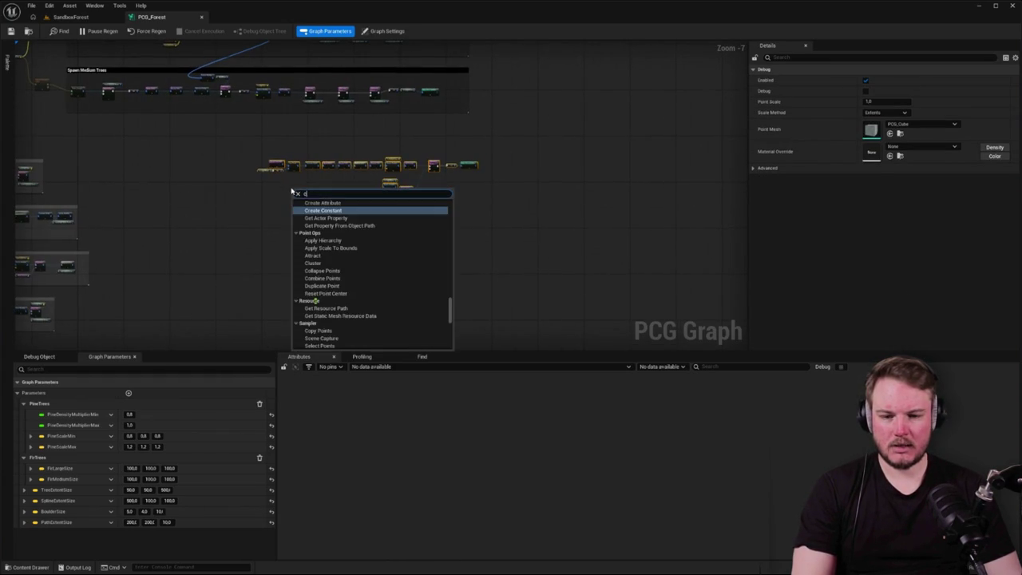
click(257, 156)
key(c)
scroll(144, 205, up, 5)
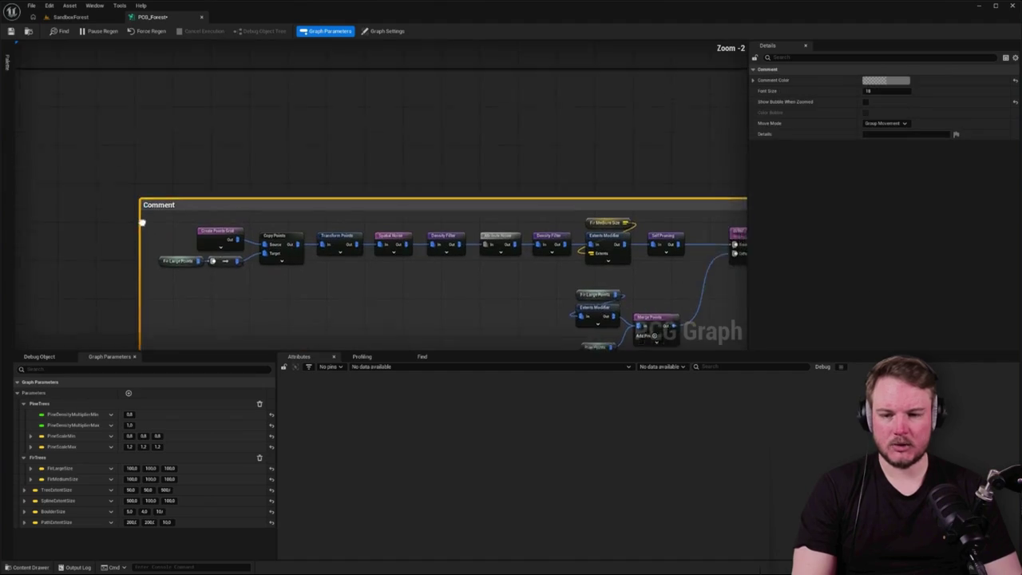
scroll(168, 227, up, 2)
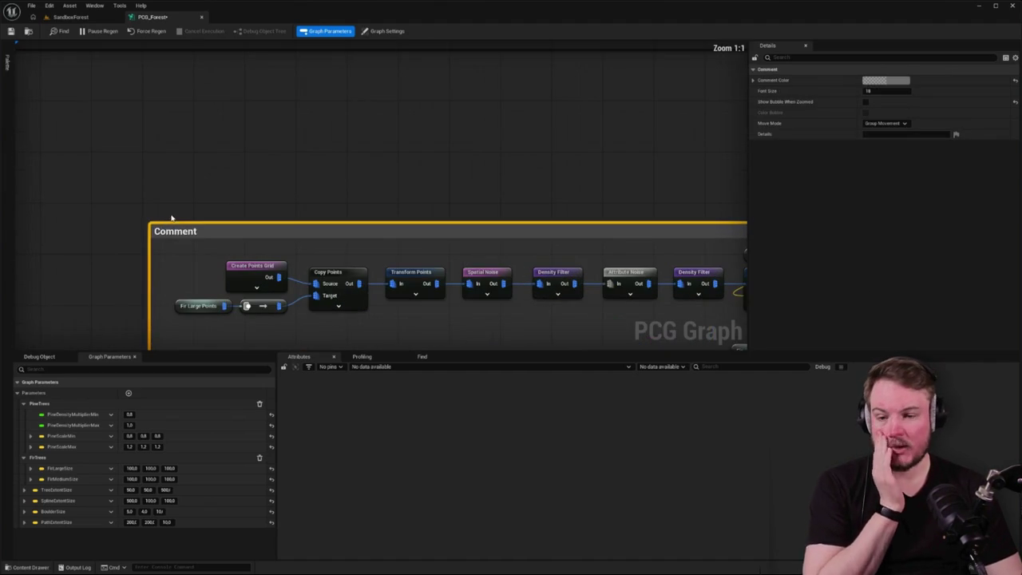
scroll(178, 237, down, 3)
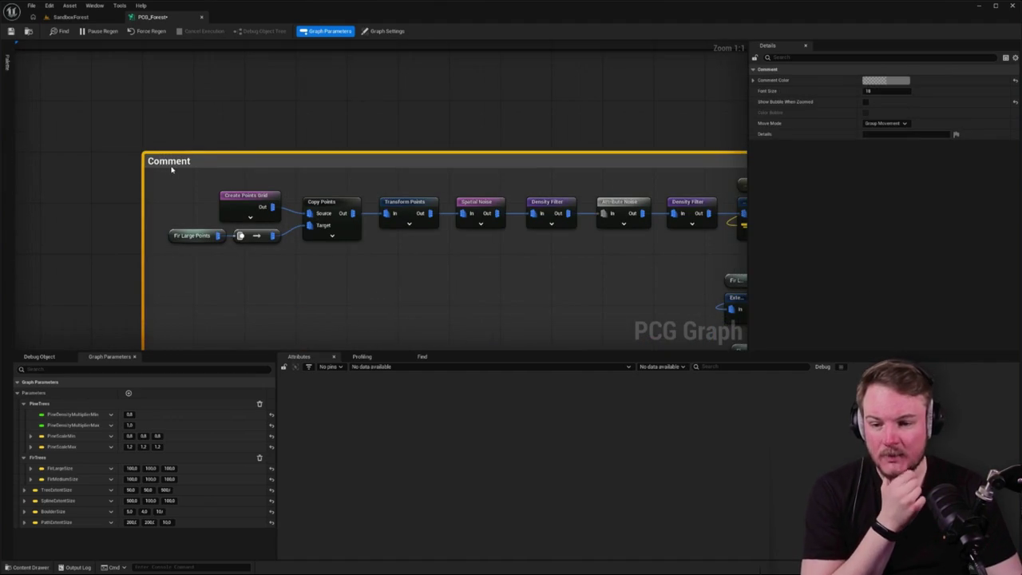
scroll(529, 189, up, 2)
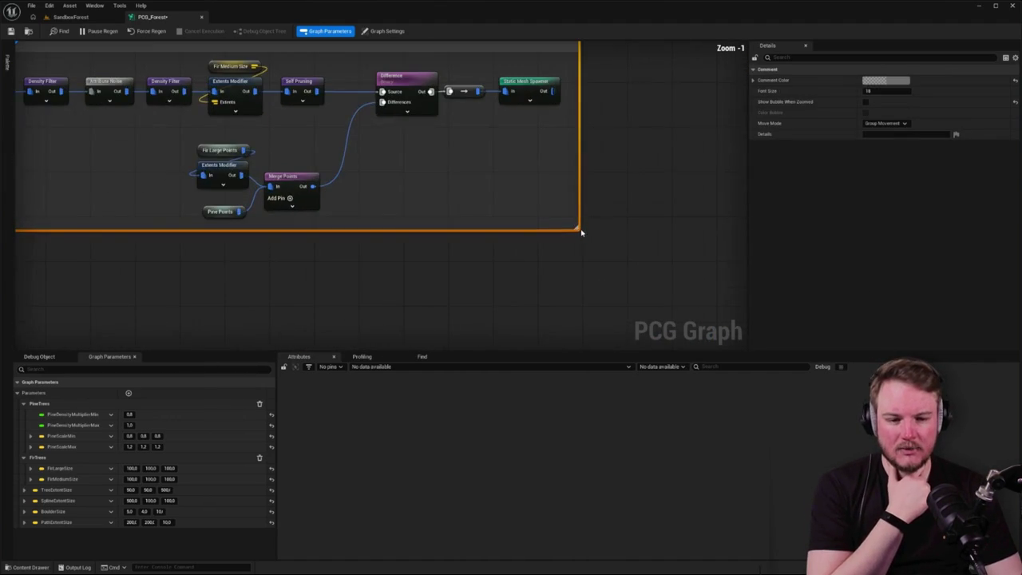
- Enlarge the comment to enclose every node through the Static Mesh Spawner, then shift it up-left
drag(577, 227, 626, 260)
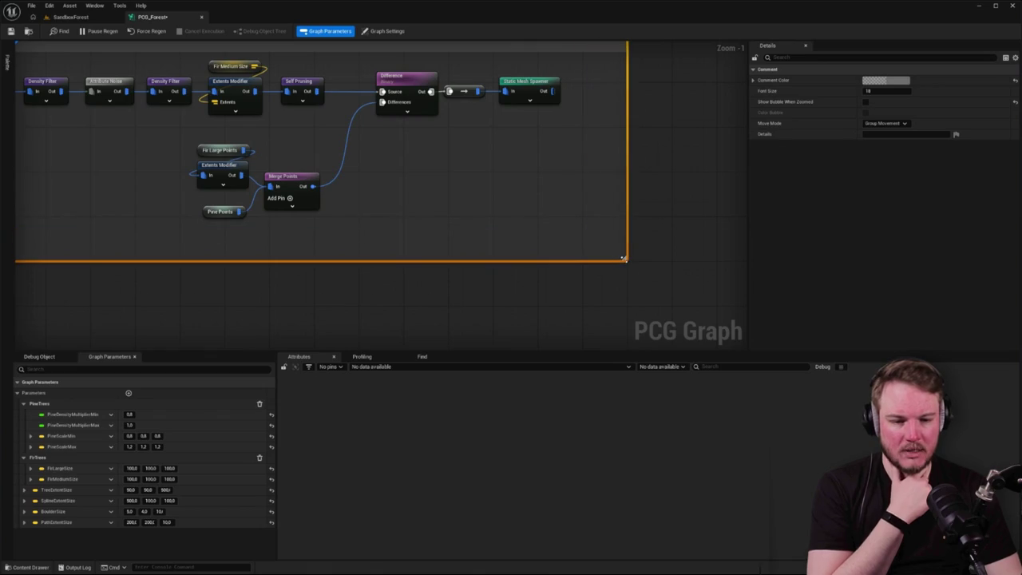
scroll(502, 227, down, 5)
scroll(557, 231, up, 3)
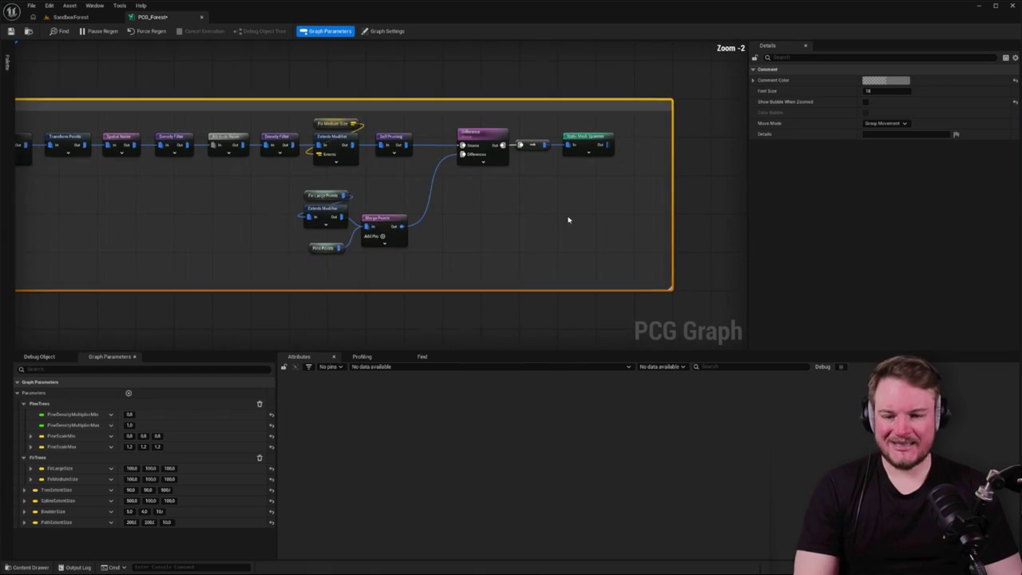
scroll(365, 183, up, 1)
scroll(166, 132, down, 2)
mouse_move(80, 120)
mouse_down()
mouse_move(383, 160)
mouse_move(447, 189)
mouse_up()
scroll(357, 171, up, 1)
drag(272, 150, 315, 254)
scroll(231, 121, down, 3)
scroll(369, 133, up, 5)
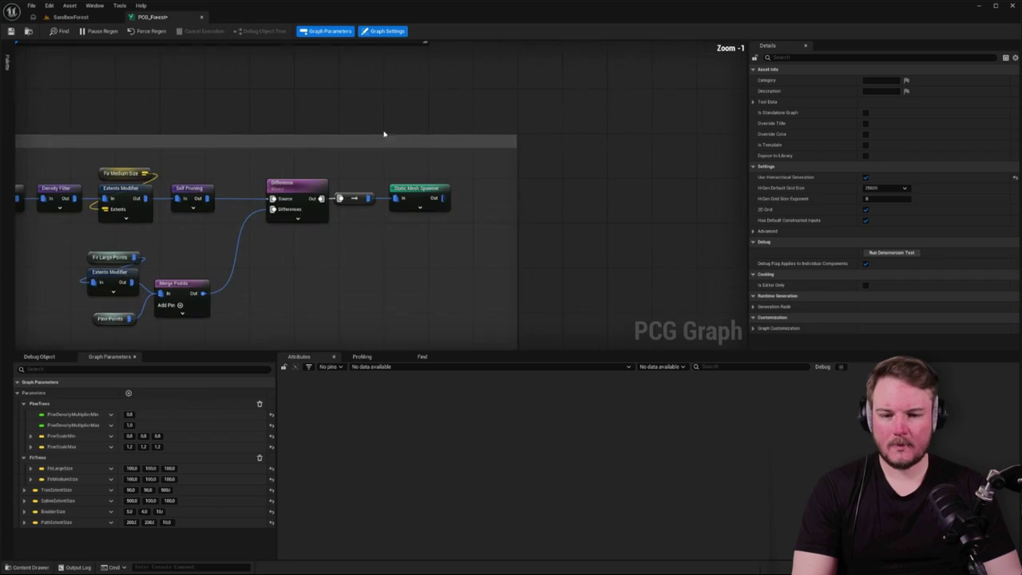
drag(431, 144, 343, 97)
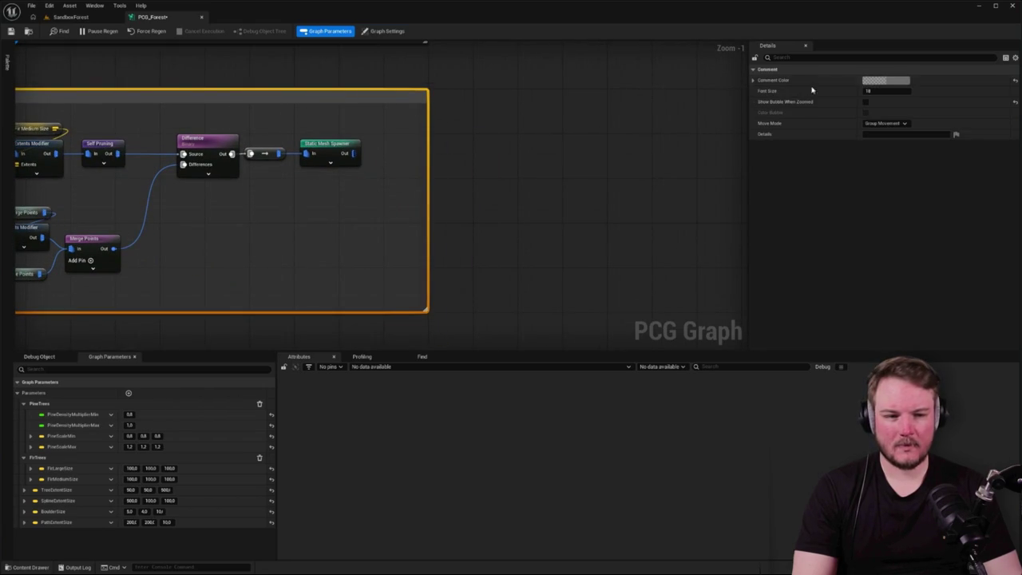
- Color the comment box black with title font size 32, then switch to the Steam store page
click(885, 80)
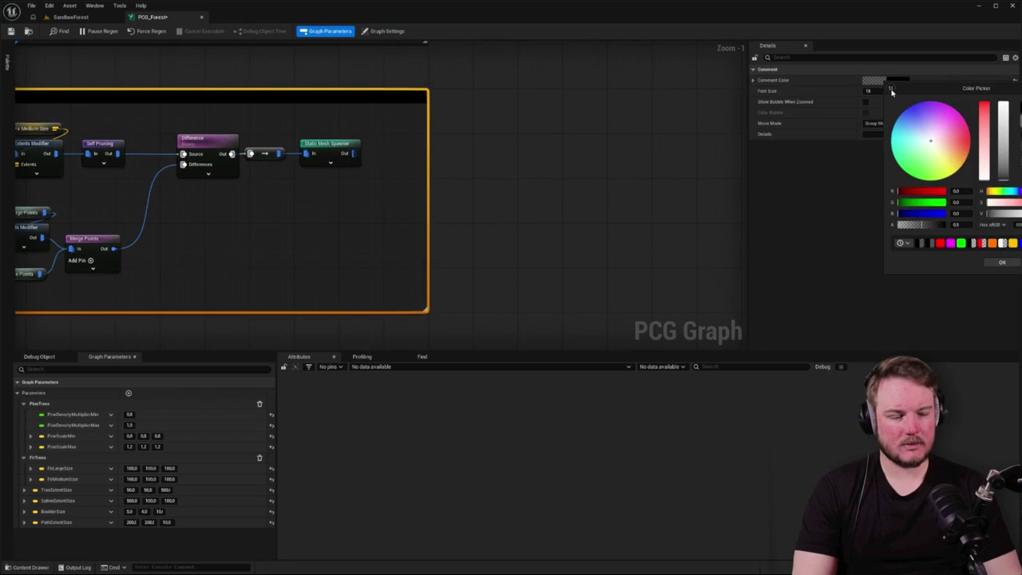
click(892, 92)
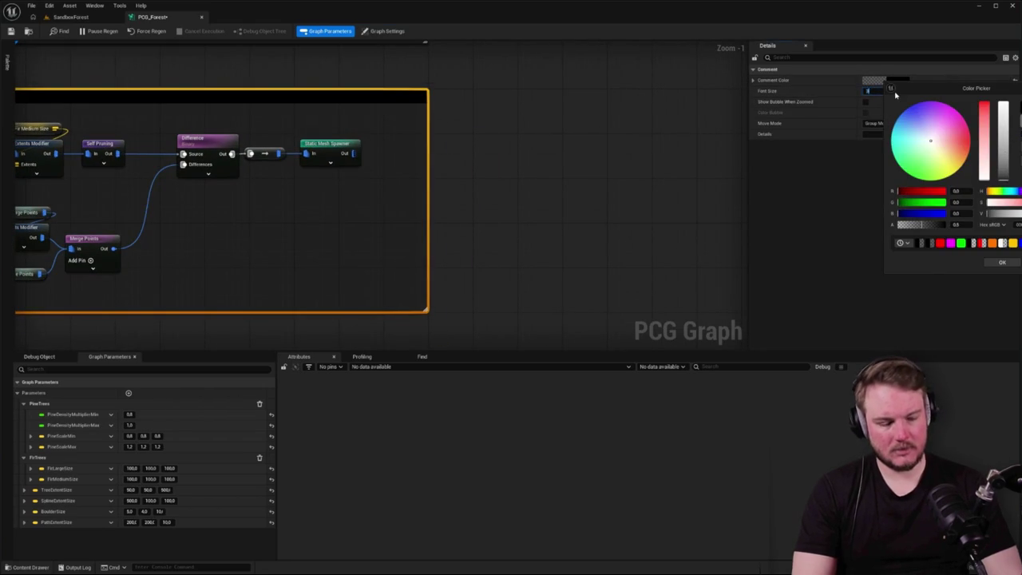
text(32)
click(1002, 262)
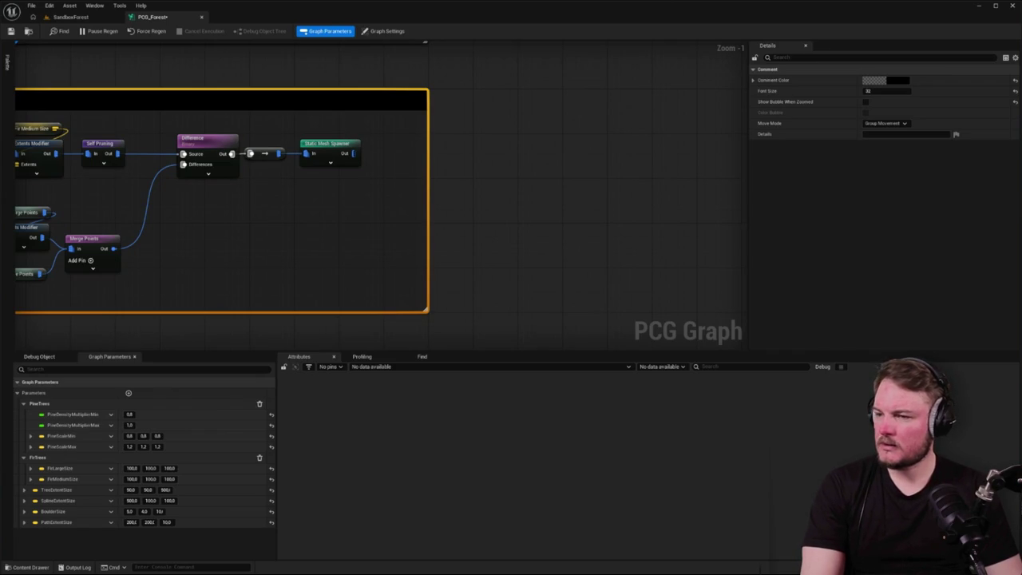
key(alt+Tab)
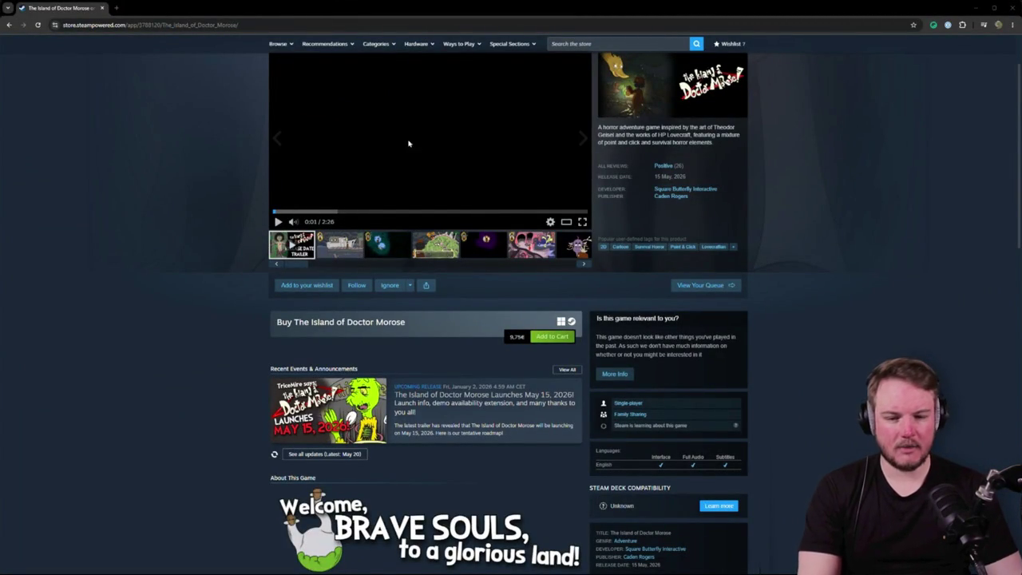
- Open The Island of Doctor Morose trailer in the large media viewer and play it
click(582, 222)
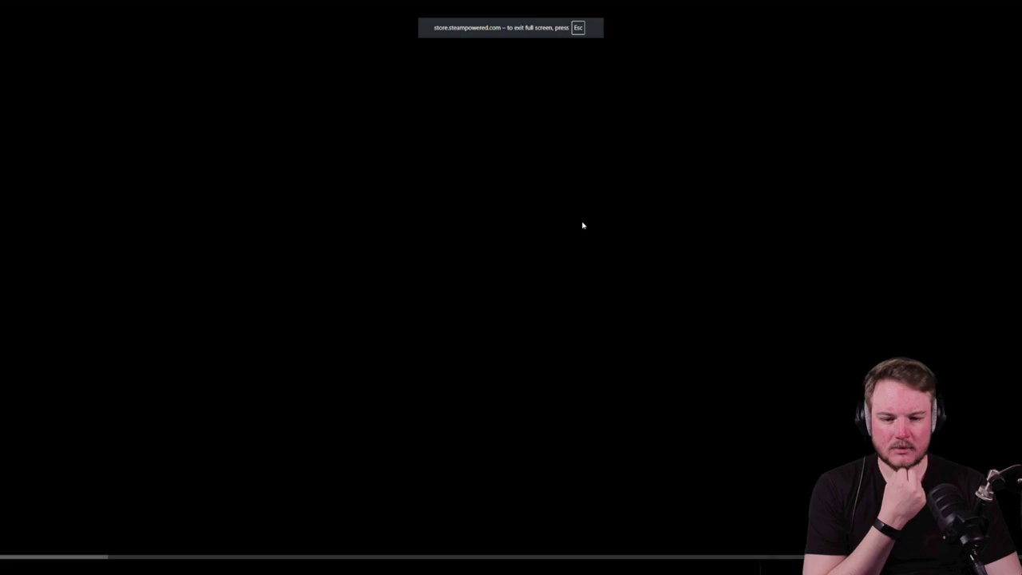
key(Escape)
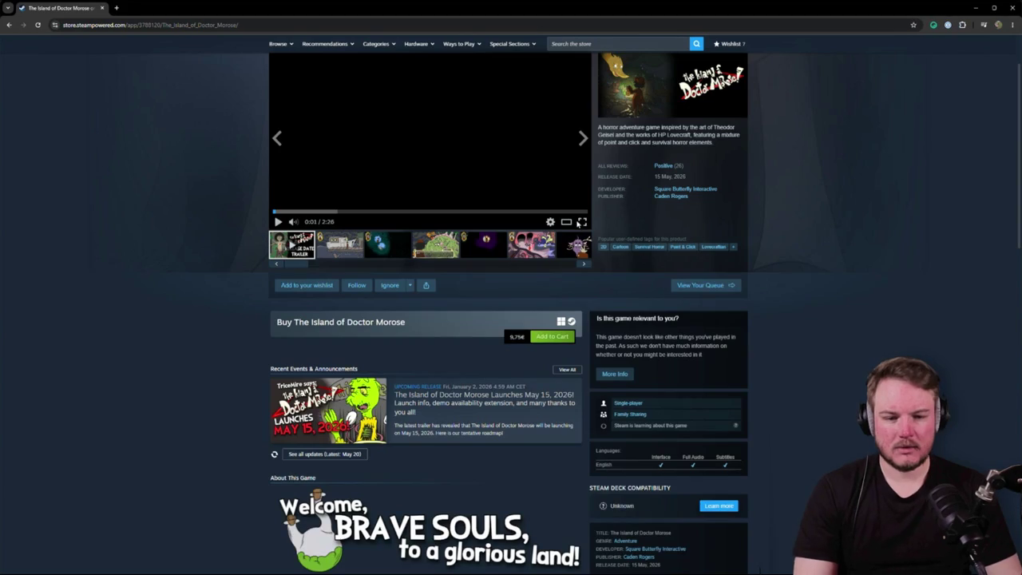
click(576, 223)
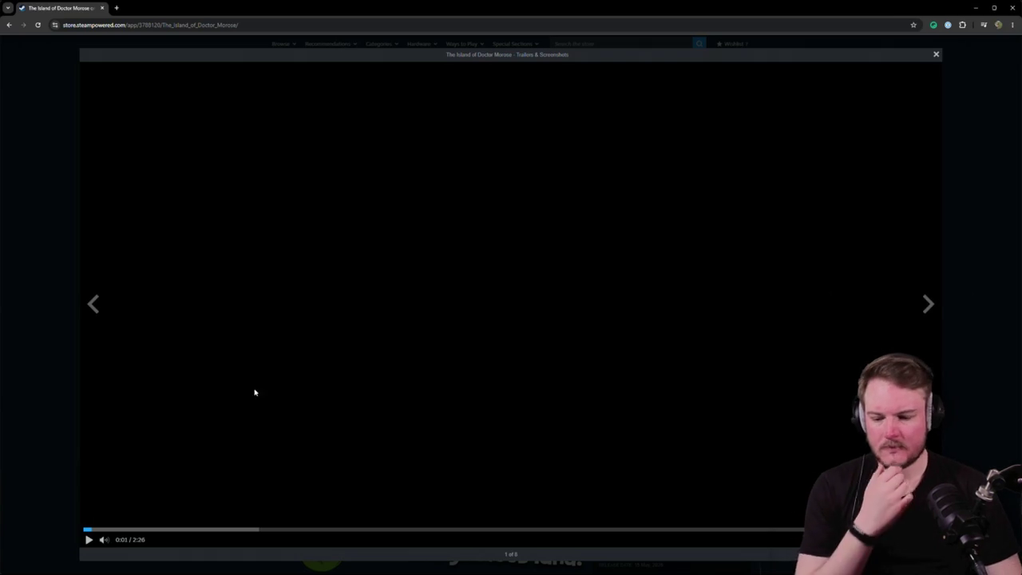
click(88, 540)
mouse_move(103, 542)
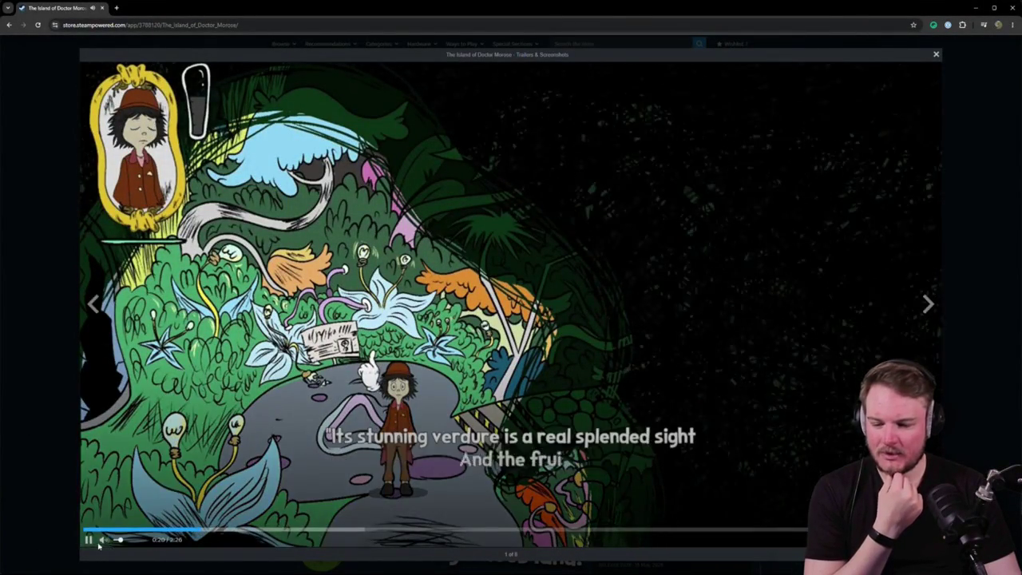
click(90, 540)
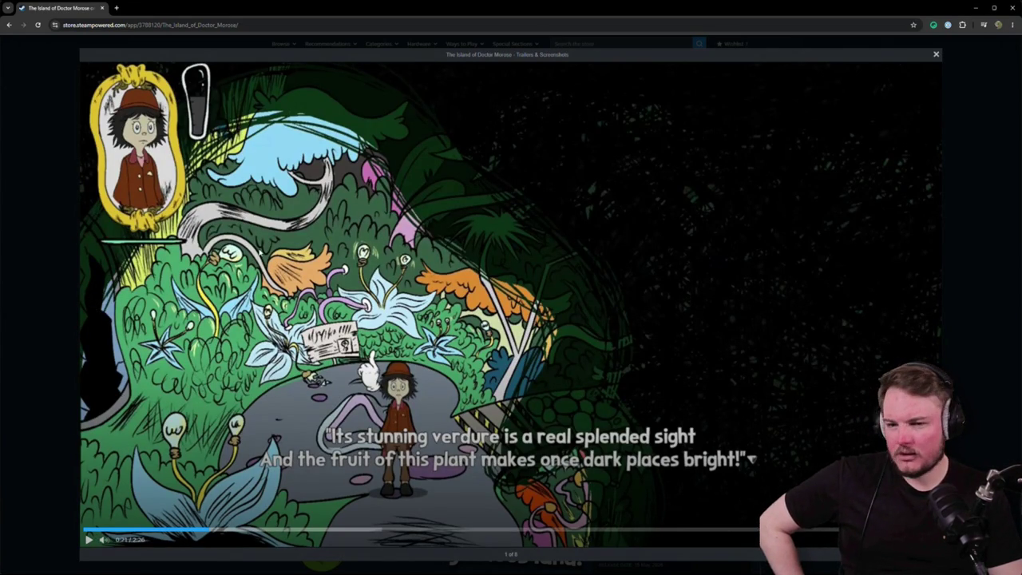
click(89, 539)
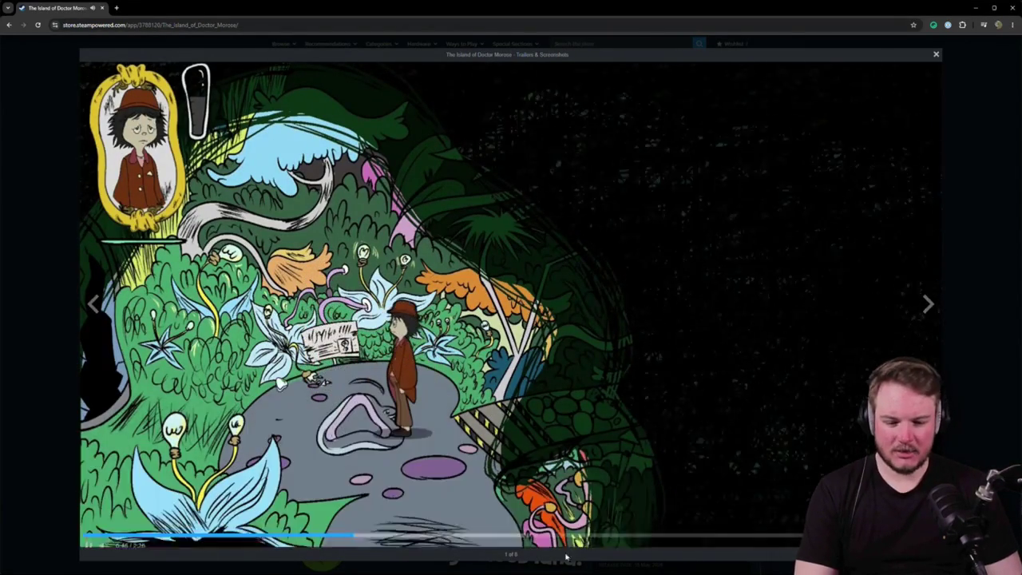
- Jump the trailer to 1:25, close the viewer, and minimize the browser back to Unreal
click(583, 530)
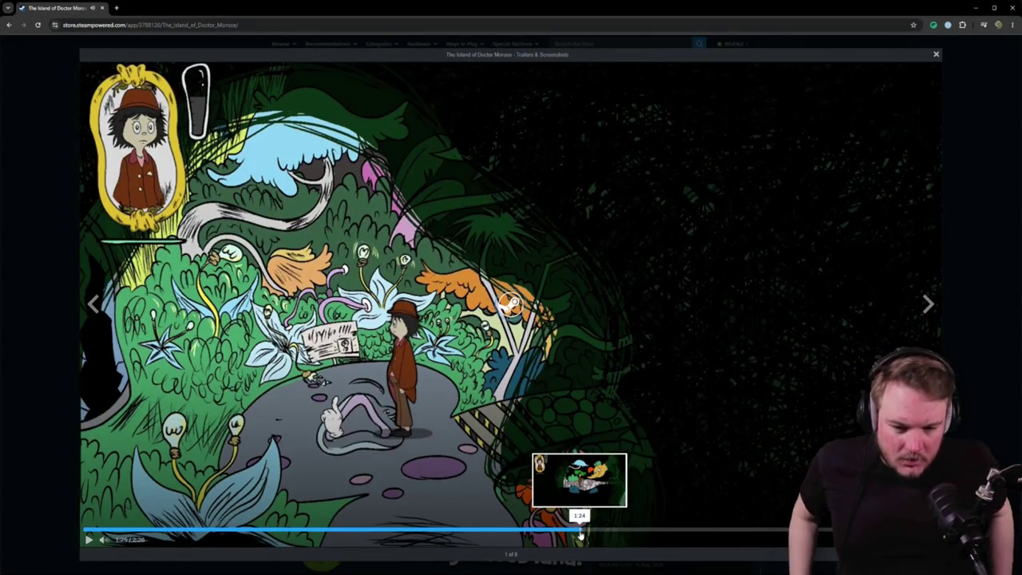
click(582, 496)
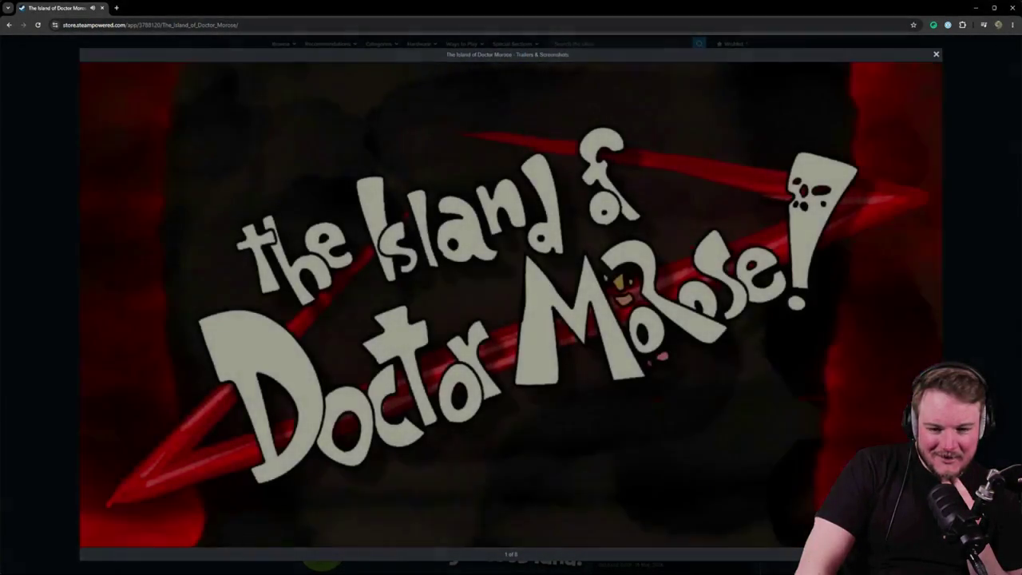
key(Escape)
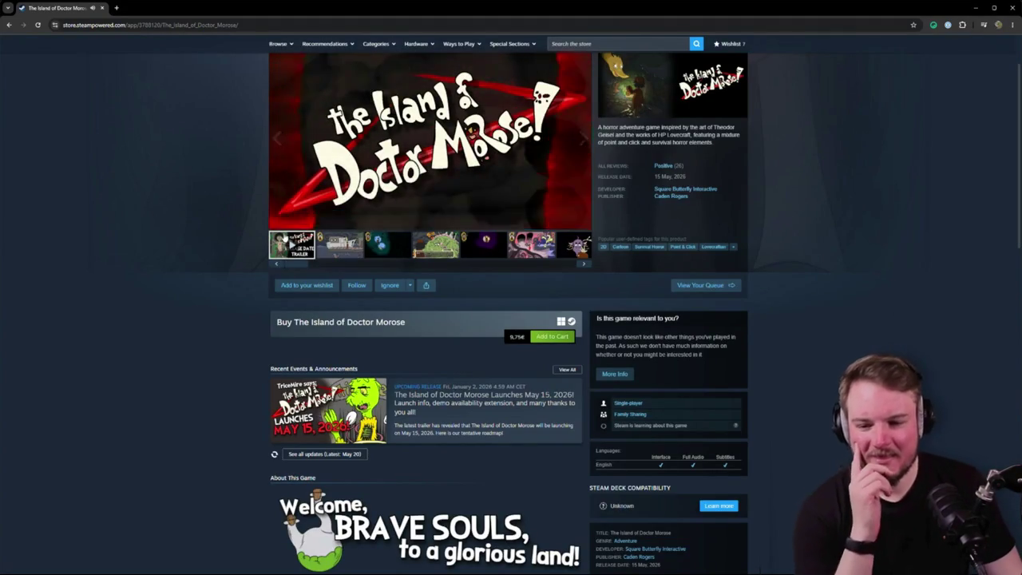
click(278, 223)
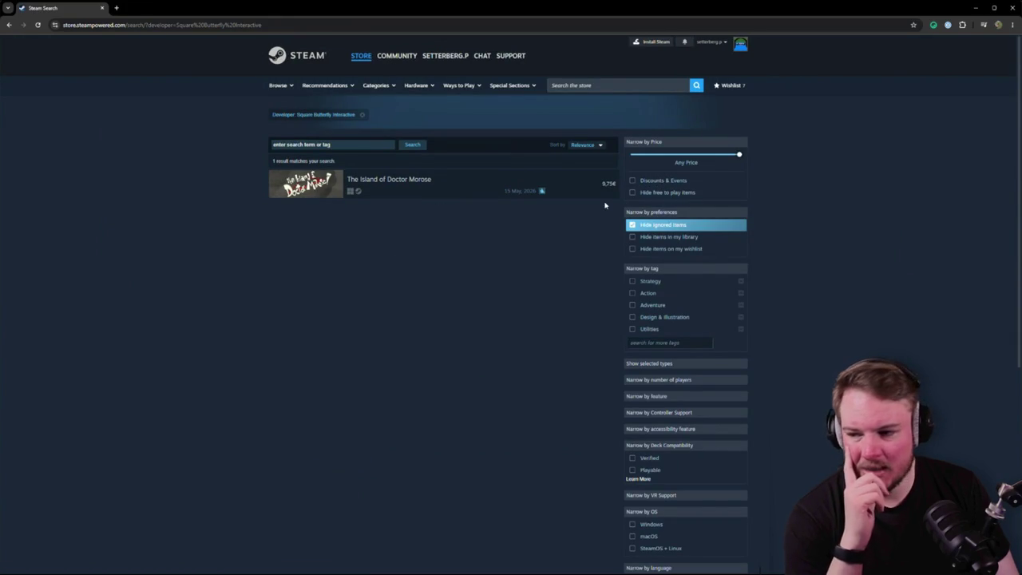
key(super+Down)
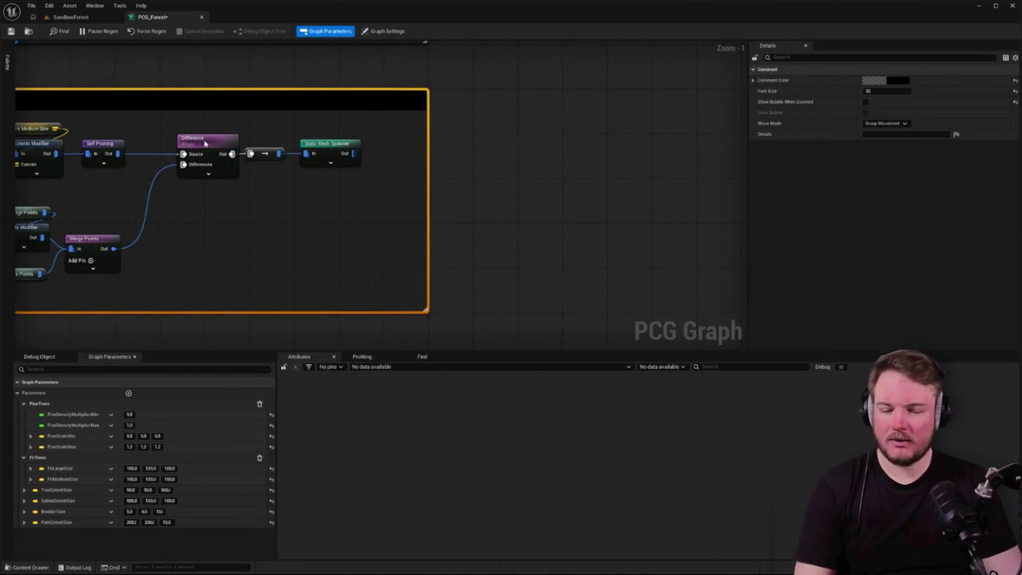
- Start retitling the new fir comment box, adding 'Fir Medium' to its name
scroll(513, 159, down, 5)
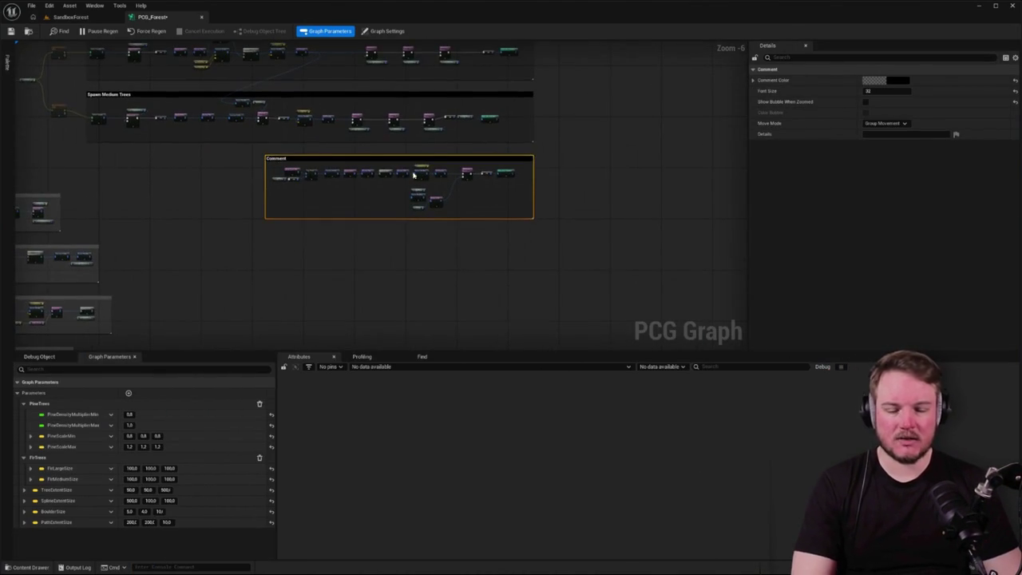
scroll(429, 179, up, 2)
scroll(191, 146, up, 4)
mouse_move(271, 117)
mouse_down()
mouse_move(325, 280)
mouse_move(308, 255)
mouse_move(378, 98)
mouse_move(329, 170)
mouse_move(466, 194)
mouse_move(522, 231)
mouse_move(427, 103)
mouse_move(421, 129)
mouse_move(230, 55)
mouse_move(305, 55)
mouse_up()
scroll(422, 129, down, 5)
scroll(296, 162, up, 4)
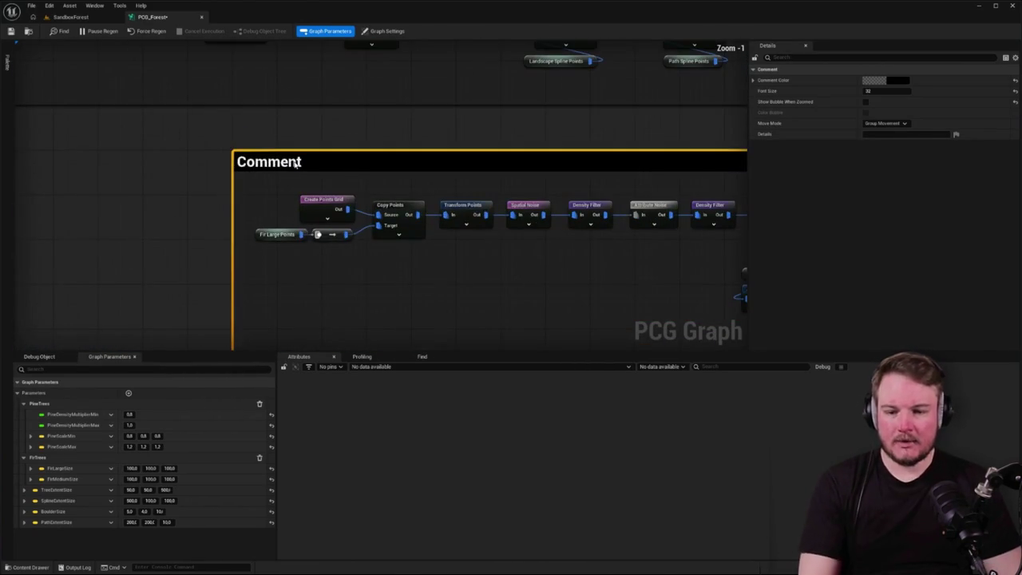
double_click(297, 162)
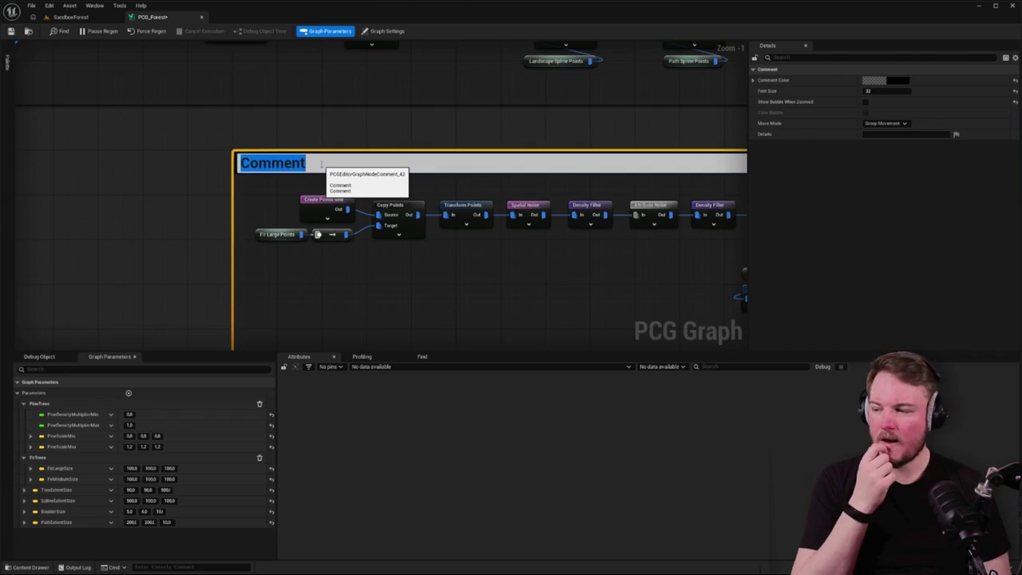
scroll(301, 187, down, 2)
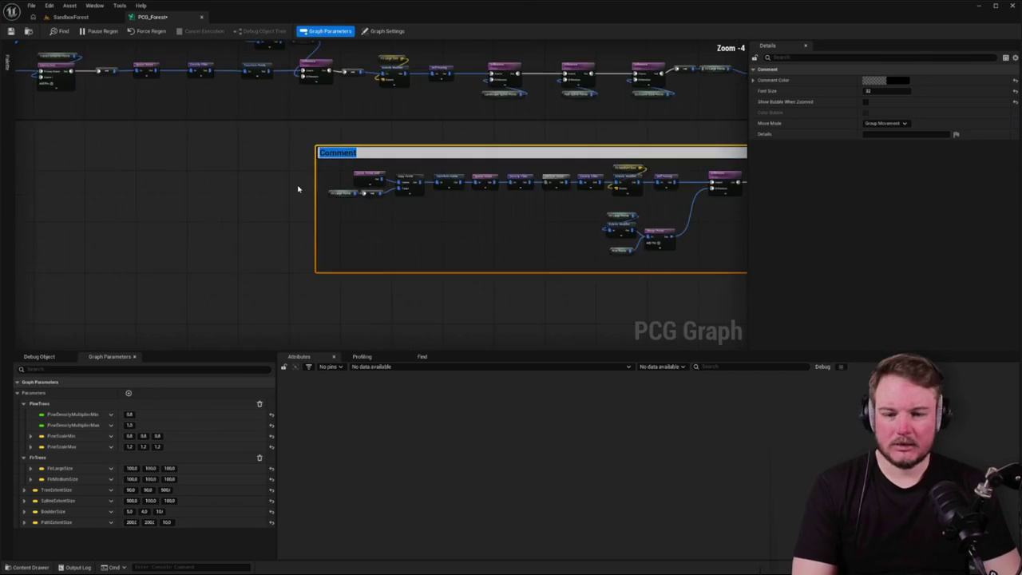
scroll(357, 163, up, 3)
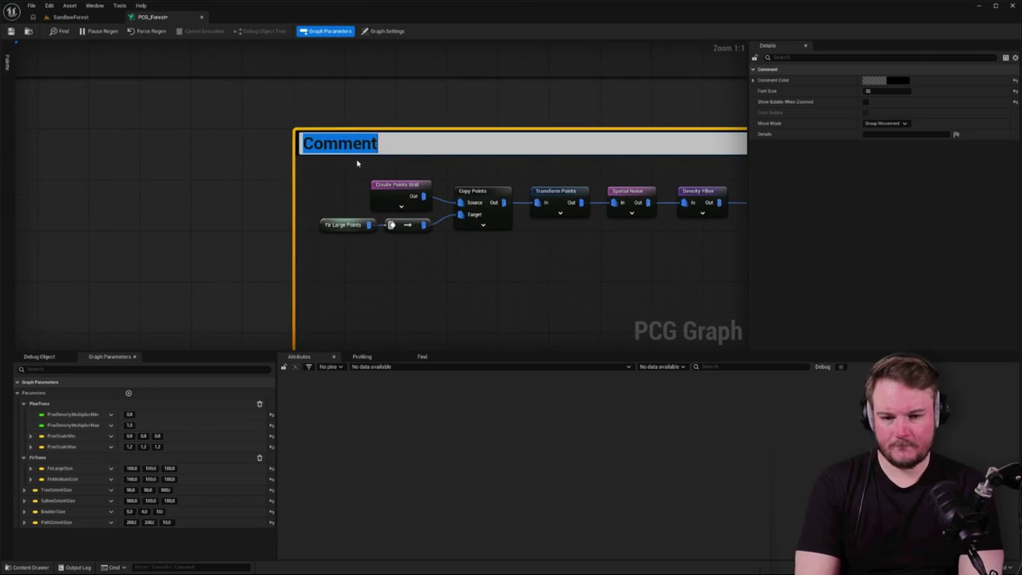
text(Fir Medium)
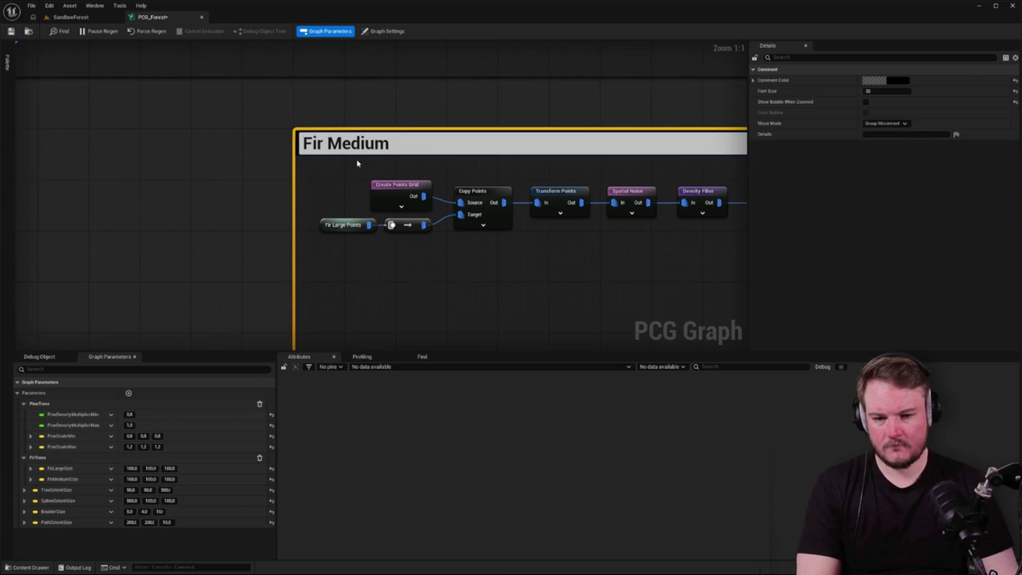
click(181, 183)
- Retitle the Spawn Medium Trees comment to 'Spawn: Fir Medium'
scroll(181, 183, down, 5)
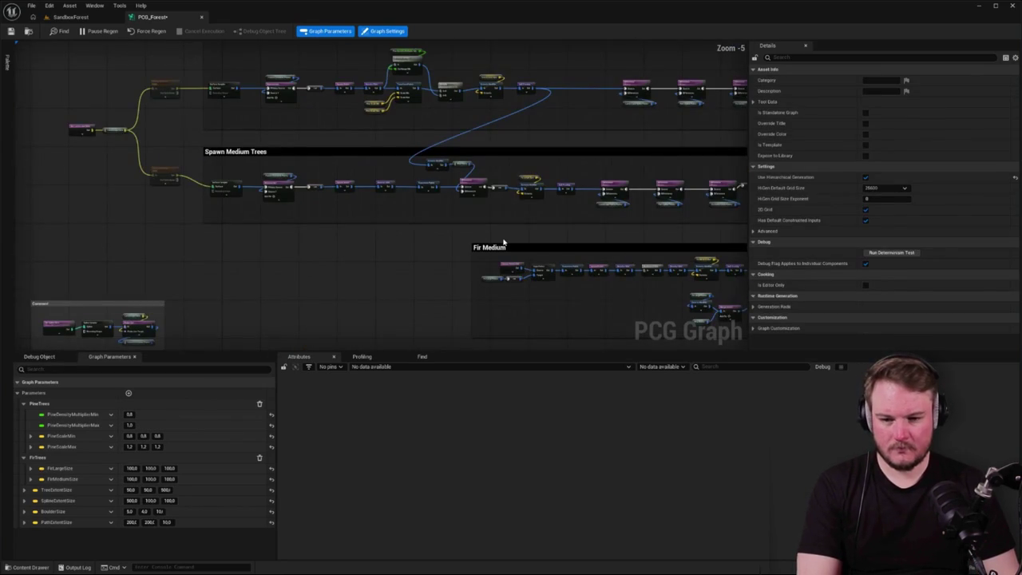
drag(295, 175, 289, 251)
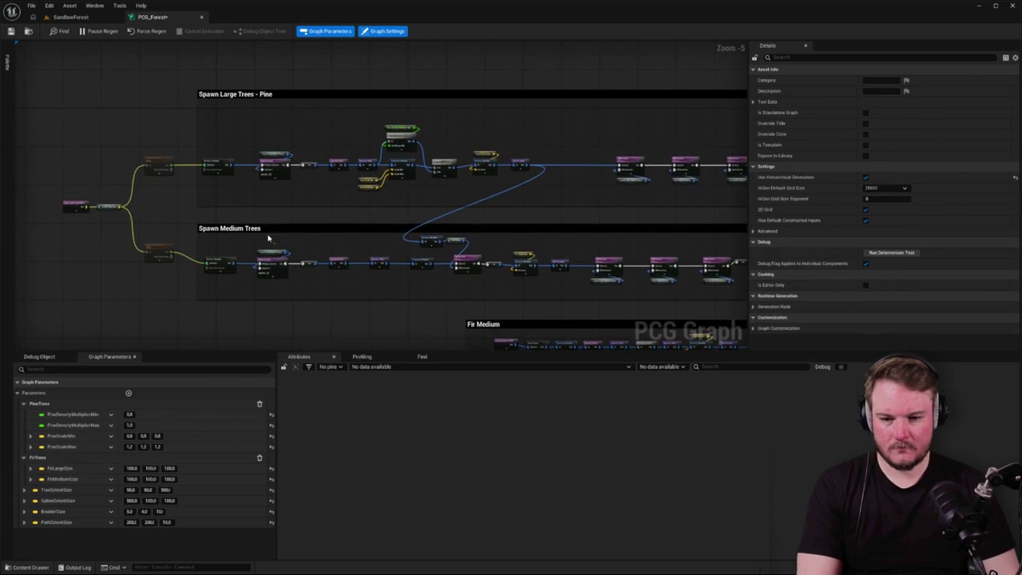
double_click(254, 230)
double_click(254, 229)
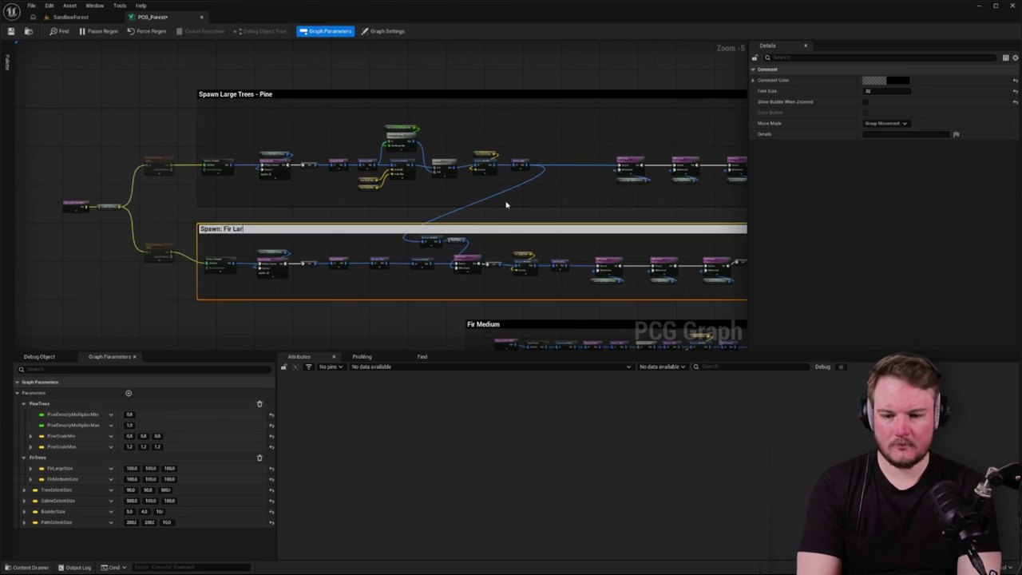
text(ge)
key(Return)
- Finish the 'Spawn: Fir Medium' title and move that group up and right
drag(399, 180, 319, 120)
scroll(396, 257, up, 4)
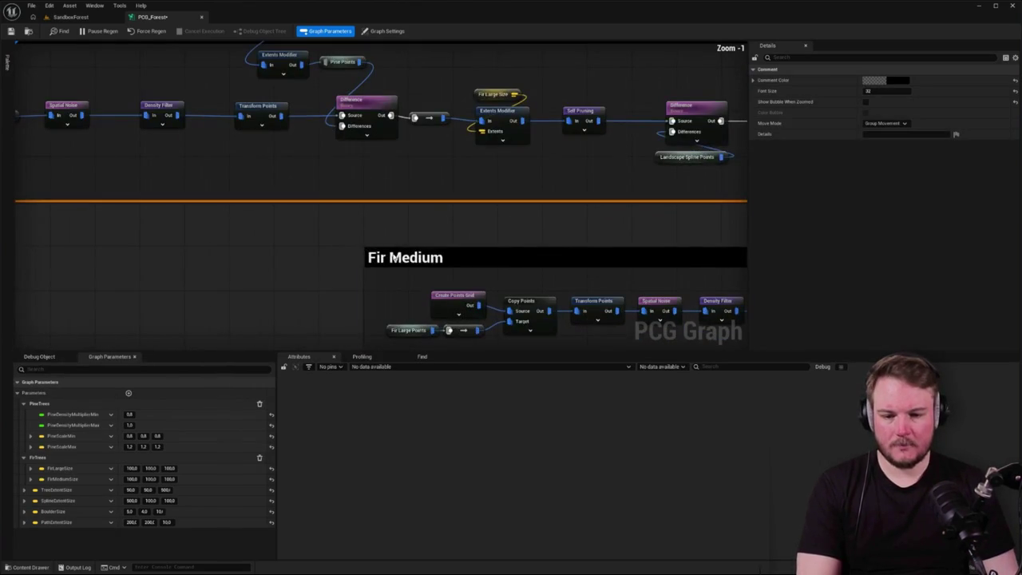
double_click(396, 257)
key(Home)
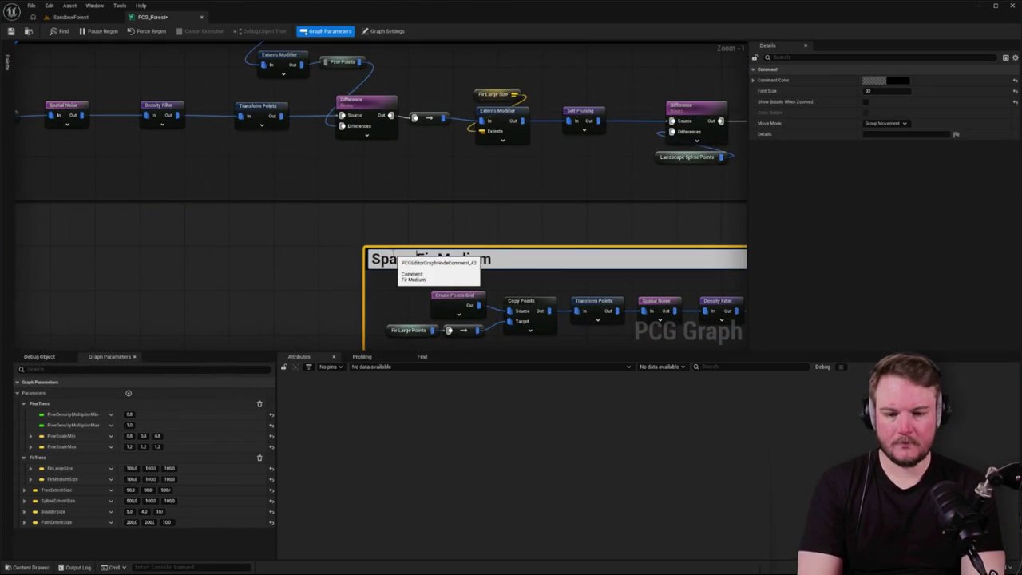
click(322, 281)
scroll(167, 226, down, 5)
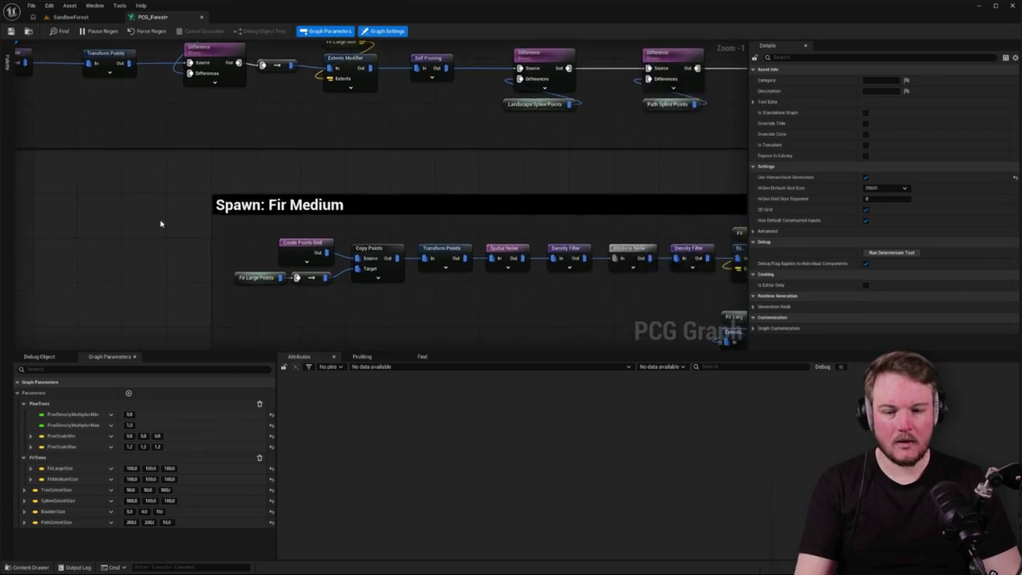
mouse_move(282, 192)
mouse_down()
mouse_move(392, 216)
mouse_move(388, 199)
mouse_move(589, 109)
mouse_up()
- Move the four leftover comment boxes up and to the left, out of the way
scroll(588, 109, down, 2)
drag(311, 226, 376, 297)
scroll(476, 277, up, 3)
drag(455, 281, 218, 89)
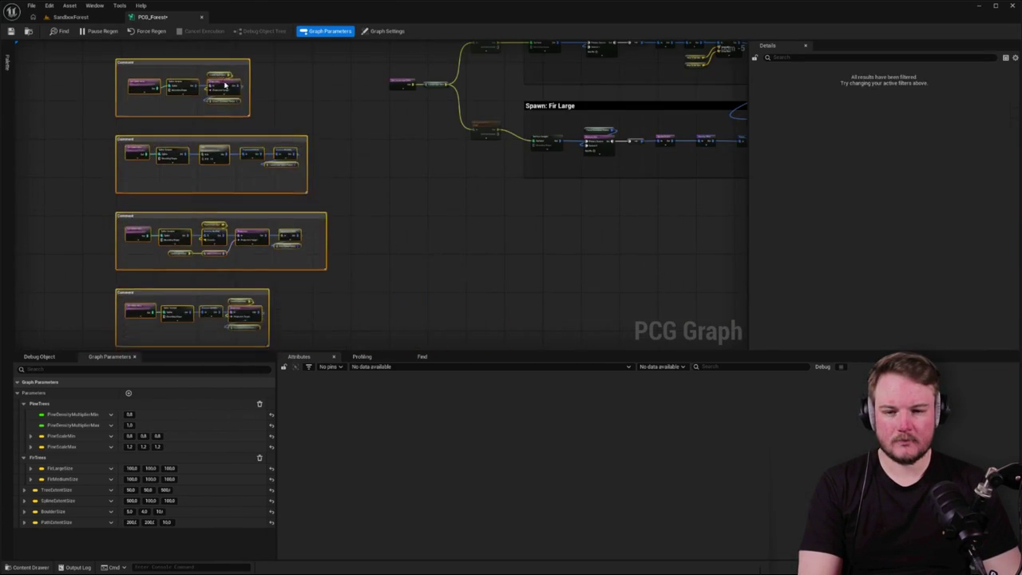
scroll(340, 194, up, 5)
mouse_move(358, 173)
mouse_down()
mouse_move(244, 155)
mouse_move(282, 147)
mouse_up()
click(319, 160)
- Check the grid-size nodes alongside the Fir Large group, then return to the SandboxForest level
scroll(319, 159, down, 5)
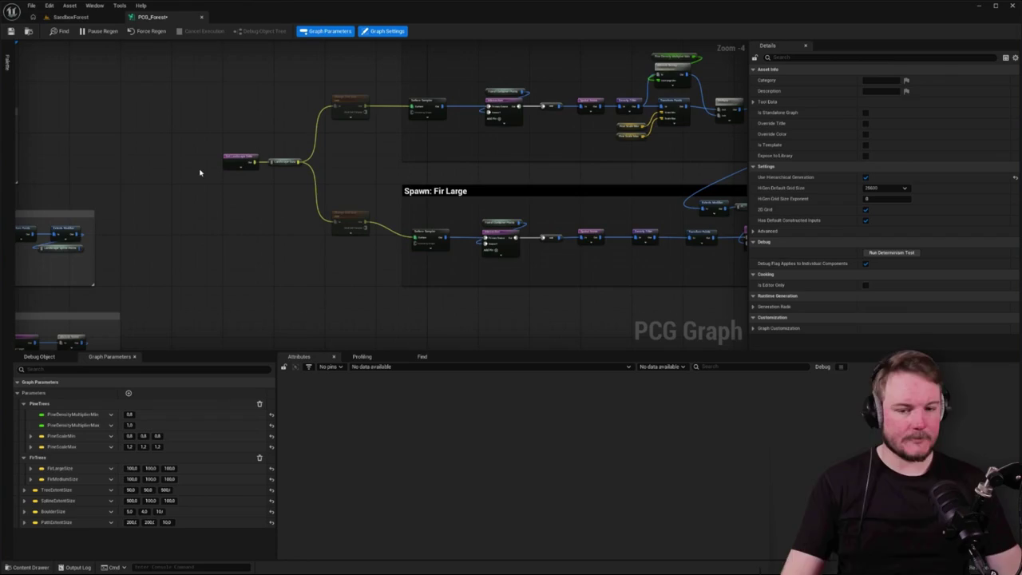
scroll(283, 170, up, 3)
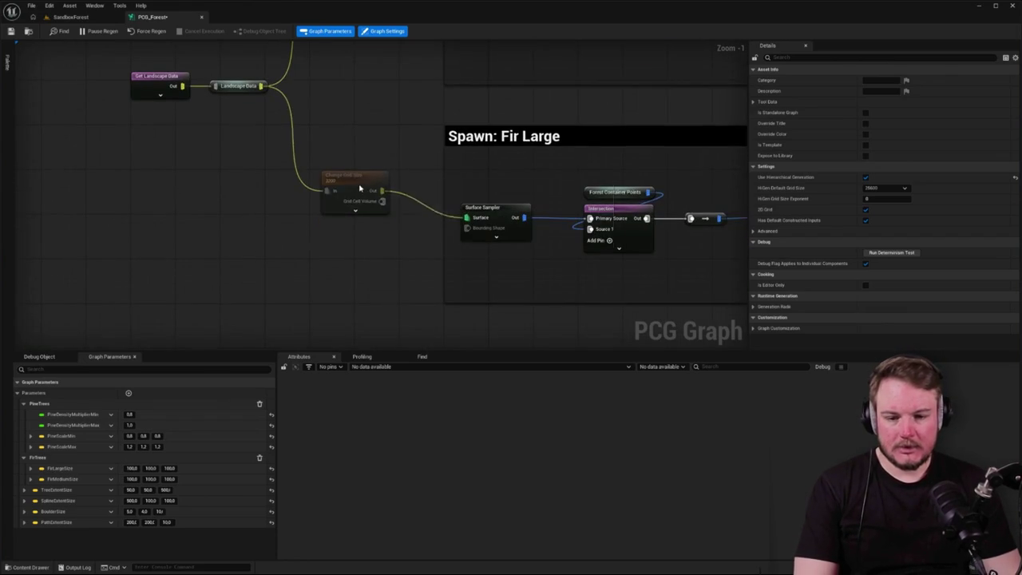
click(358, 210)
scroll(358, 212, down, 3)
drag(311, 94, 420, 327)
click(334, 71)
scroll(383, 274, down, 3)
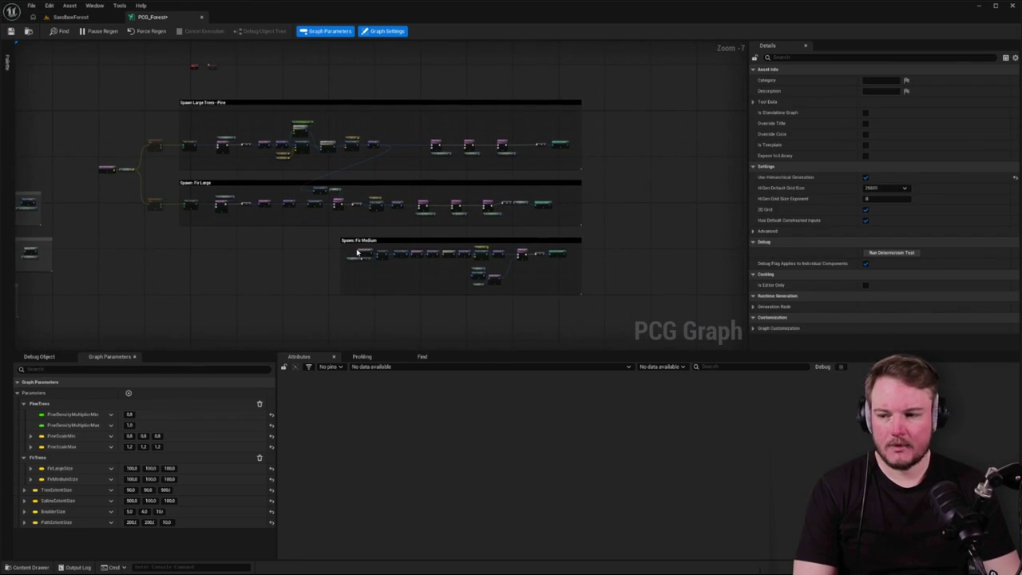
click(71, 17)
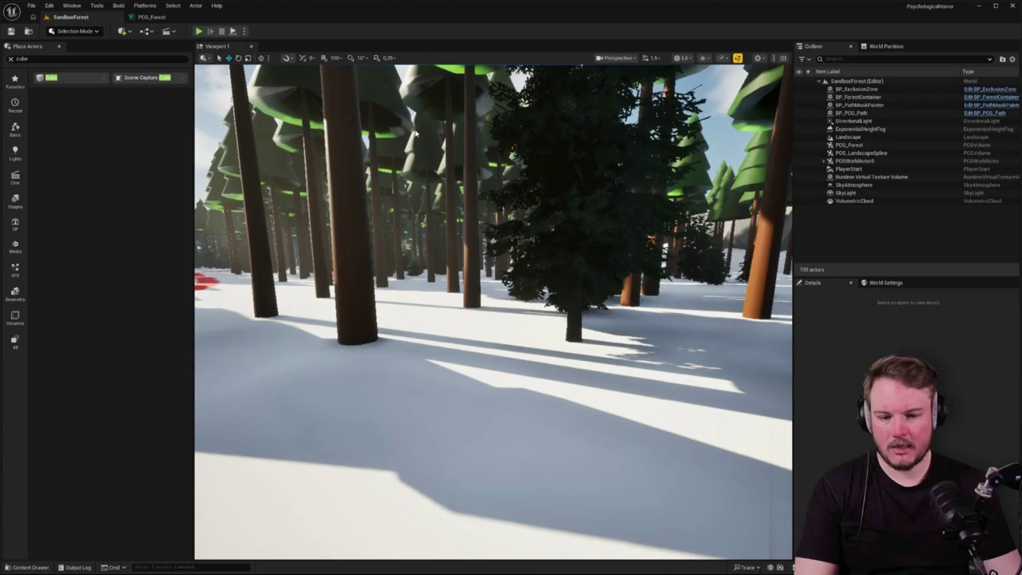
- Play SandboxForest in immersive mode and walk along the red path into a bushy fir
key(alt+p)
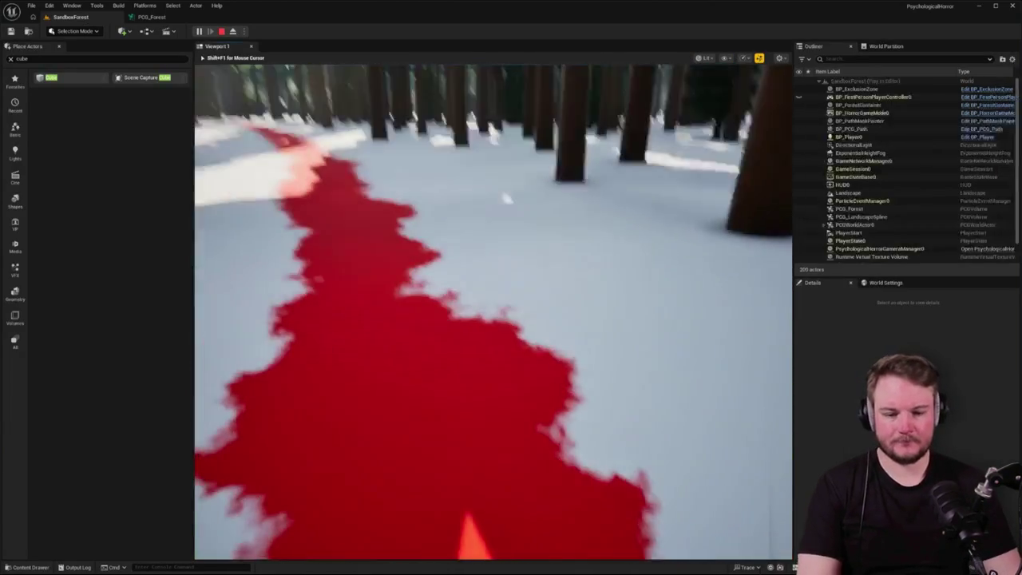
key(F11)
key(w)
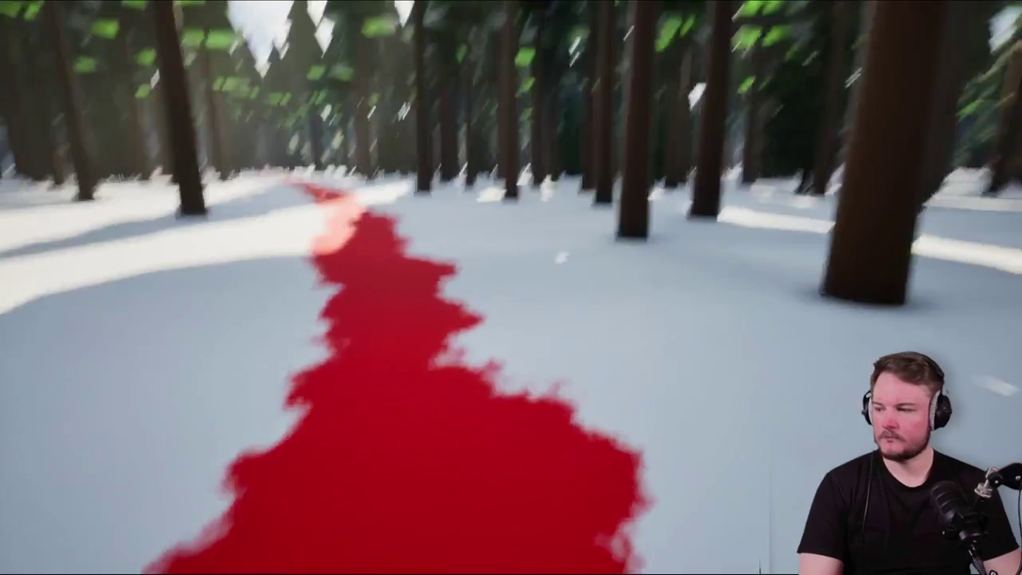
key(w)
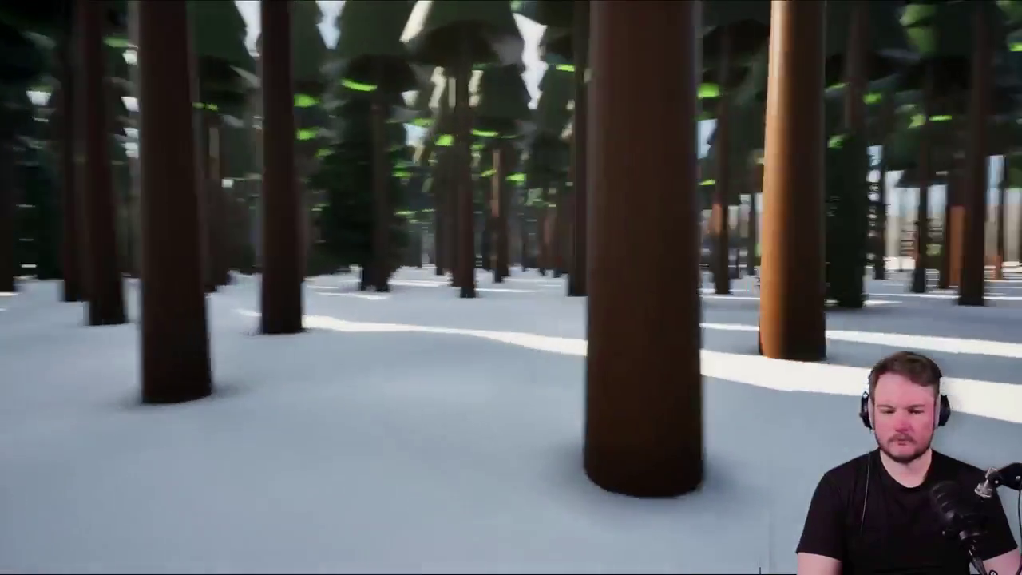
key(w)
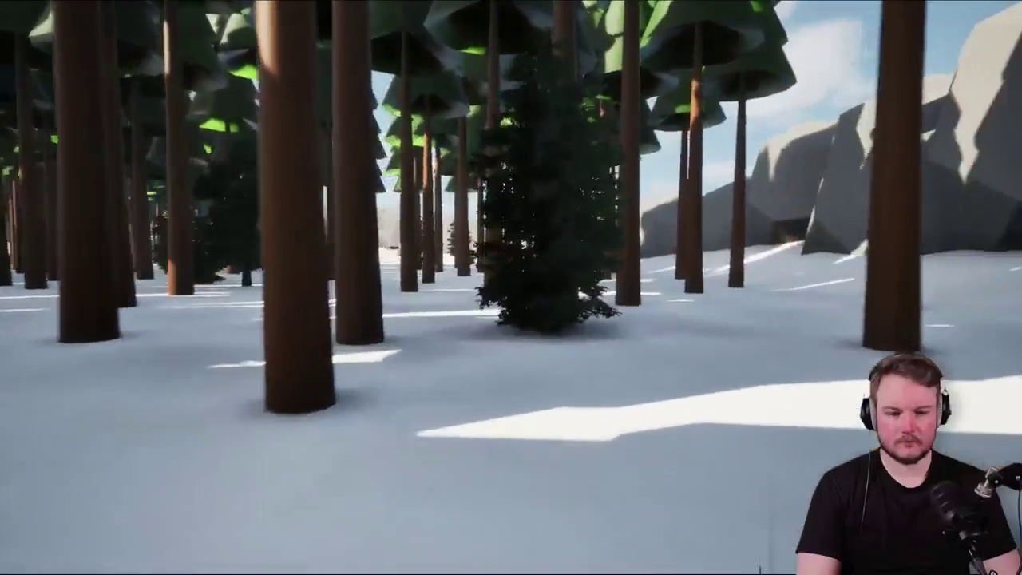
key(w)
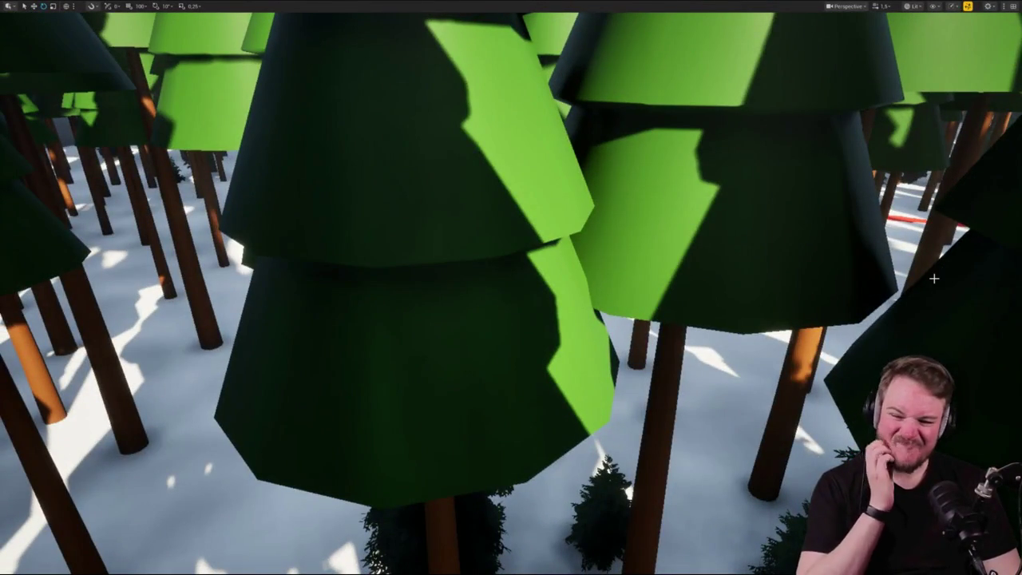
- Toggle the forest viewport between wireframe and lit display while moving the camera
drag(921, 279, 909, 258)
key(alt+2)
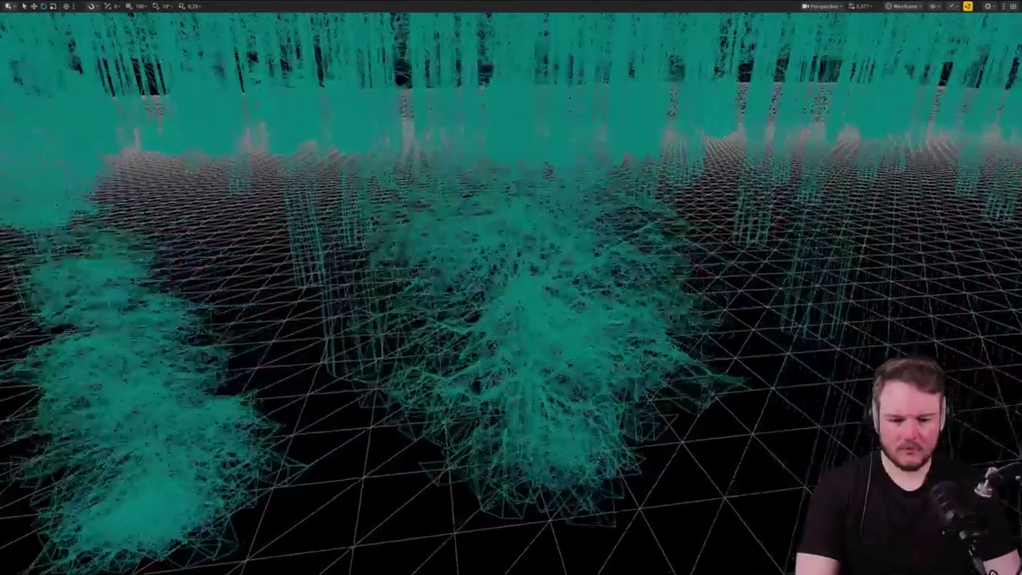
key(alt+4)
key(alt+2)
key(alt+4)
scroll(894, 282, down, 6)
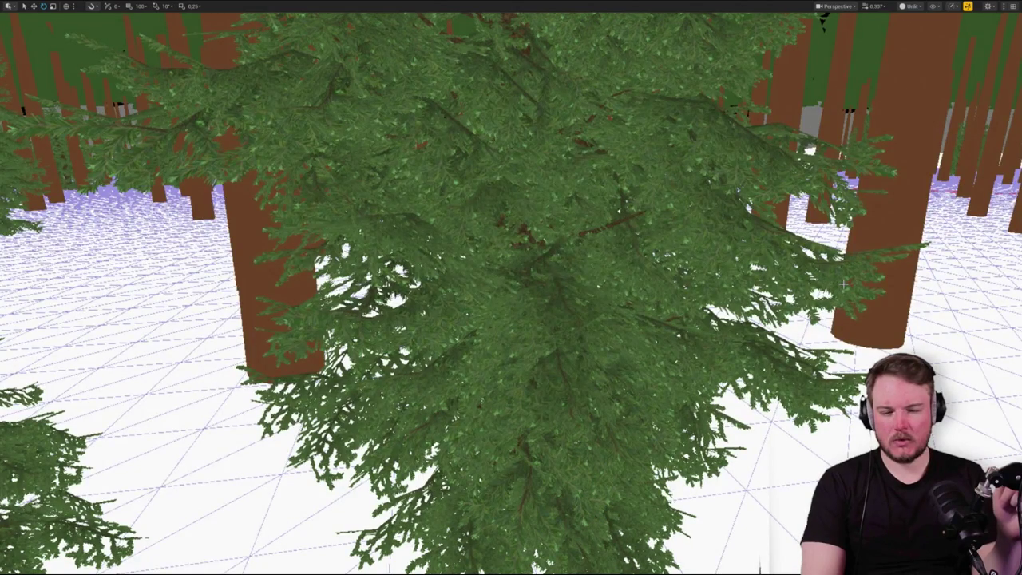
drag(846, 274, 847, 274)
- Switch the viewport to the Visibility Collision view mode among the trunks
click(857, 7)
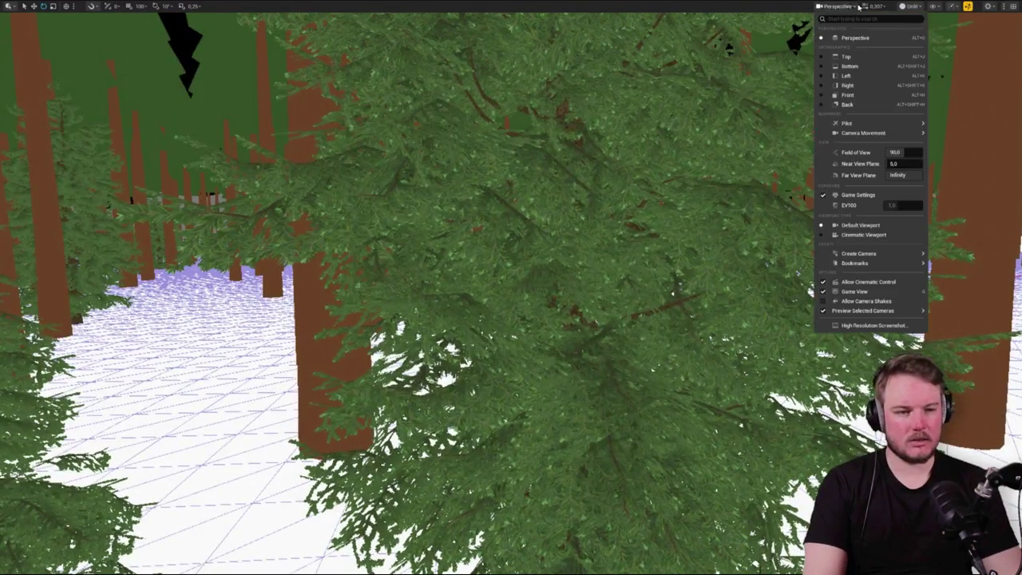
click(911, 7)
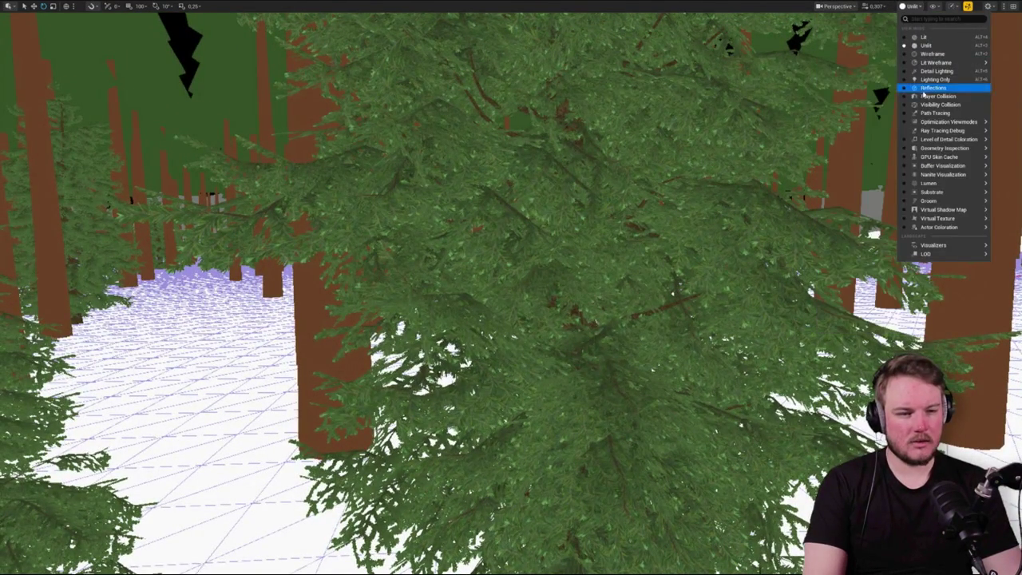
click(941, 105)
drag(940, 105, 941, 104)
drag(581, 204, 581, 204)
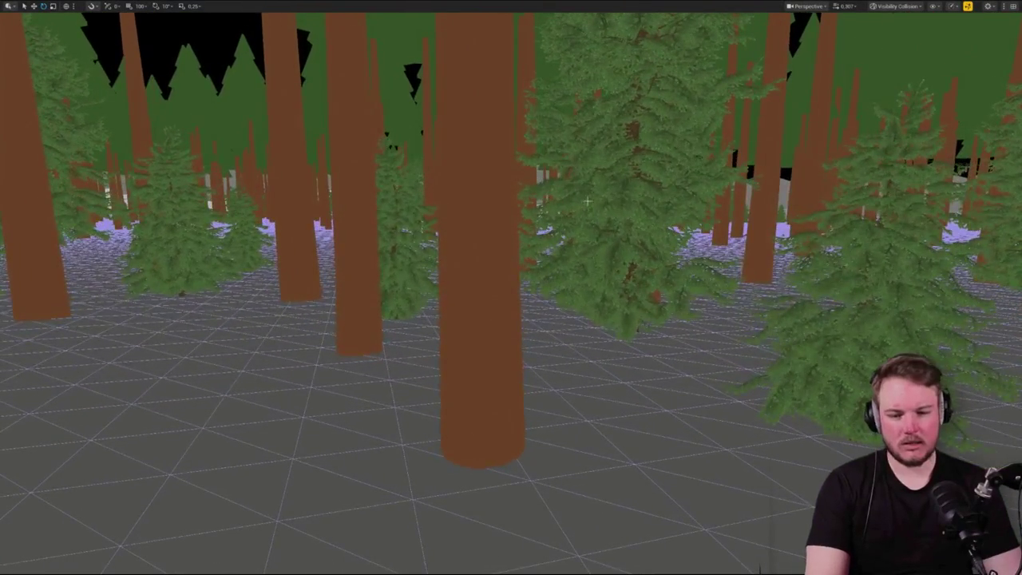
- Play From Here, push into a fir tree, then select it and browse its Firs folder
right_click(554, 182)
click(577, 437)
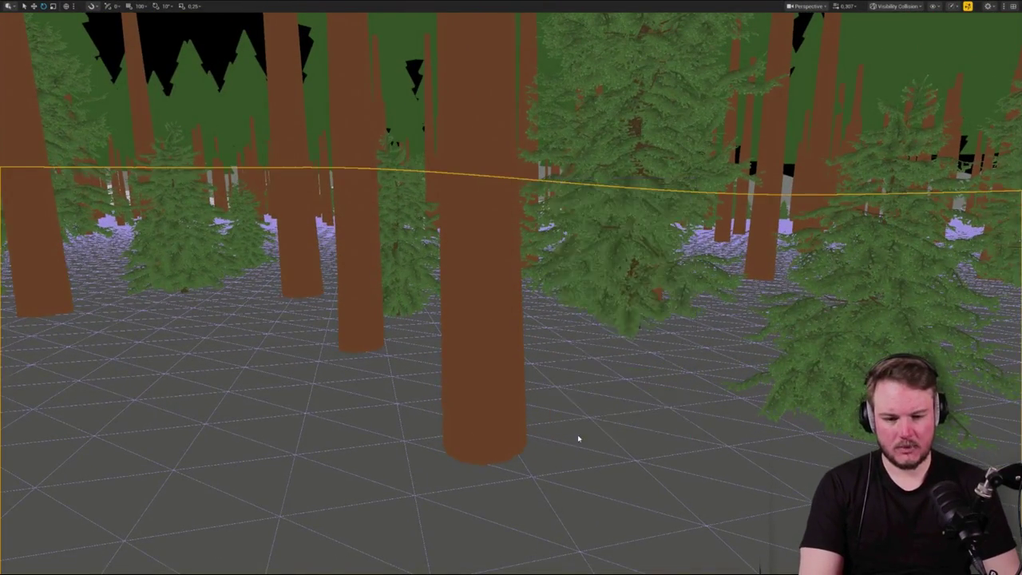
key(w)
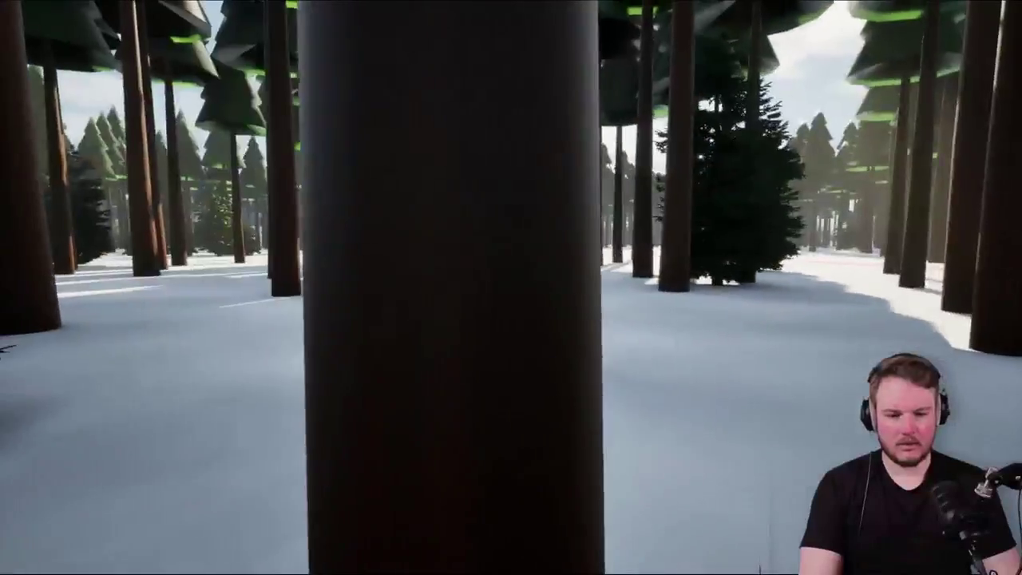
key(w)
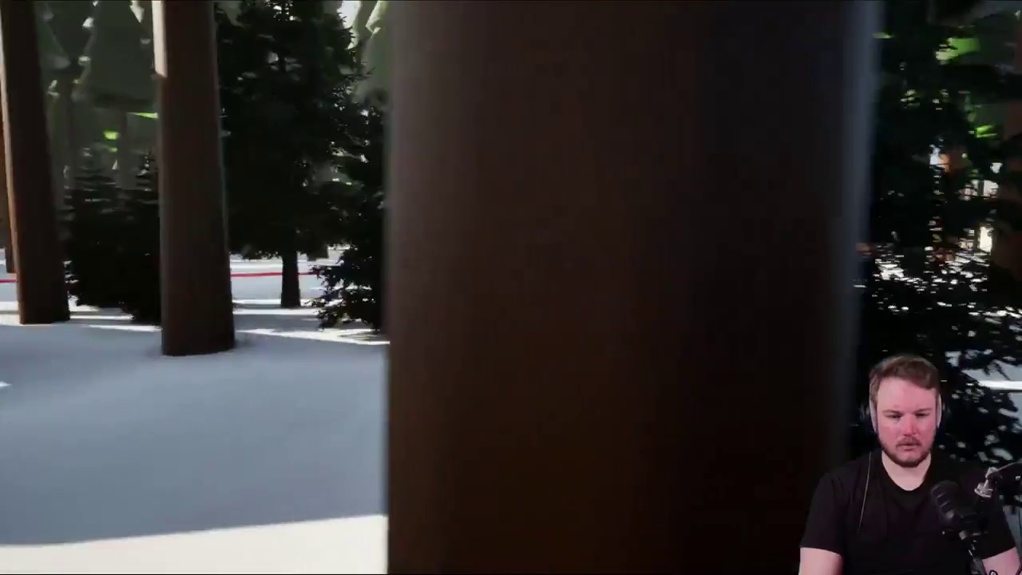
key(w)
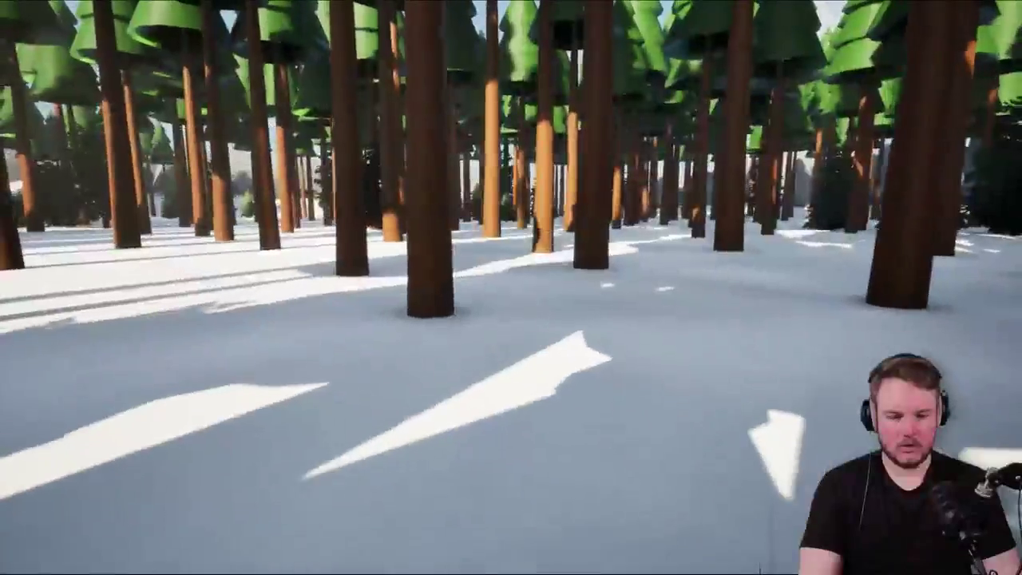
key(Escape)
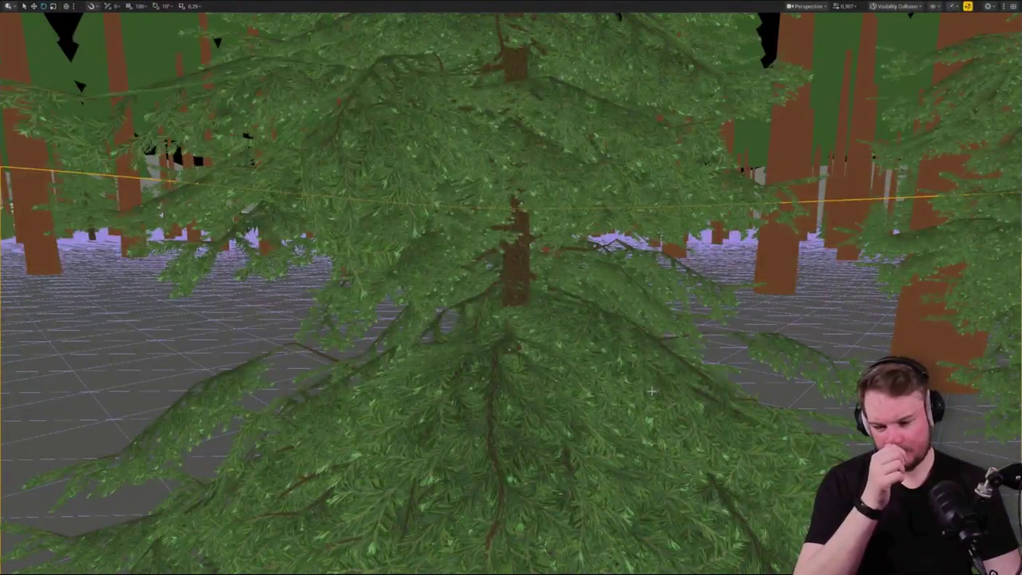
click(512, 343)
key(ctrl+space)
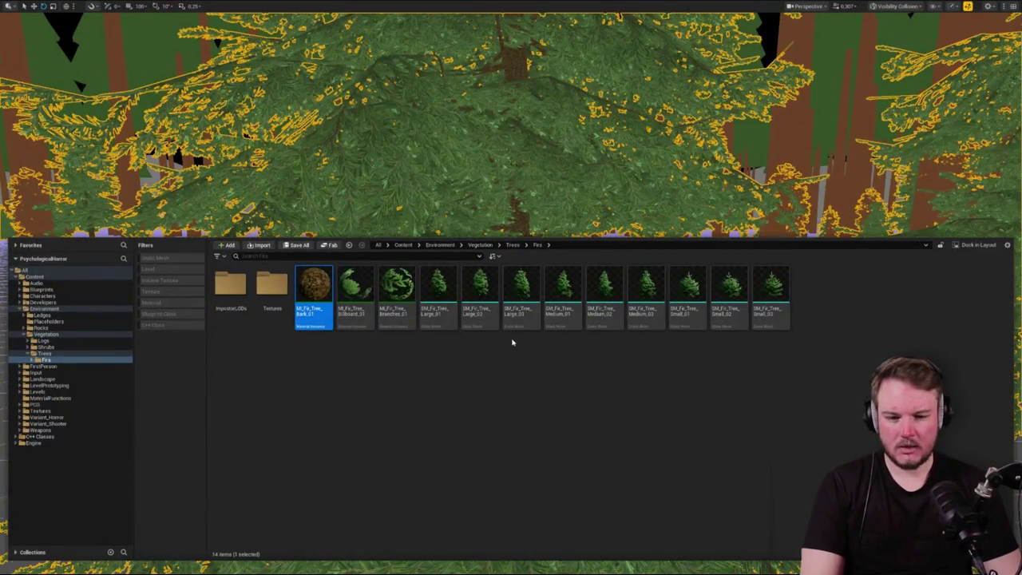
- Load the AssetZoo level from Recent Levels
drag(48, 32, 28, 20)
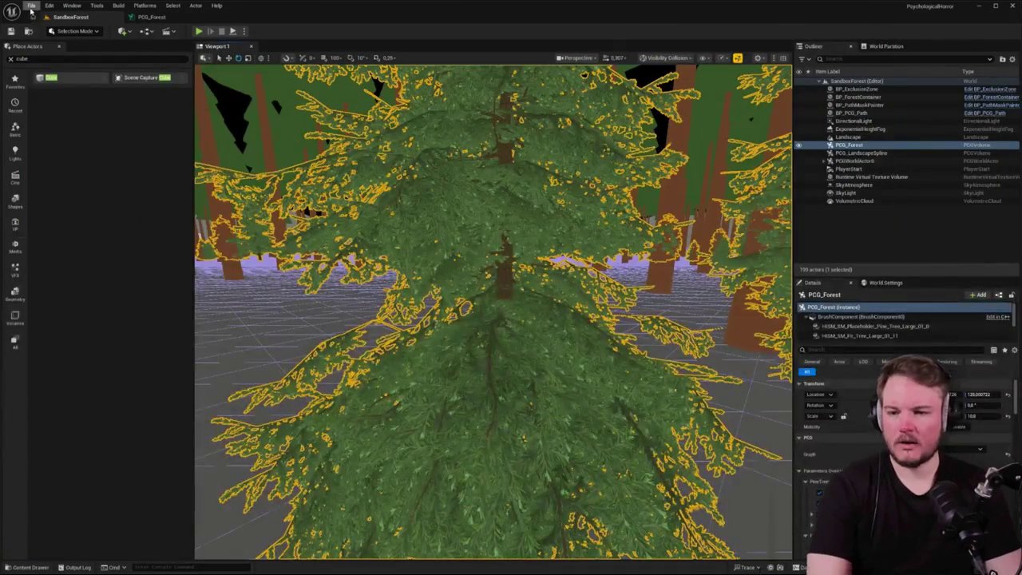
click(32, 8)
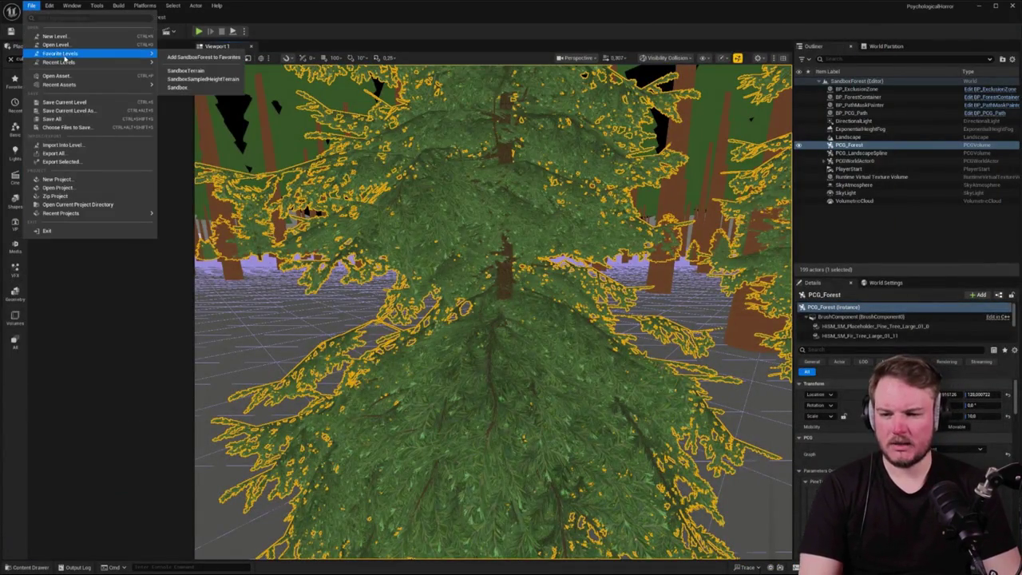
mouse_move(70, 63)
click(180, 73)
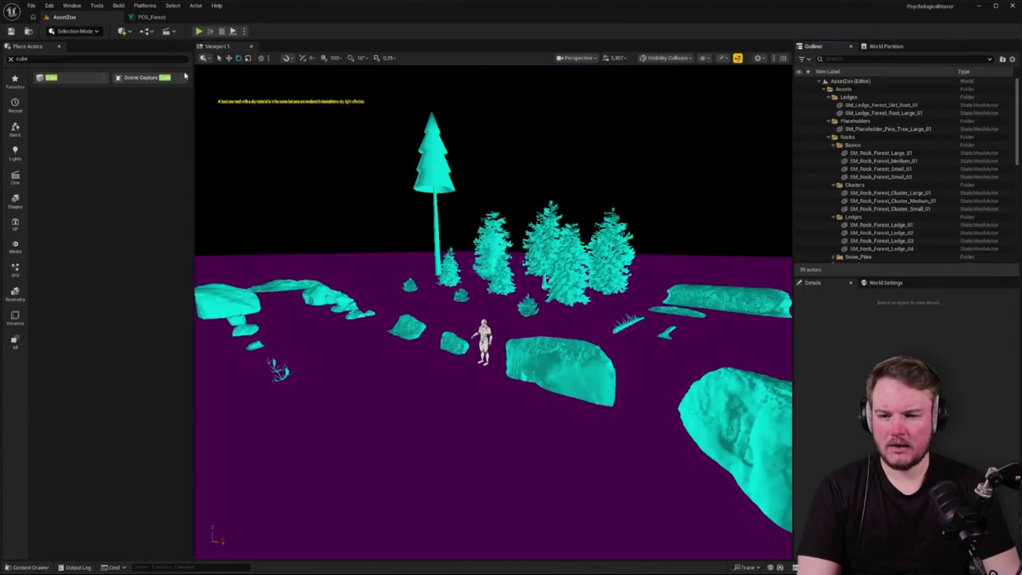
- Play From Here near the AssetZoo firs and walk the player into a fir tree
drag(97, 77, 31, 81)
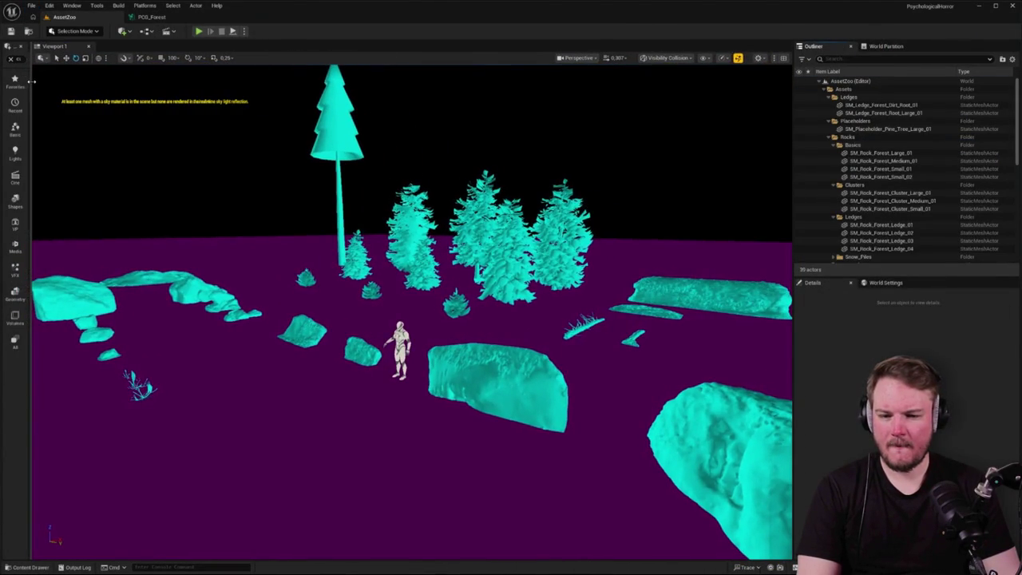
drag(137, 103, 155, 99)
drag(293, 152, 293, 146)
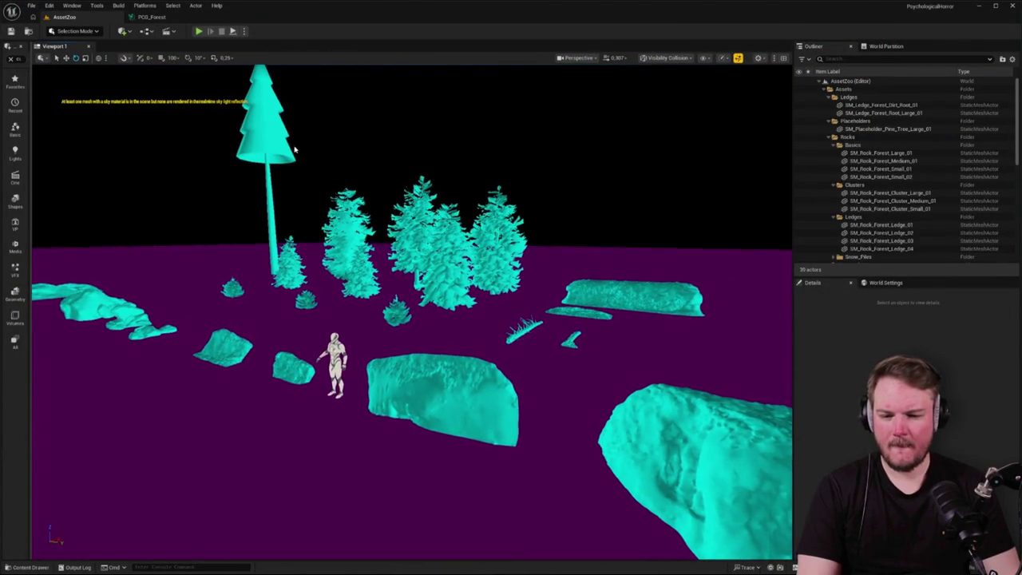
right_click(435, 340)
click(463, 333)
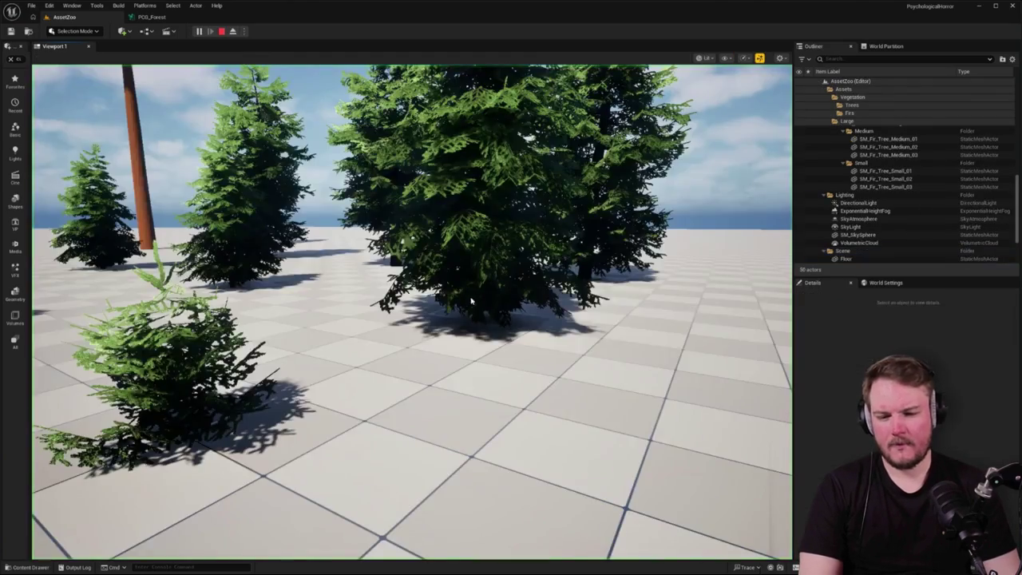
key(w)
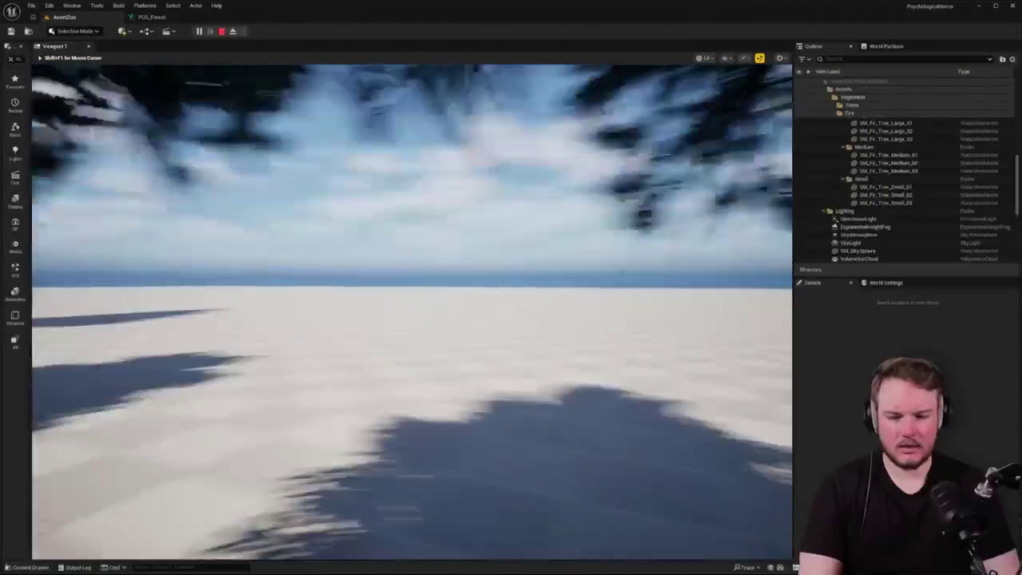
key(Escape)
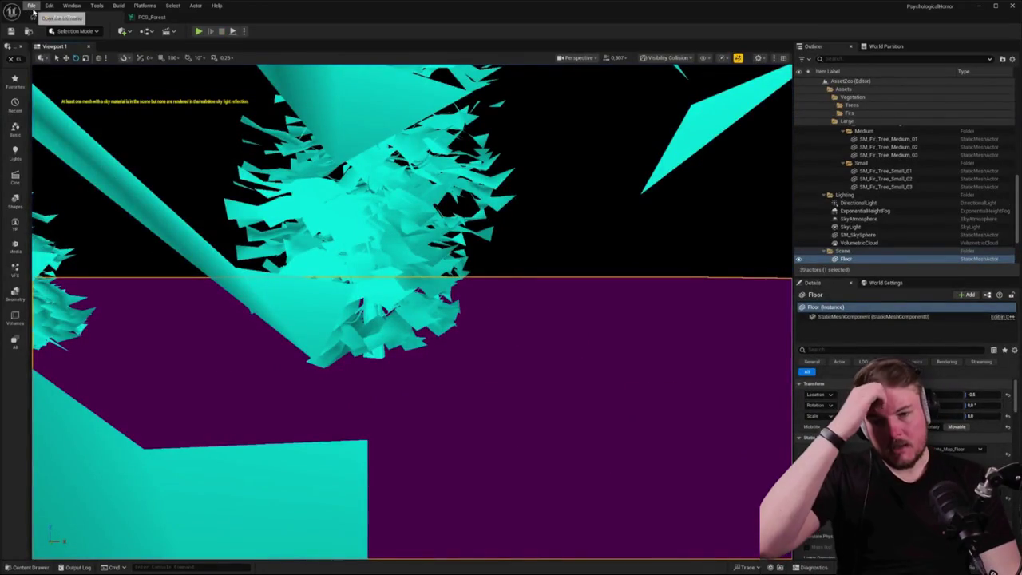
- Reopen SandboxForest from Recent Levels and bring up the PCG_Forest graph
click(32, 7)
mouse_move(84, 61)
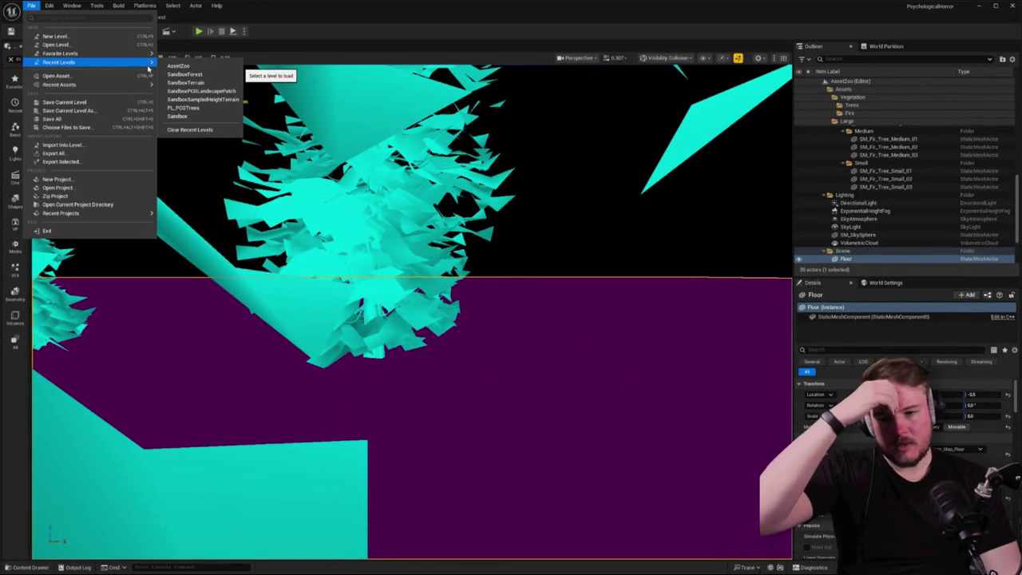
click(185, 74)
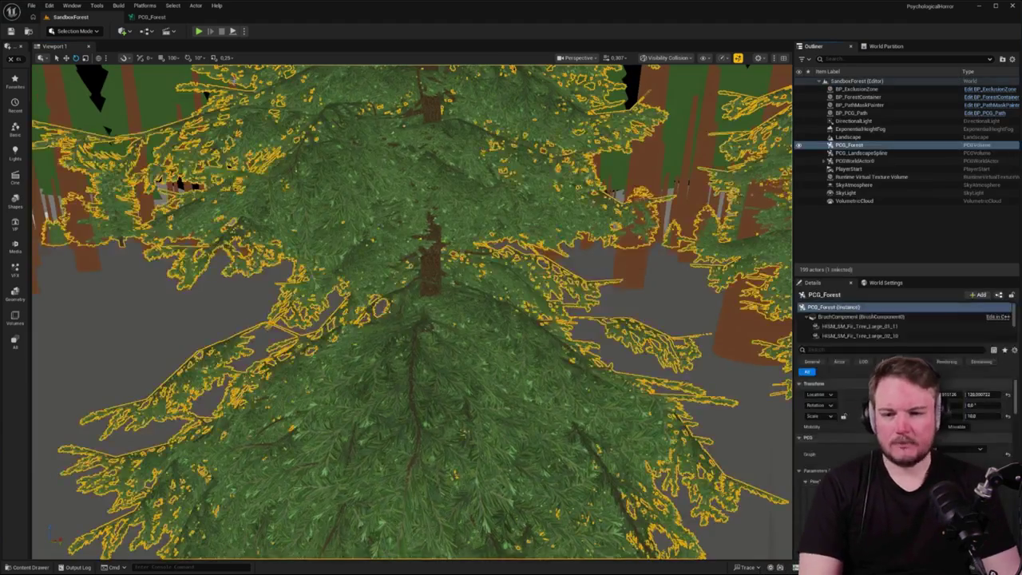
click(152, 17)
- Expand the Static Mesh Spawner's mesh entries down to the first entry's descriptor
scroll(431, 240, up, 6)
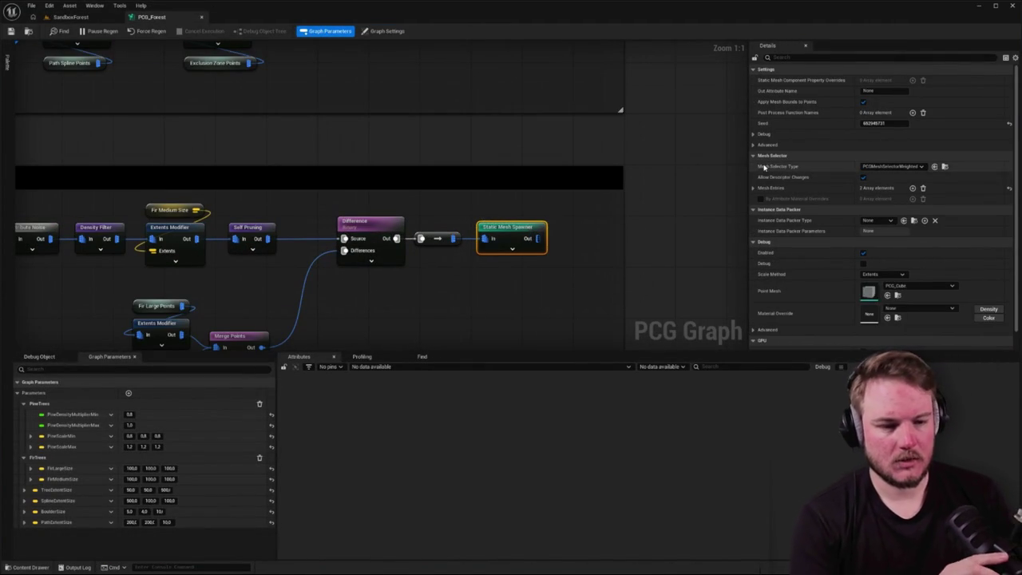
click(753, 188)
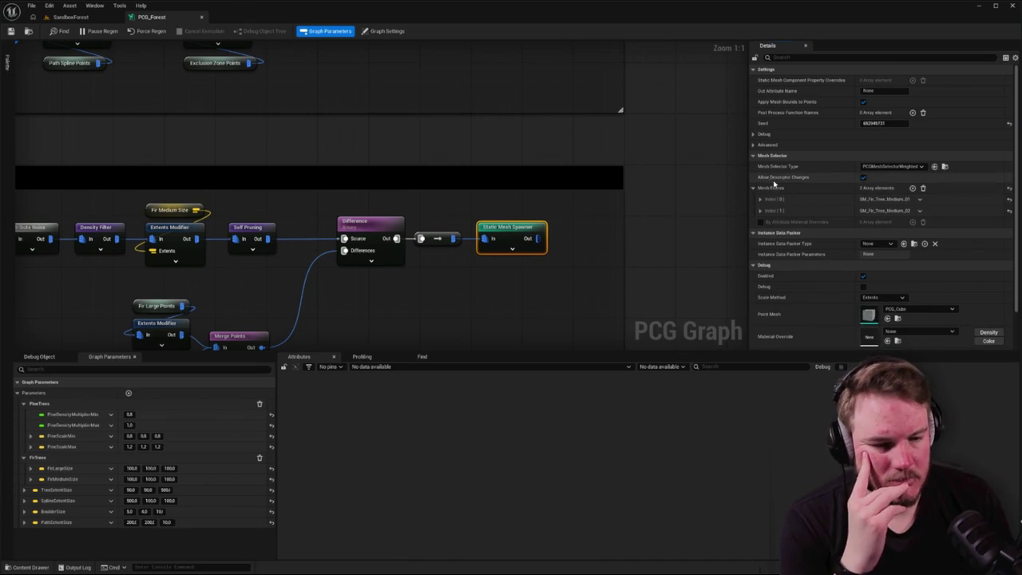
click(759, 199)
click(765, 210)
scroll(766, 210, down, 2)
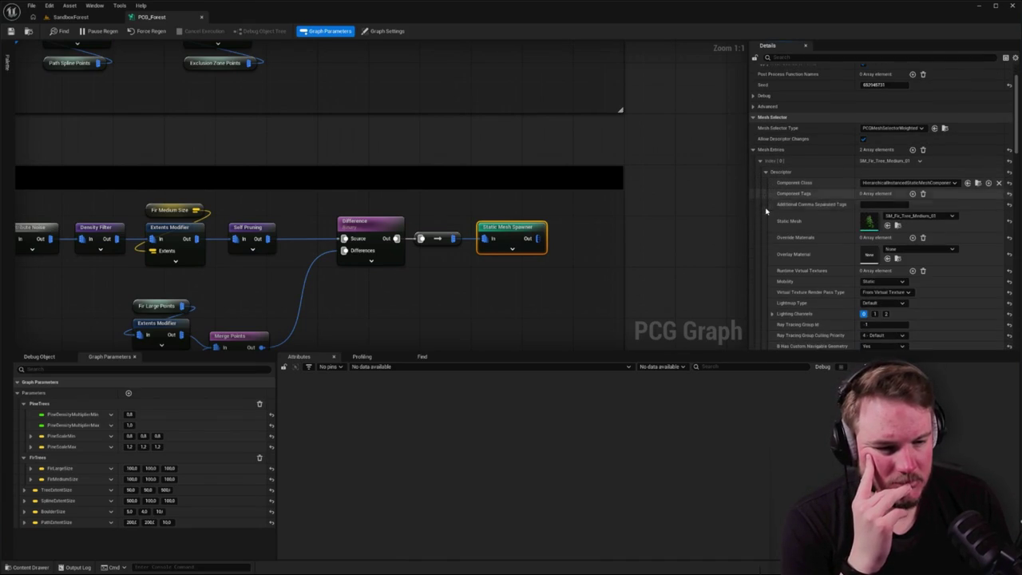
scroll(766, 211, down, 1)
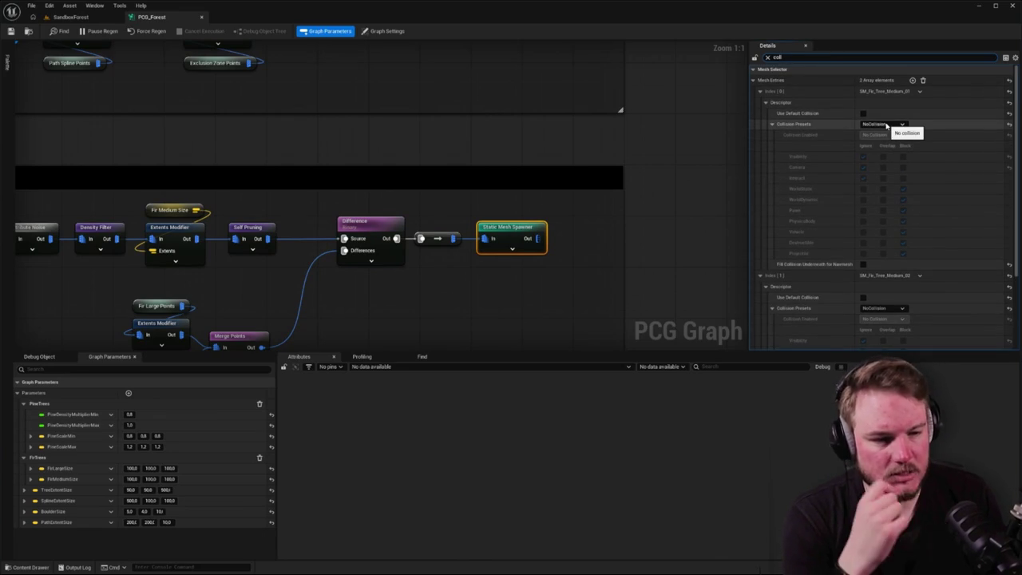
- Give both fir mesh entries Custom collision presets with WorldDynamic set to Block
click(863, 112)
scroll(885, 221, down, 1)
click(863, 272)
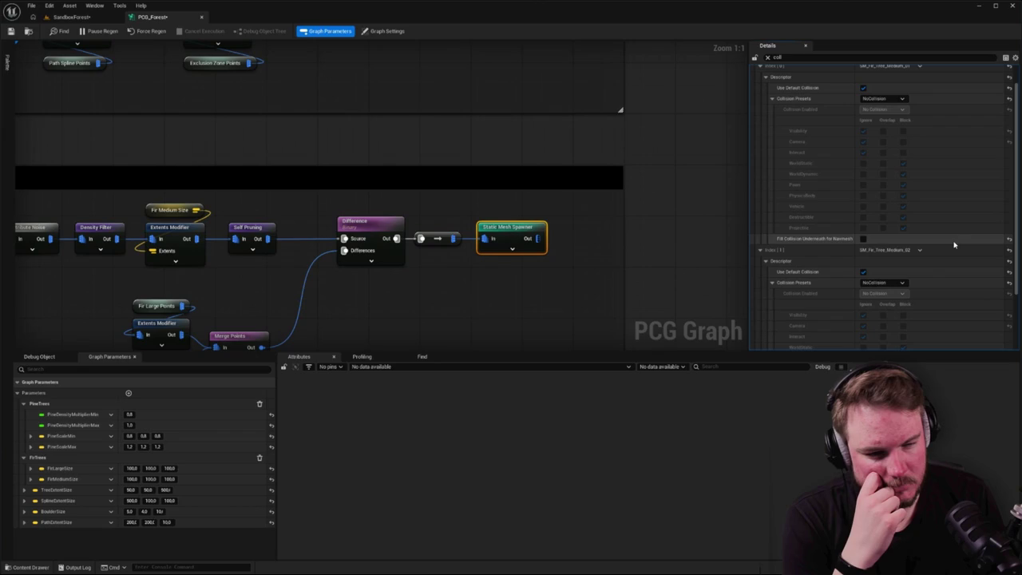
click(1009, 99)
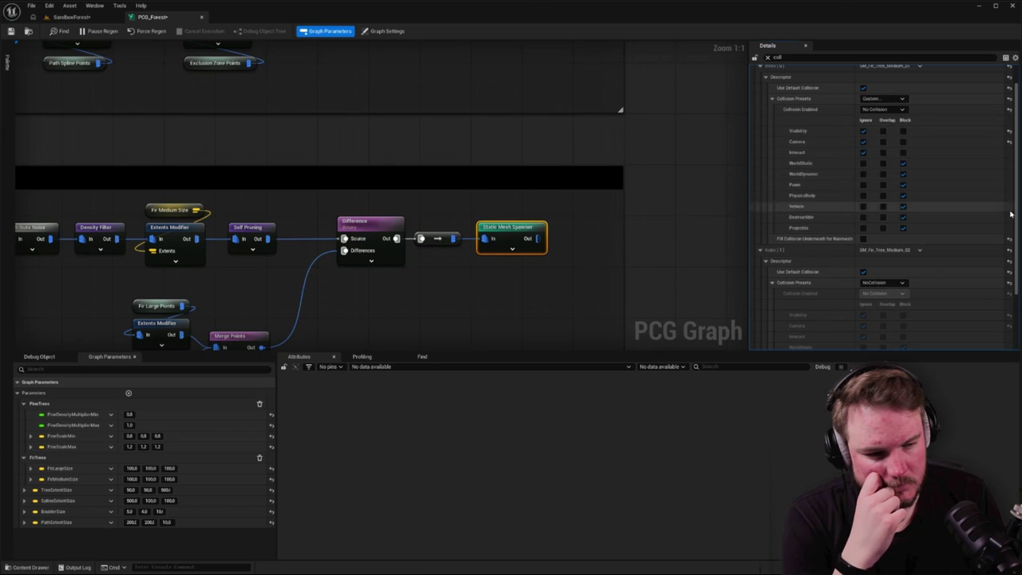
click(1010, 272)
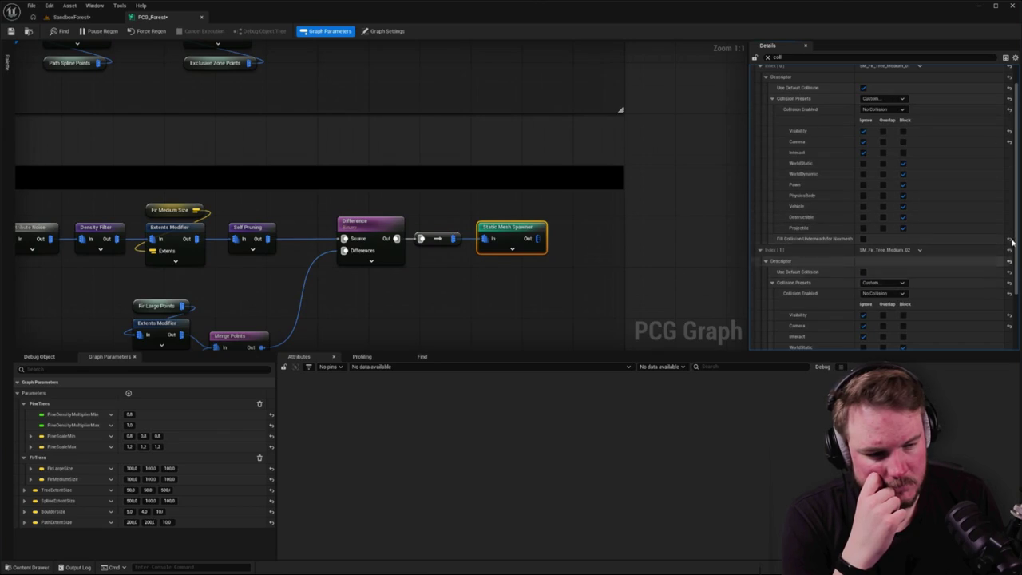
click(1009, 99)
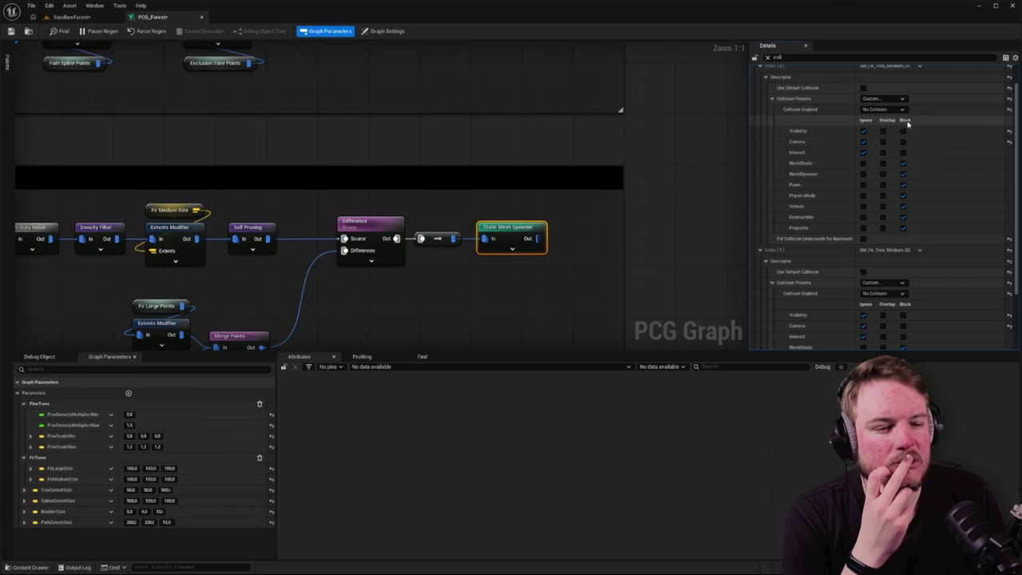
click(903, 173)
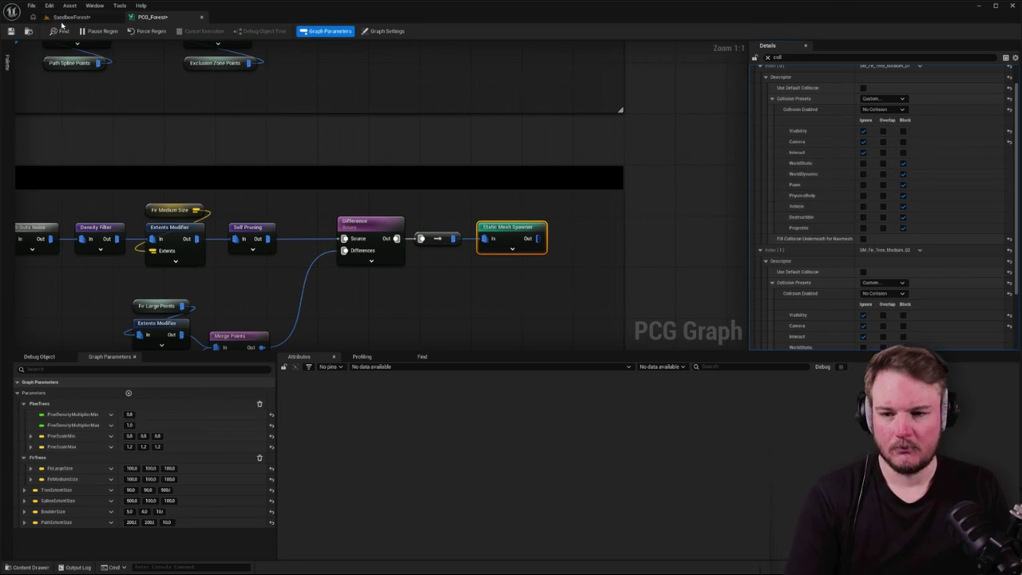
click(72, 17)
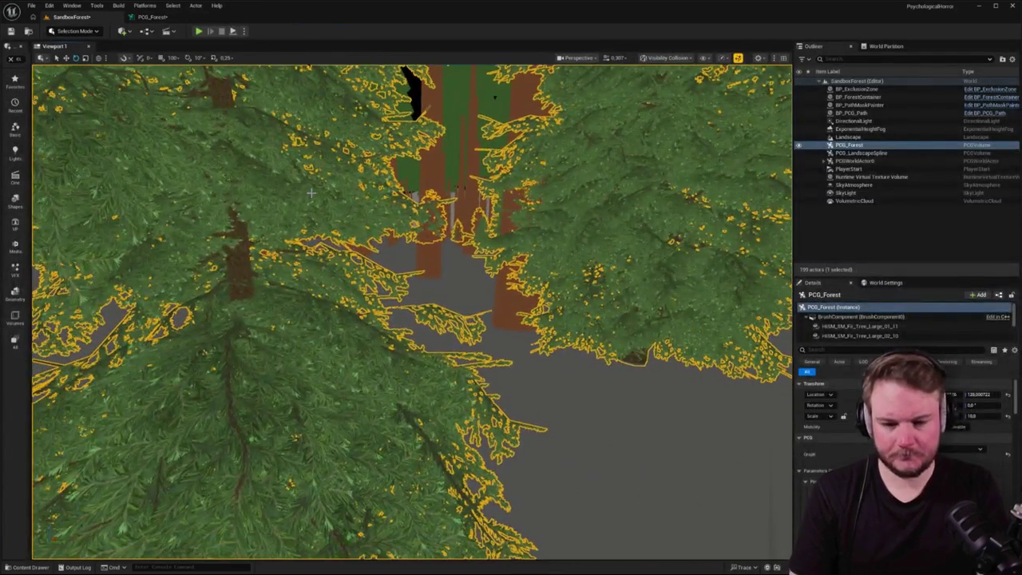
- Play SandboxForest, walk into the fir trees to test collision, then return to PCG_Forest
key(alt+p)
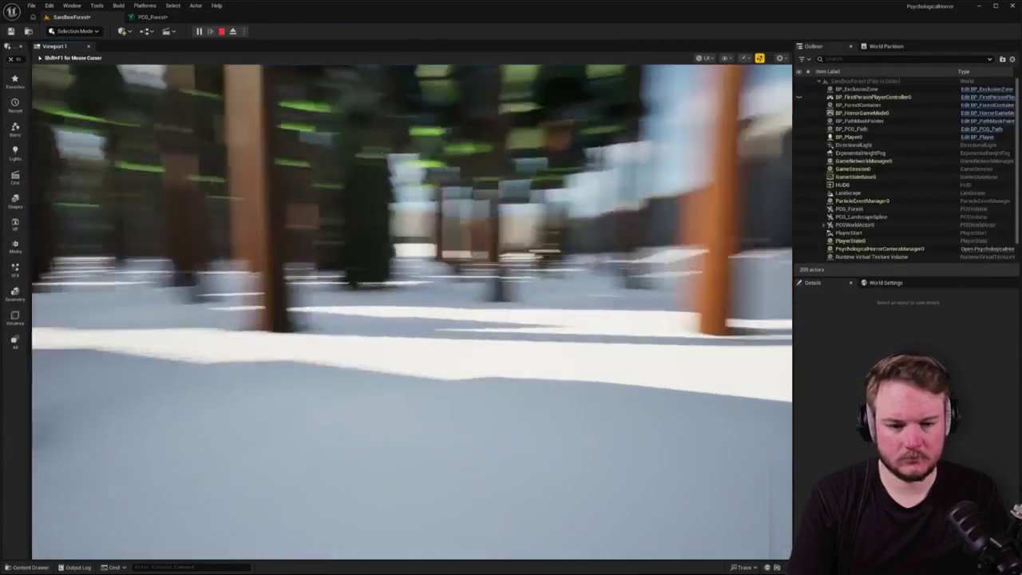
key(w)
key(w)
key(w)
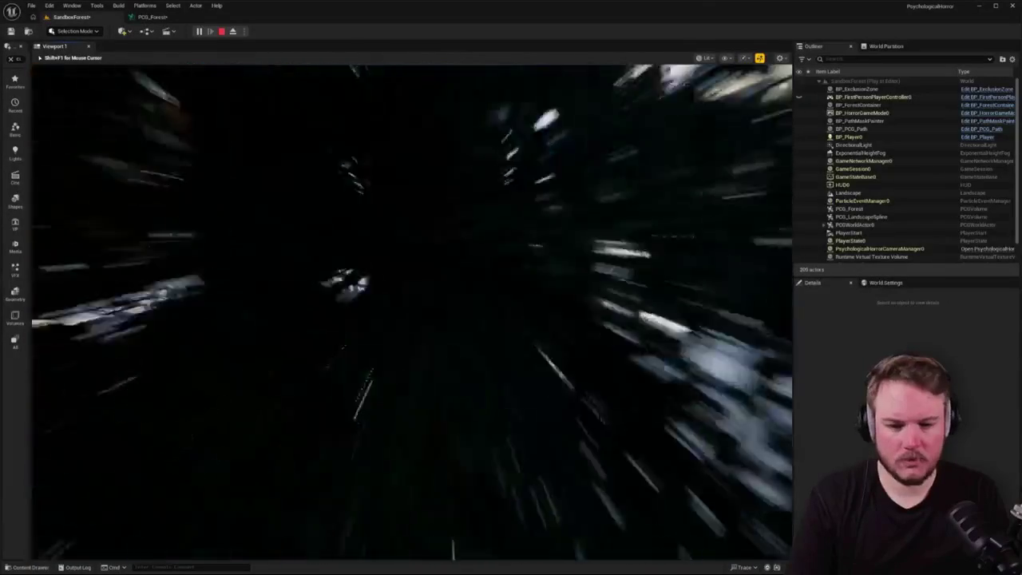
key(Escape)
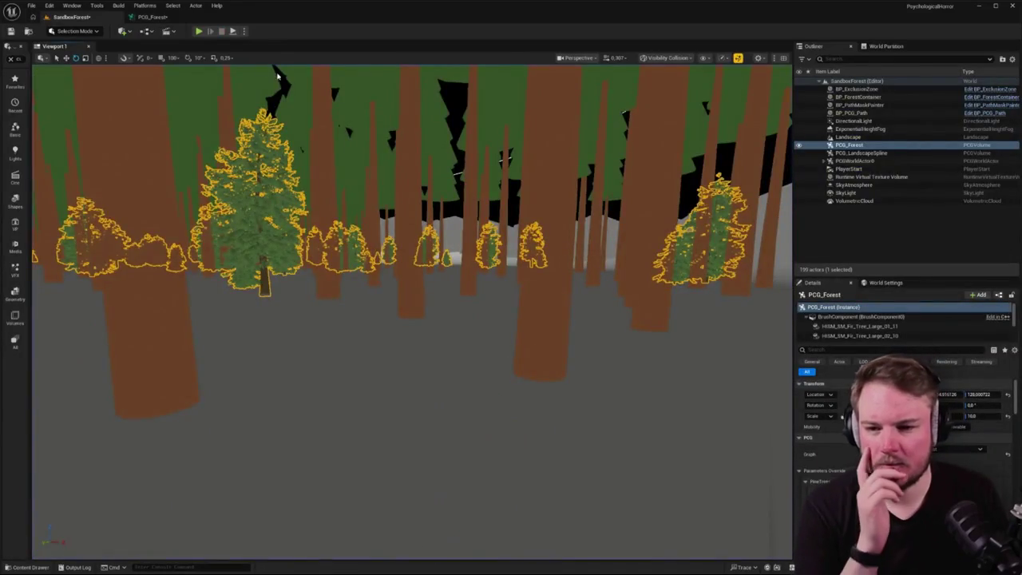
click(166, 18)
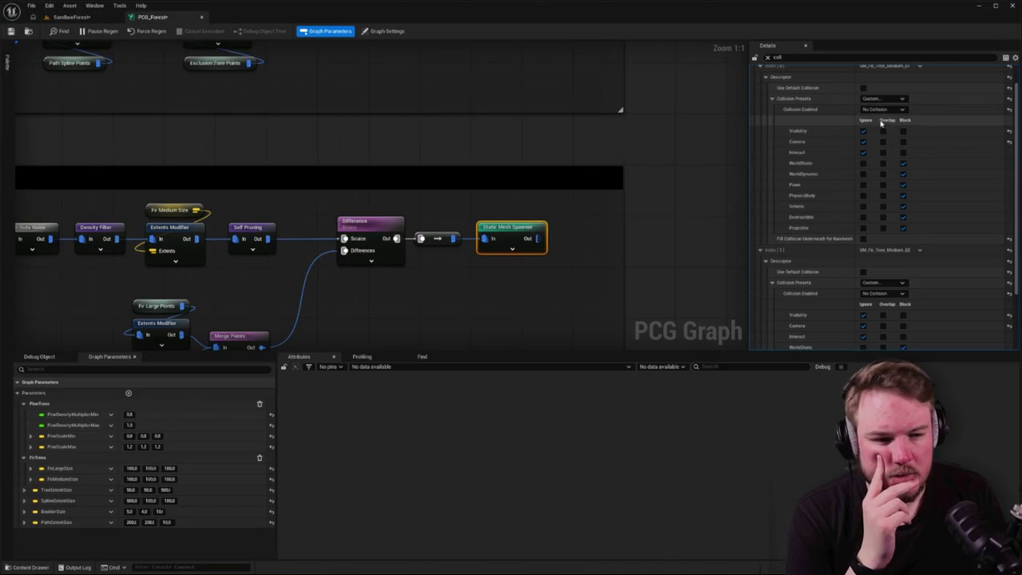
- Give both fir mesh entries the BlockAll collision preset, then save PCG_Forest and return to SandboxForest
click(882, 108)
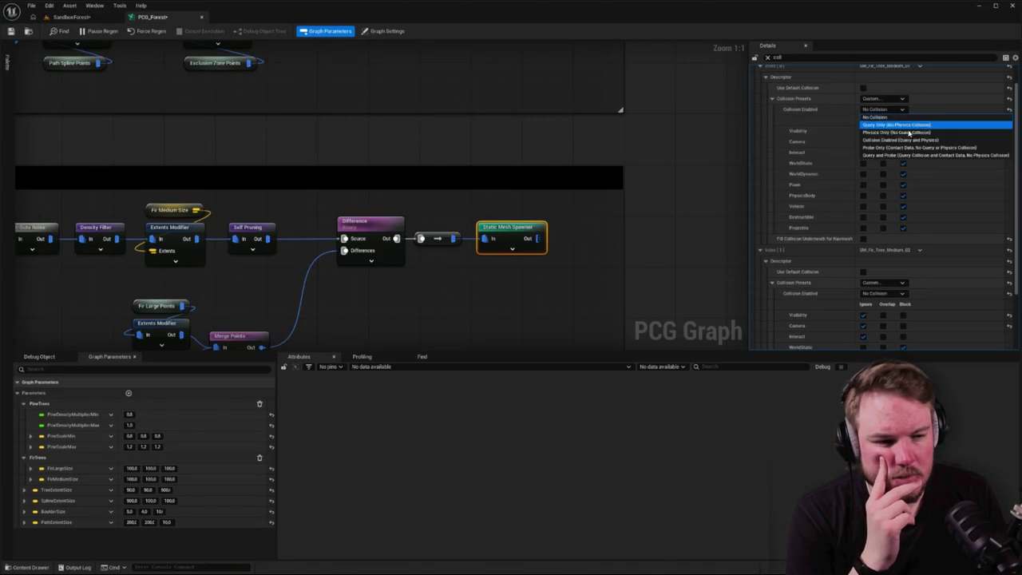
click(898, 118)
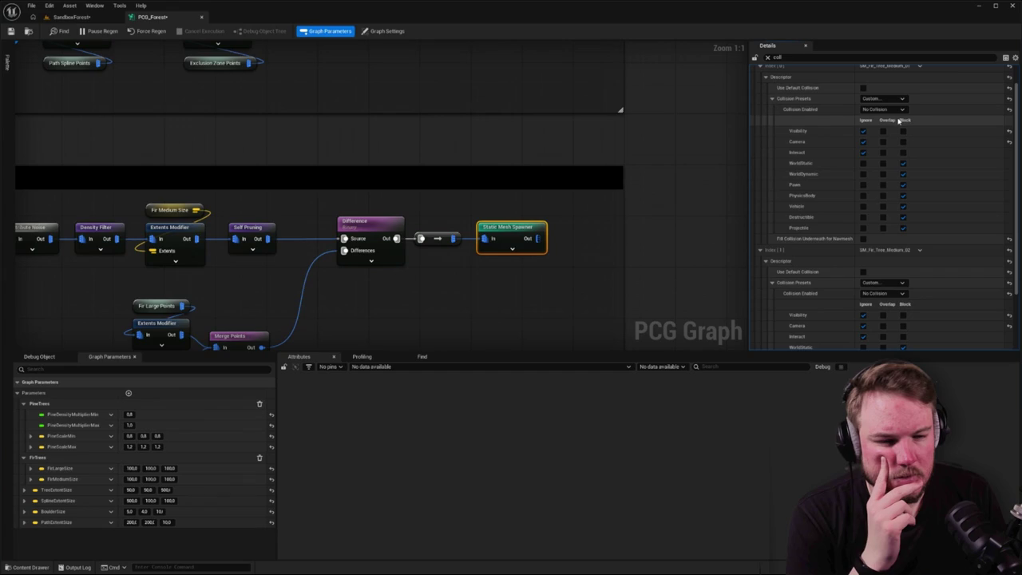
click(904, 100)
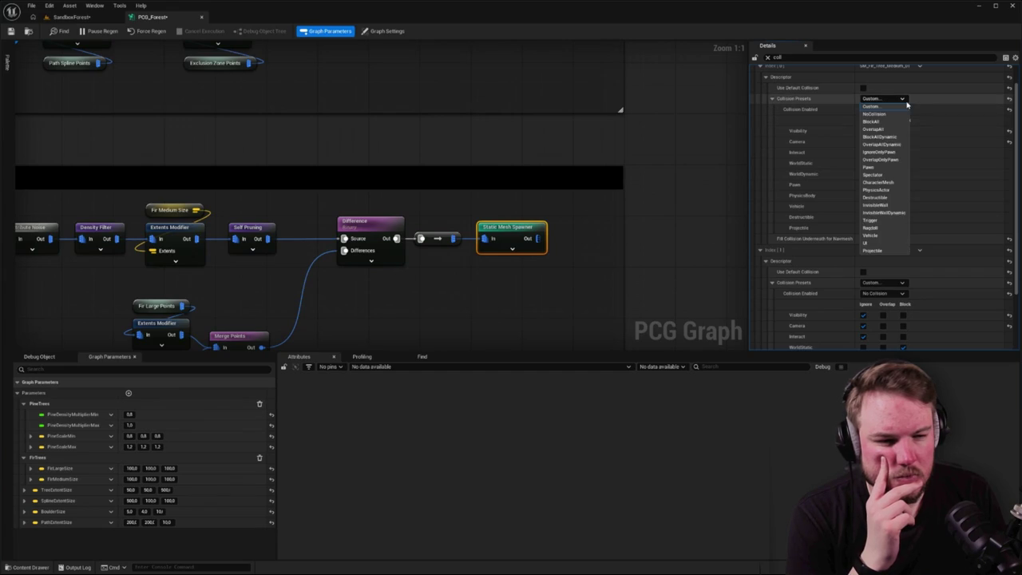
click(892, 121)
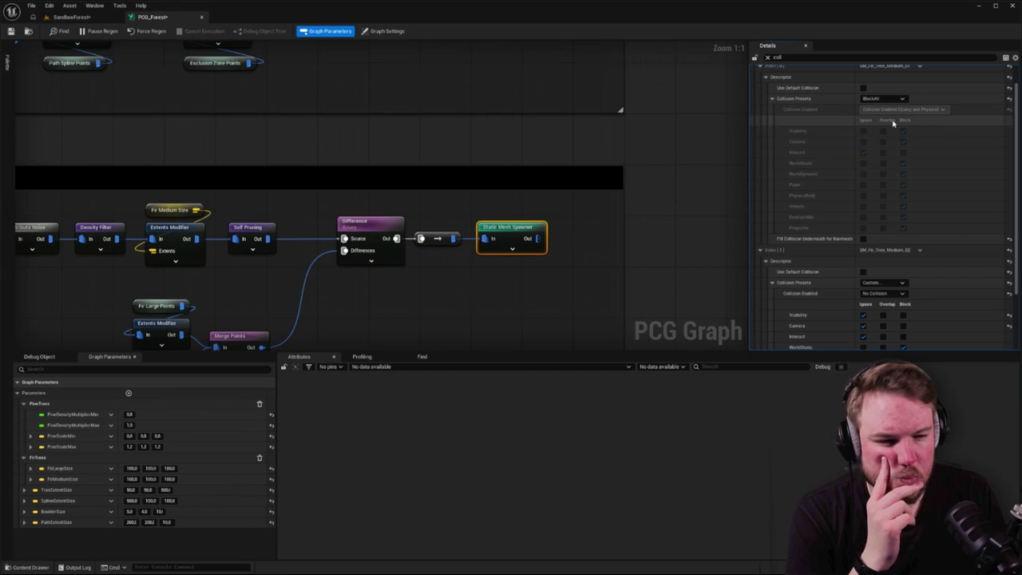
click(902, 282)
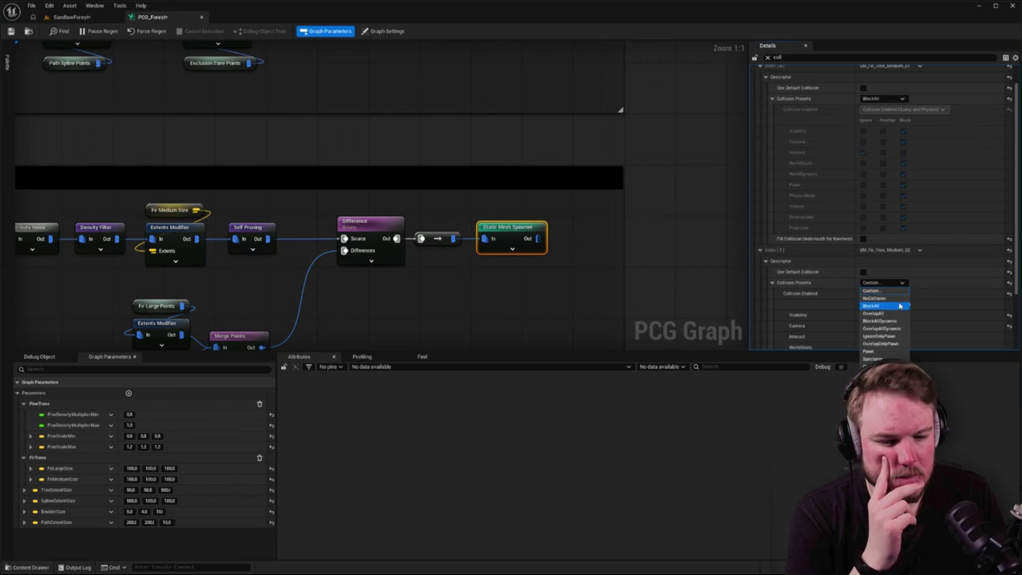
click(900, 304)
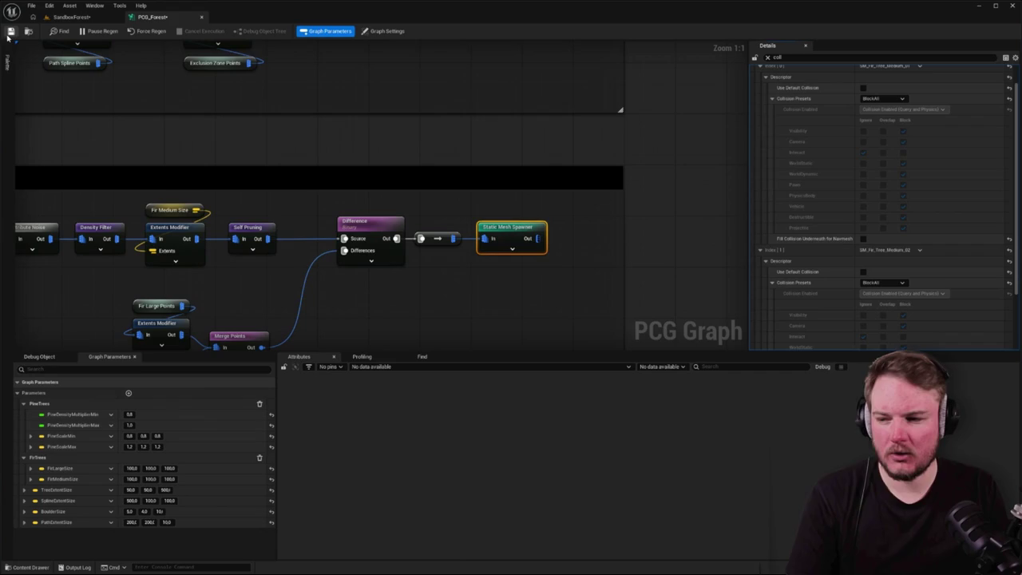
click(71, 17)
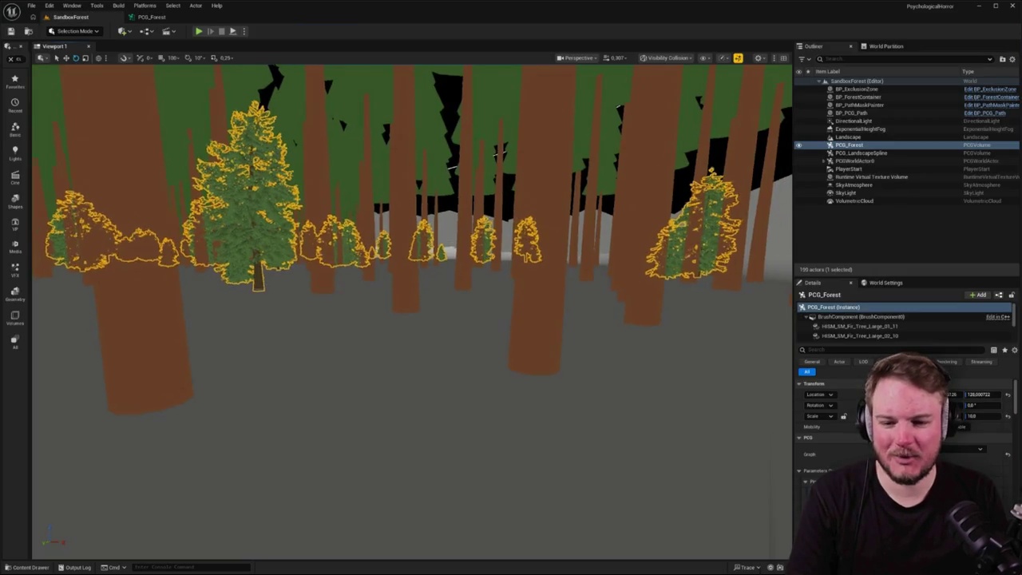
- Play From Here among the fir trees to test collision, stop, and reopen the PCG_Forest graph
scroll(345, 283, up, 2)
right_click(384, 302)
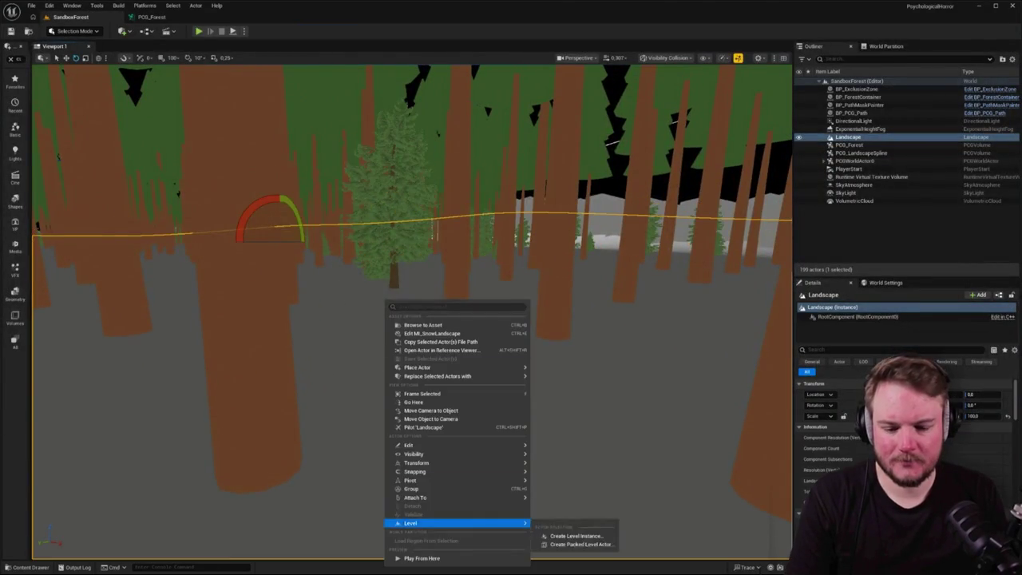
click(463, 559)
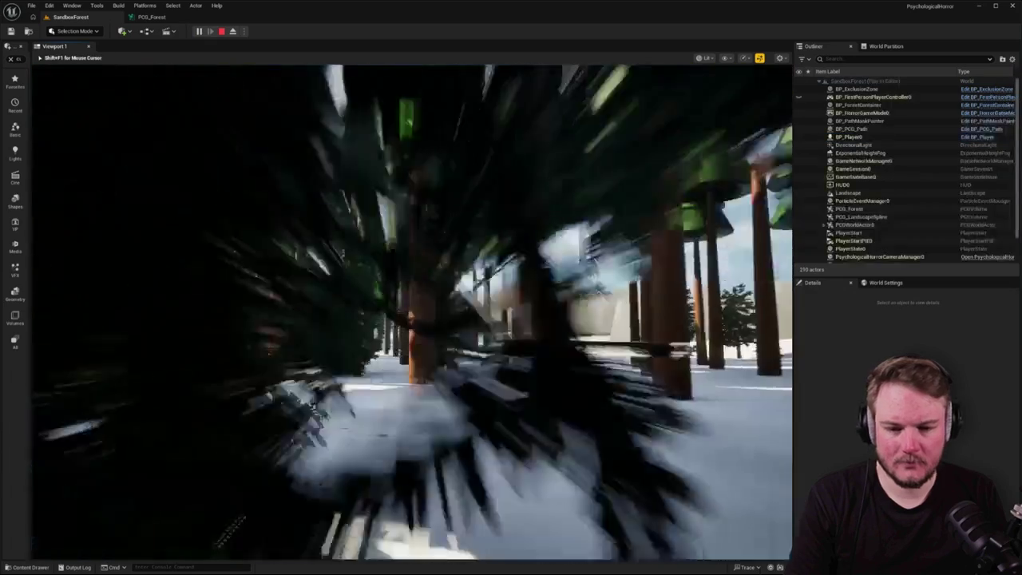
key(Escape)
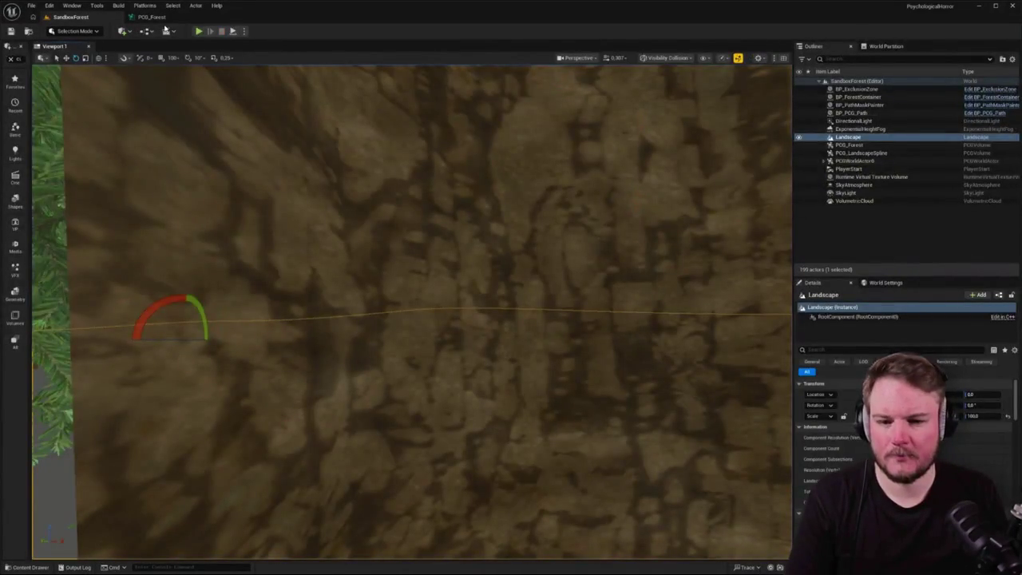
click(167, 18)
scroll(427, 194, down, 5)
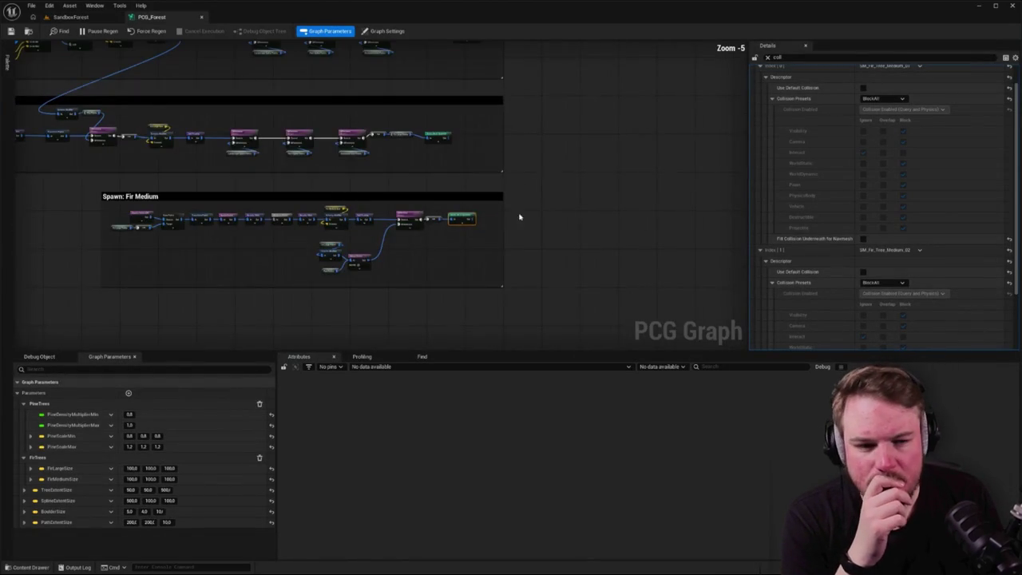
- Select the Fir Large Static Mesh Spawner node in the PCG_Forest graph
scroll(875, 164, up, 1)
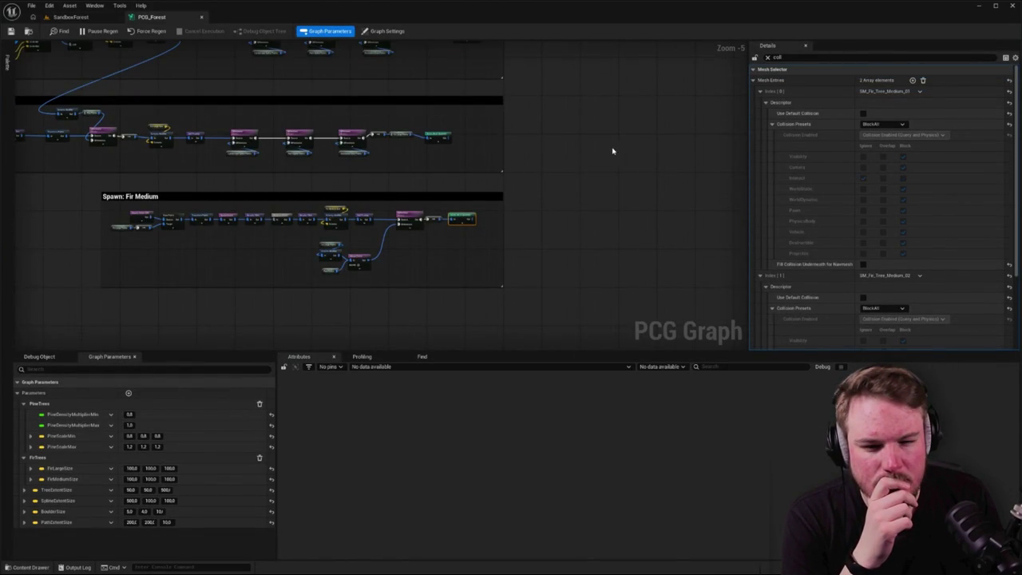
drag(645, 155, 688, 165)
click(539, 150)
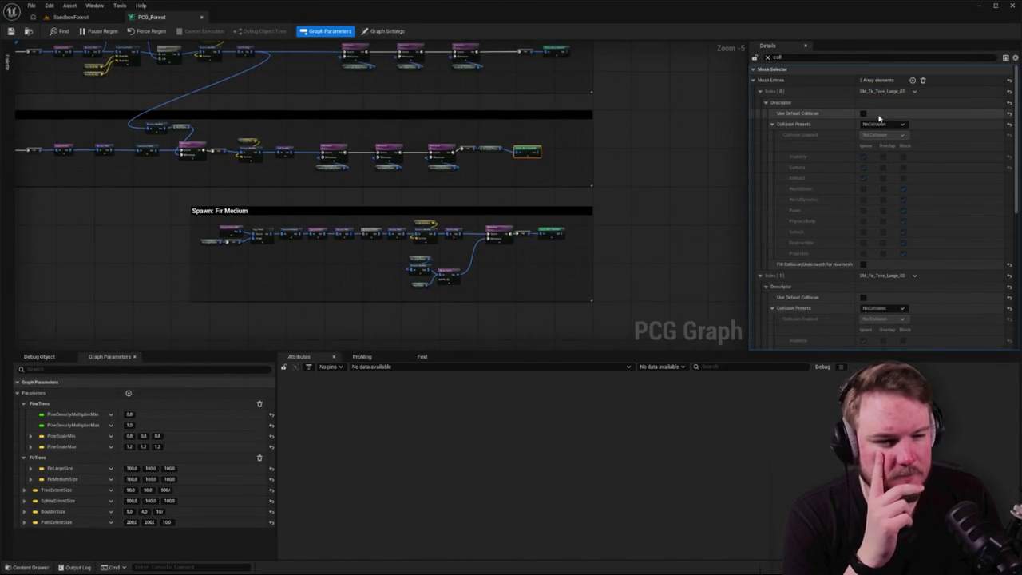
- Set the Index 0 and Index 1 mesh collision presets to BlockAll, then return to SandboxForest
click(887, 125)
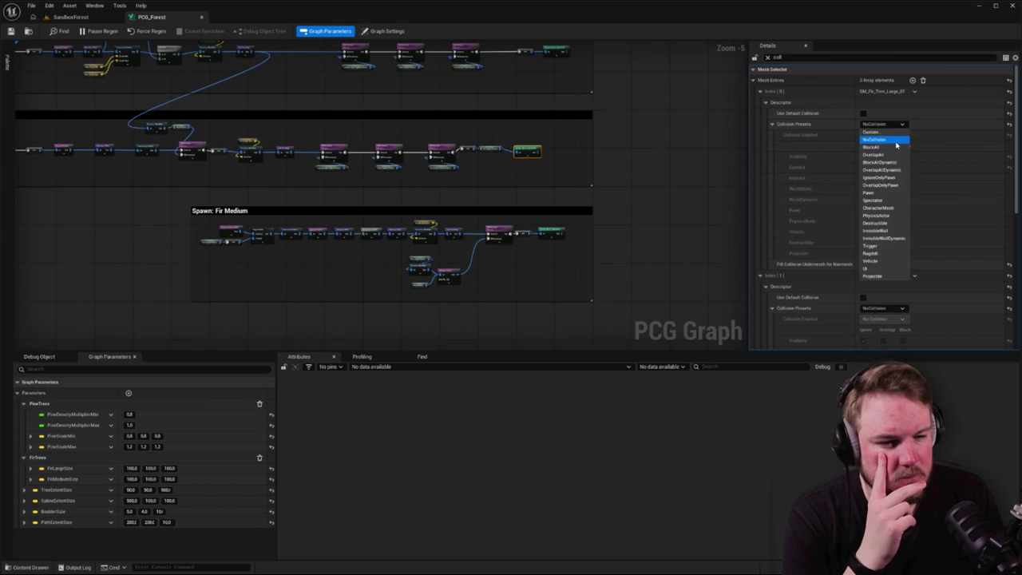
click(896, 149)
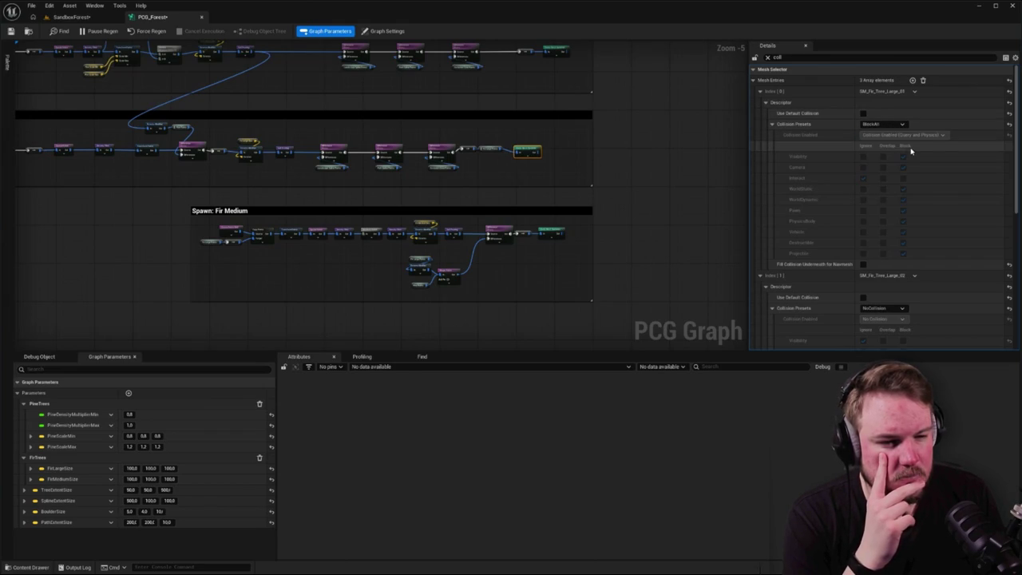
click(884, 309)
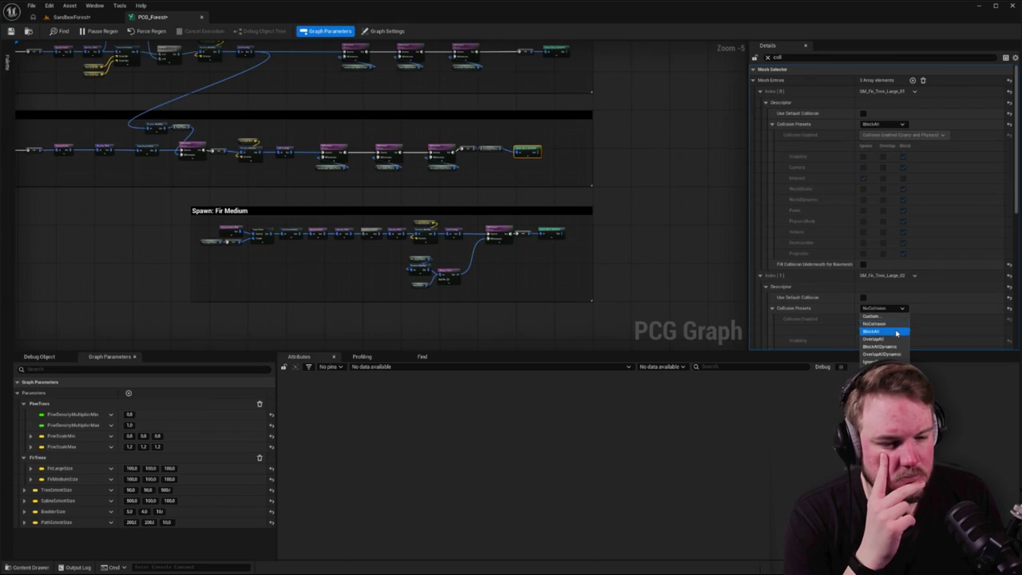
click(897, 333)
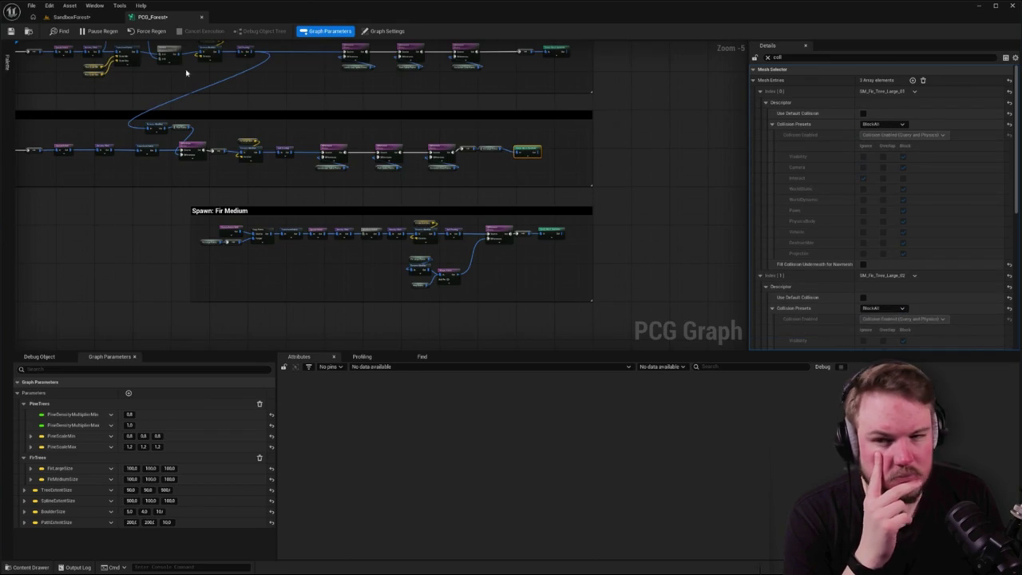
click(70, 17)
scroll(349, 364, down, 10)
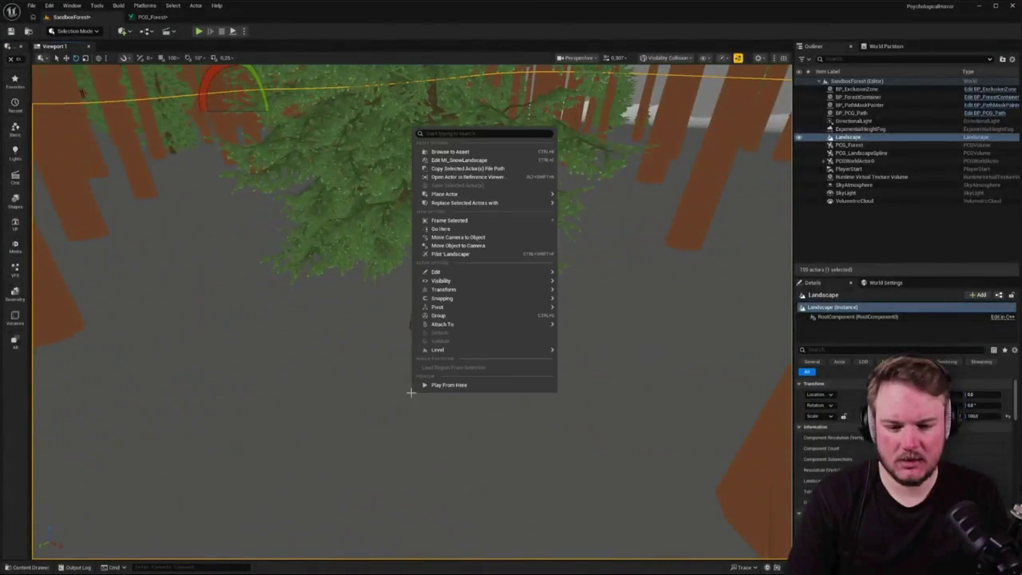
key(alt+p)
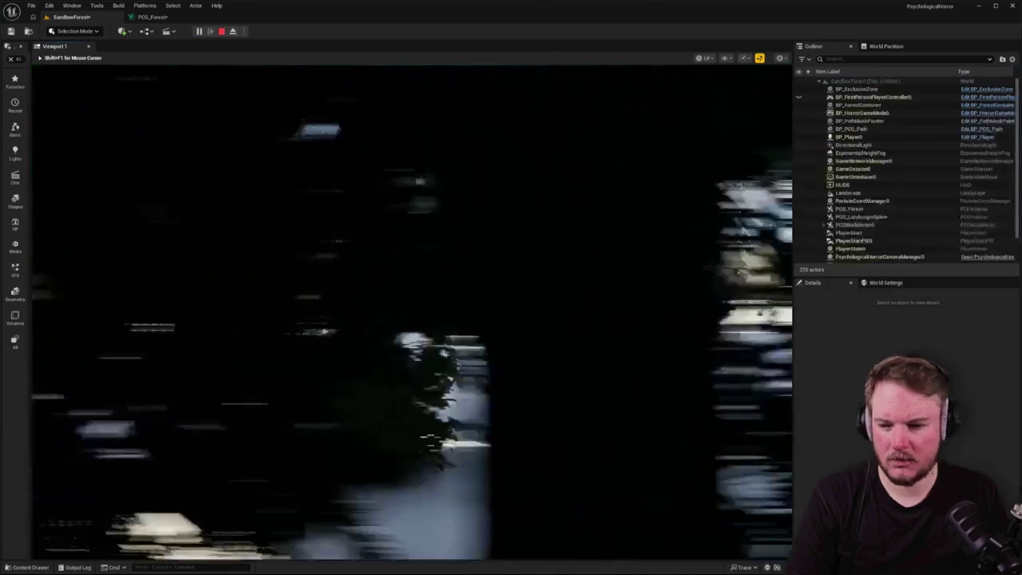
key(w)
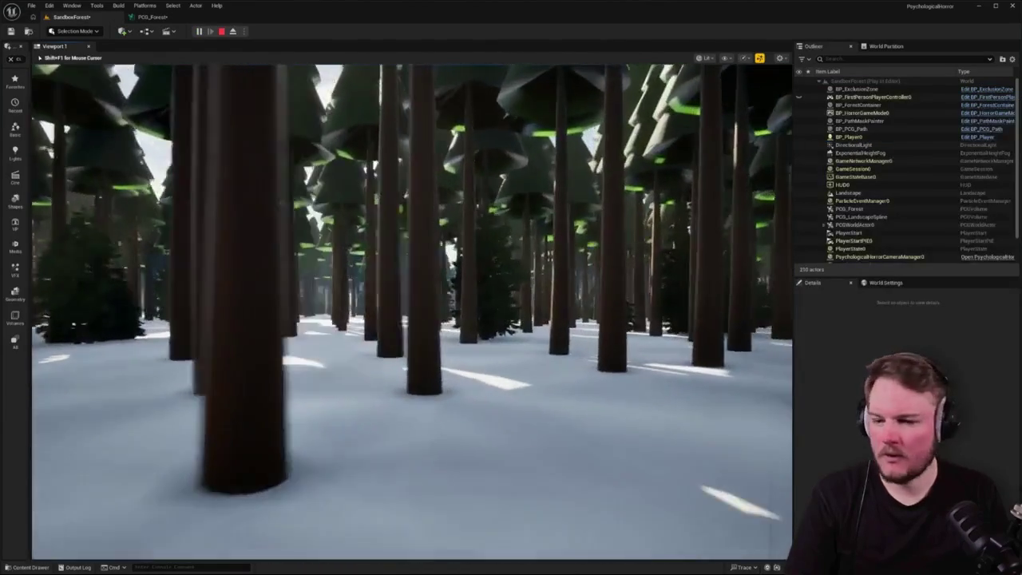
key(w)
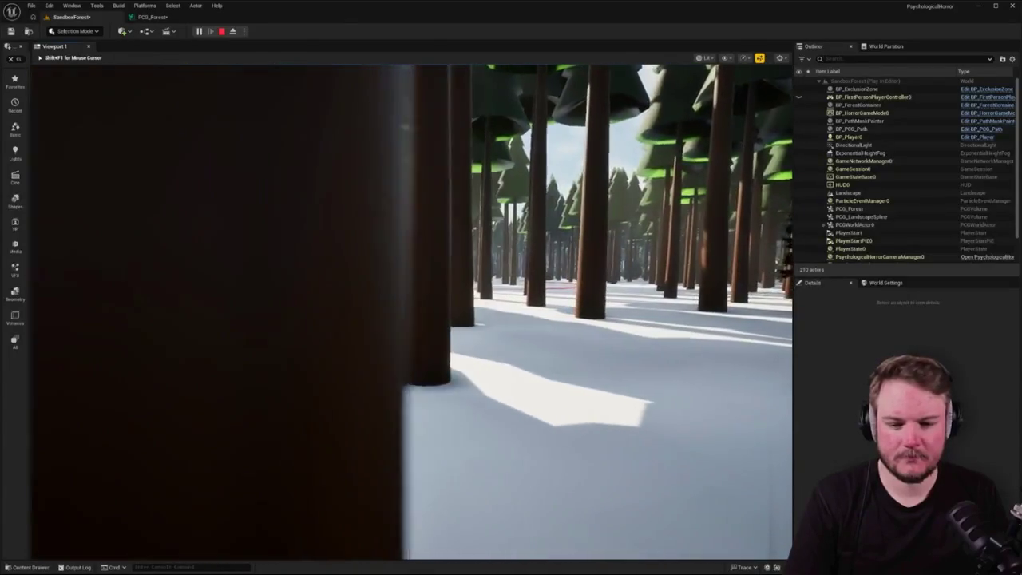
key(Escape)
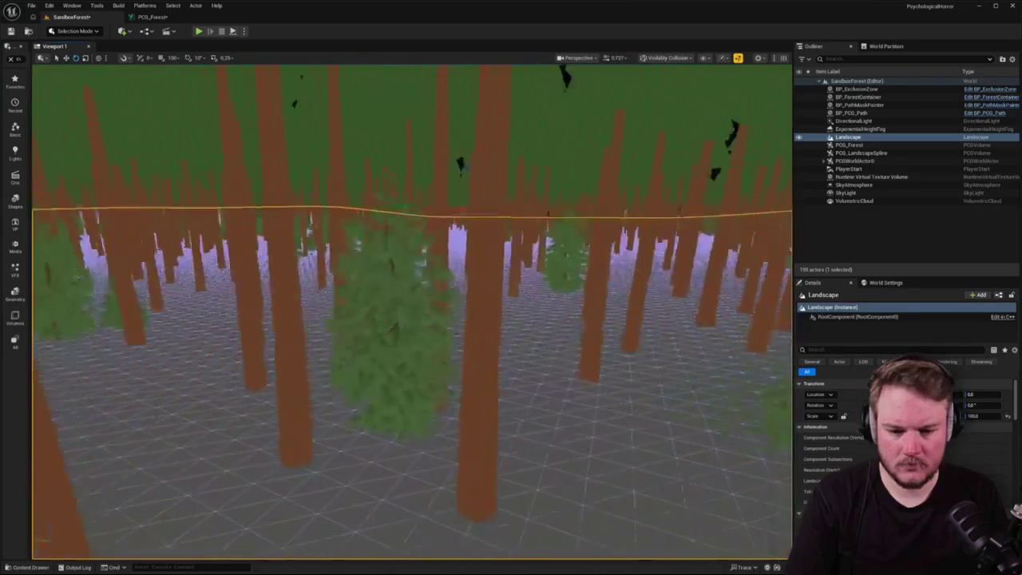
- Fly the camera to a fir tree and check it in wireframe before returning to shaded view
key(w)
key(s)
key(alt+2)
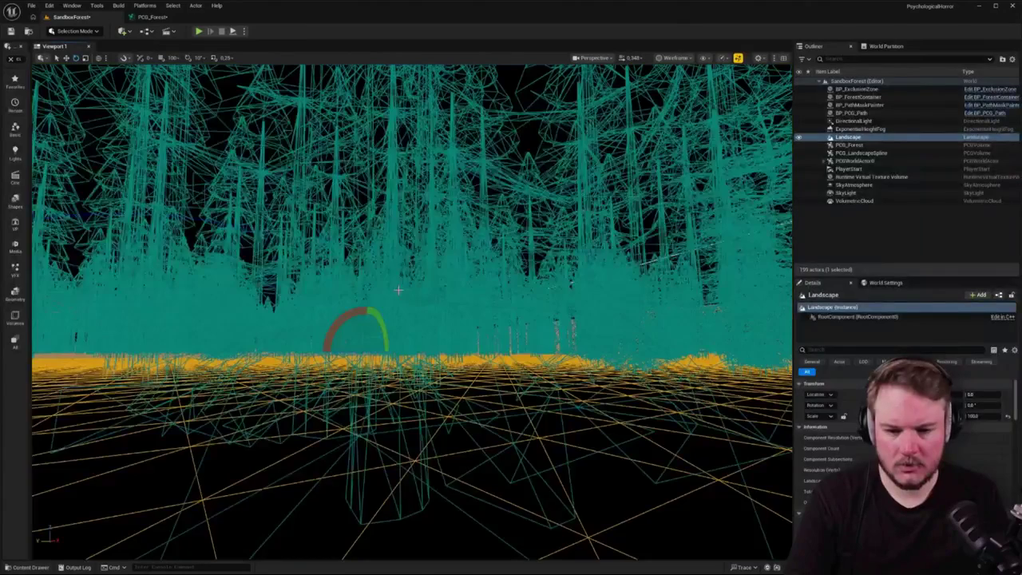
key(alt+4)
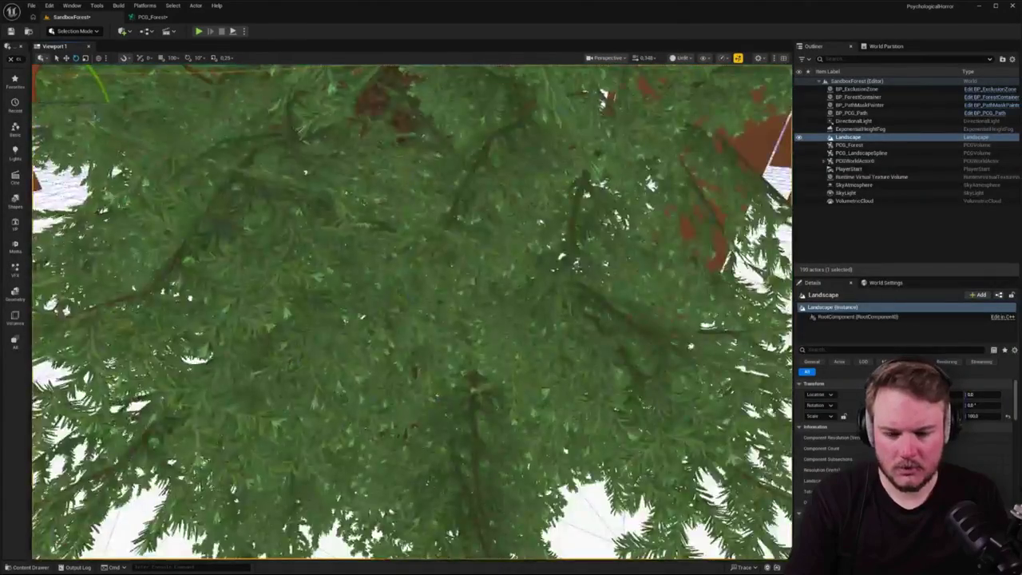
- Switch the viewport to Player Collision view, deselect the landscape, and zoom out above the forest
scroll(393, 289, down, 5)
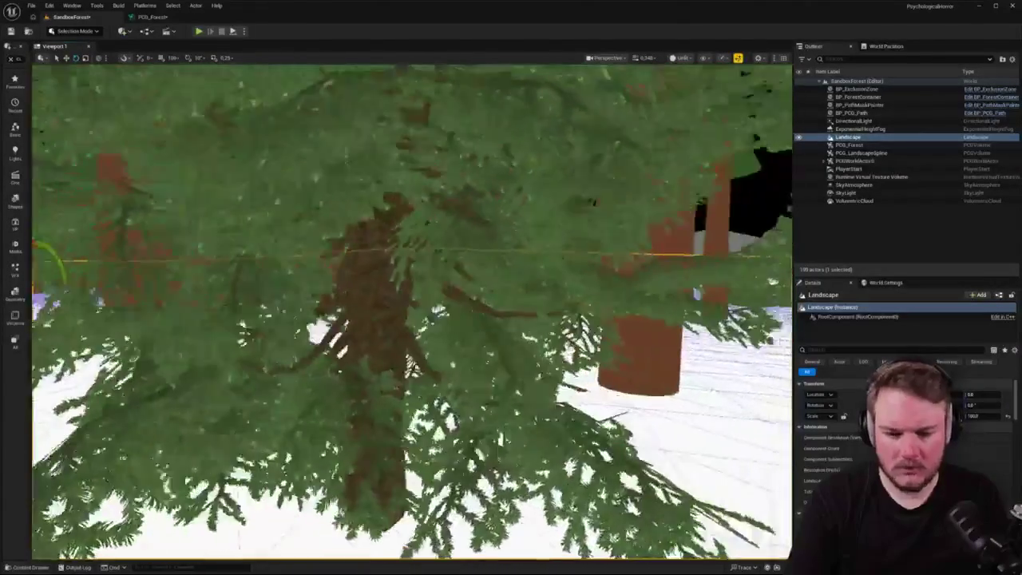
scroll(411, 312, down, 5)
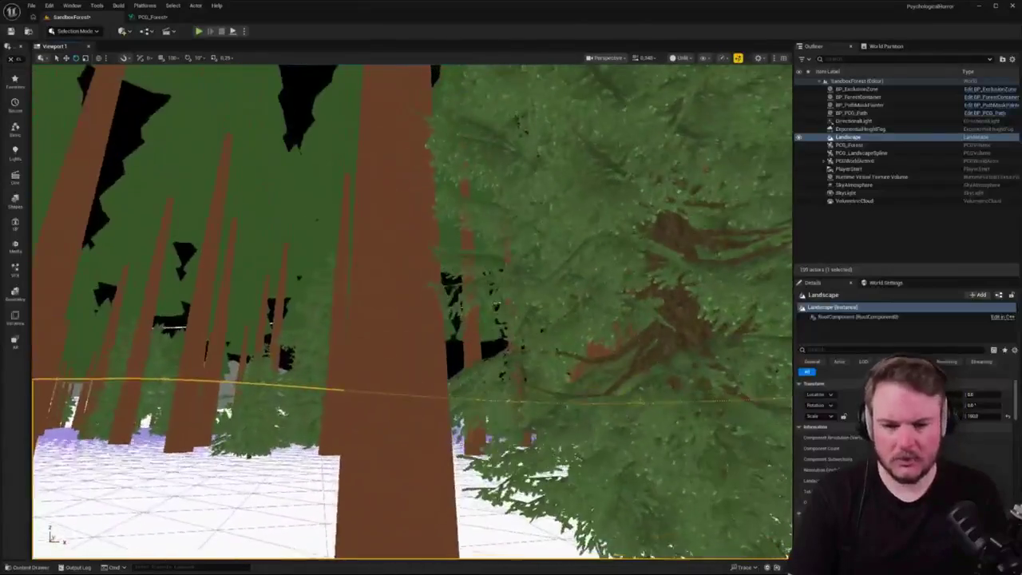
scroll(411, 312, down, 3)
click(682, 58)
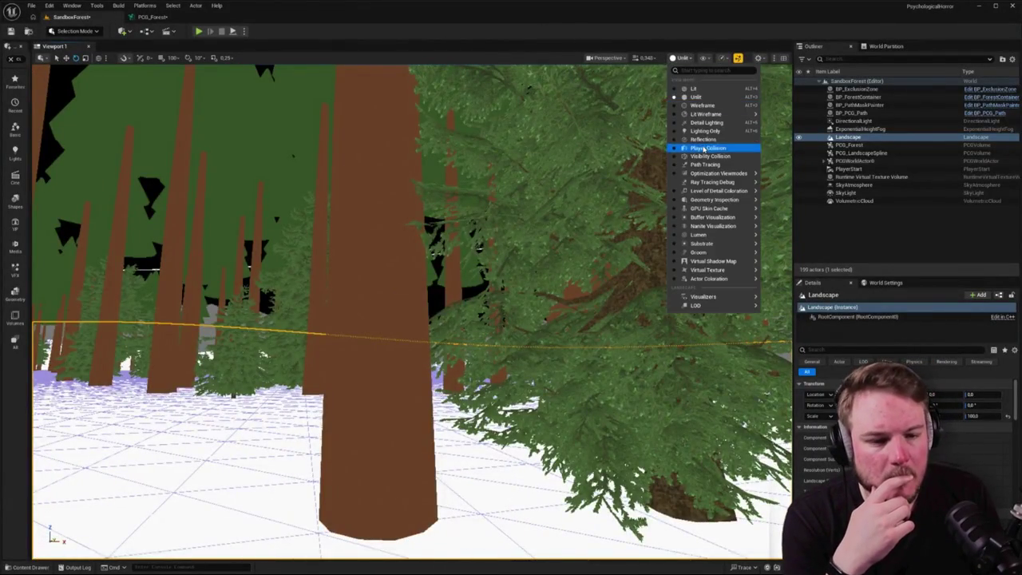
scroll(702, 146, down, 3)
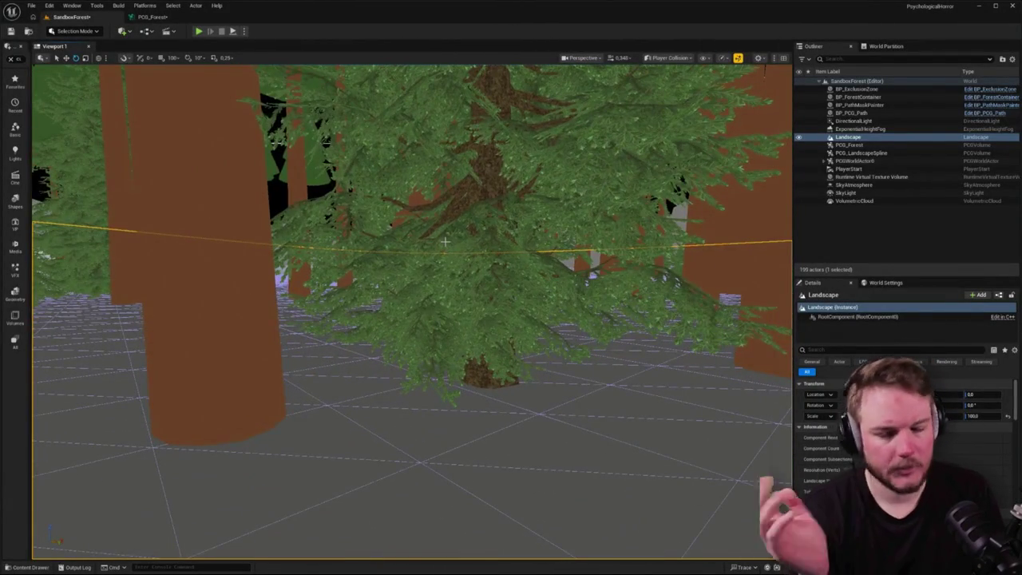
key(Escape)
scroll(443, 238, down, 5)
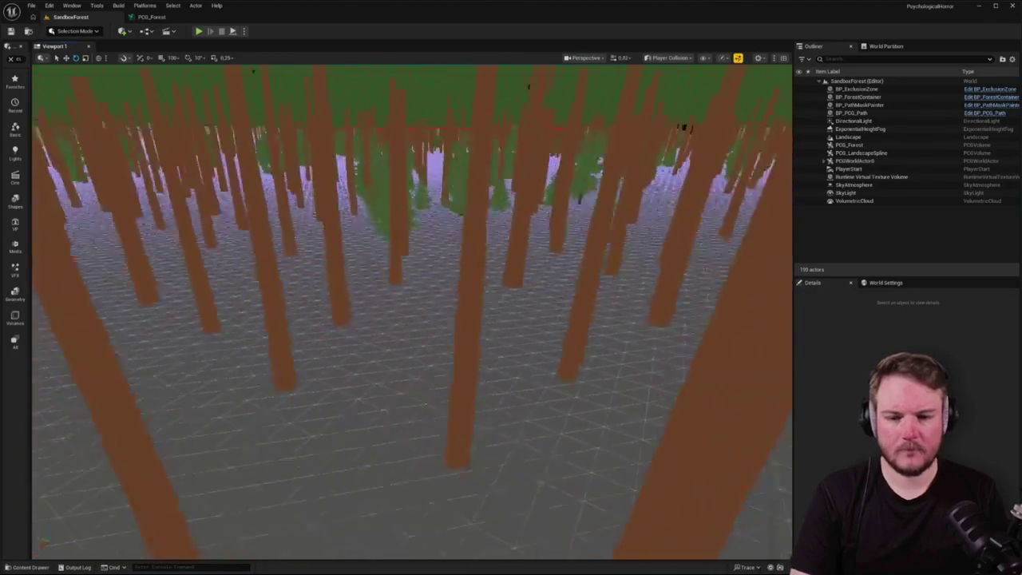
scroll(444, 239, down, 10)
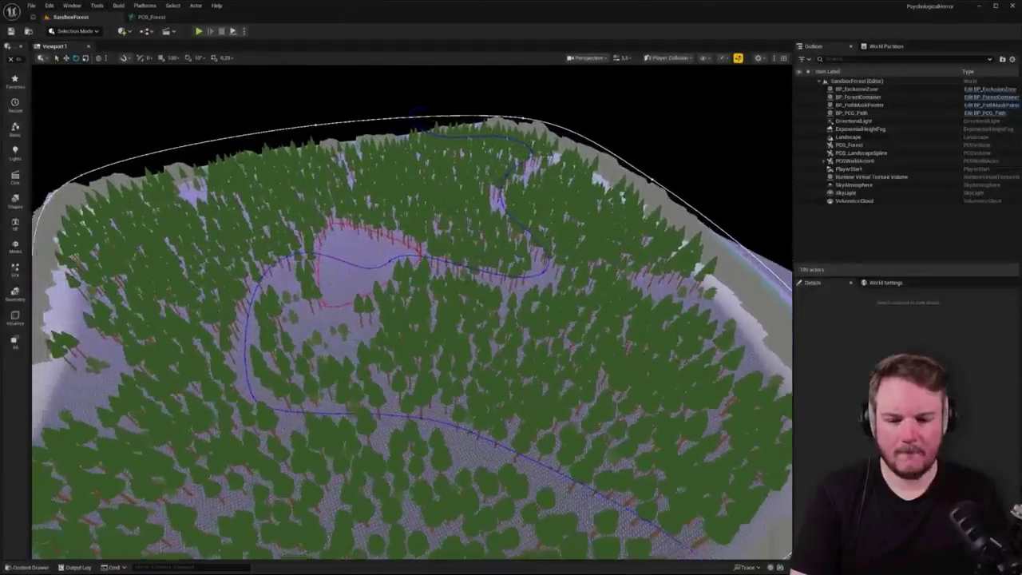